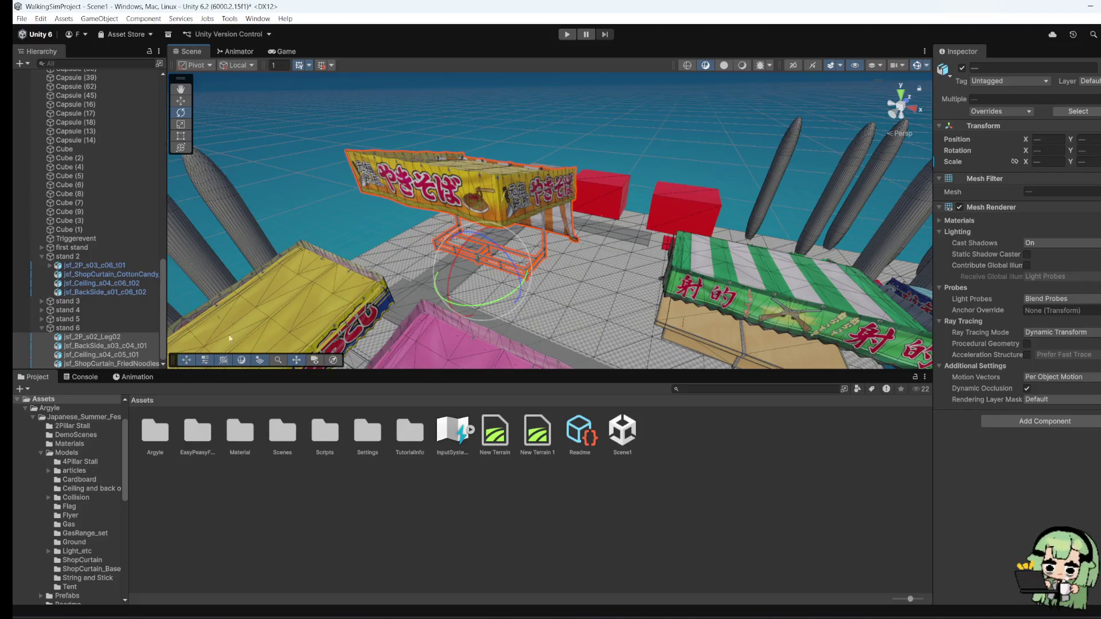
Step: Set leg frame jsf_2P_s02_Leg02's X to 0, then undo it back to -56.3650
left_click(99, 331)
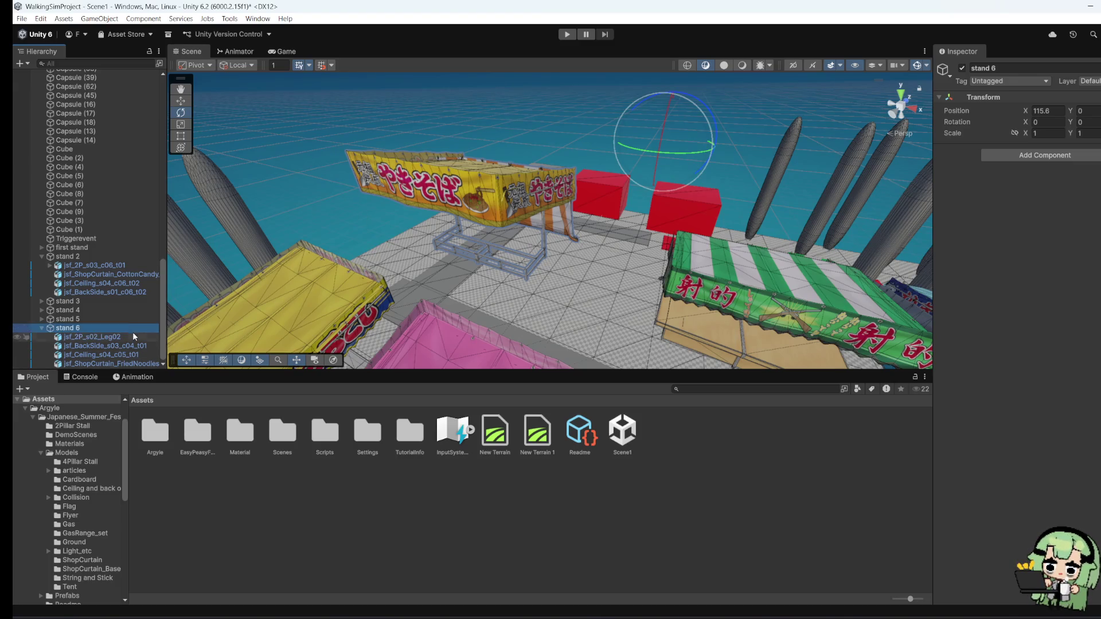
left_click(132, 336)
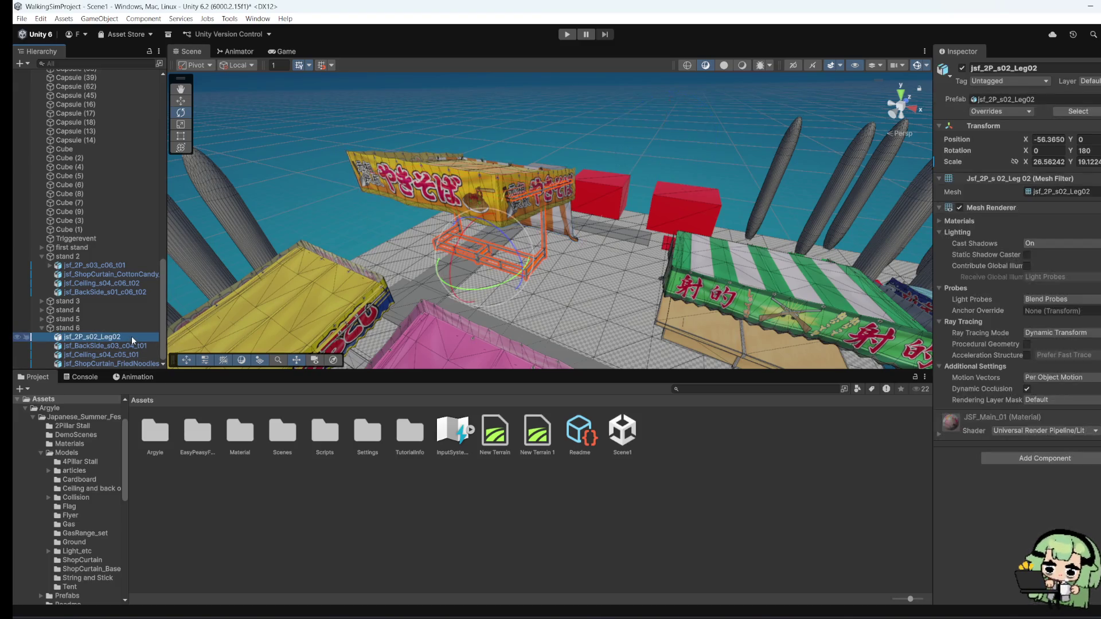
left_click(1047, 138)
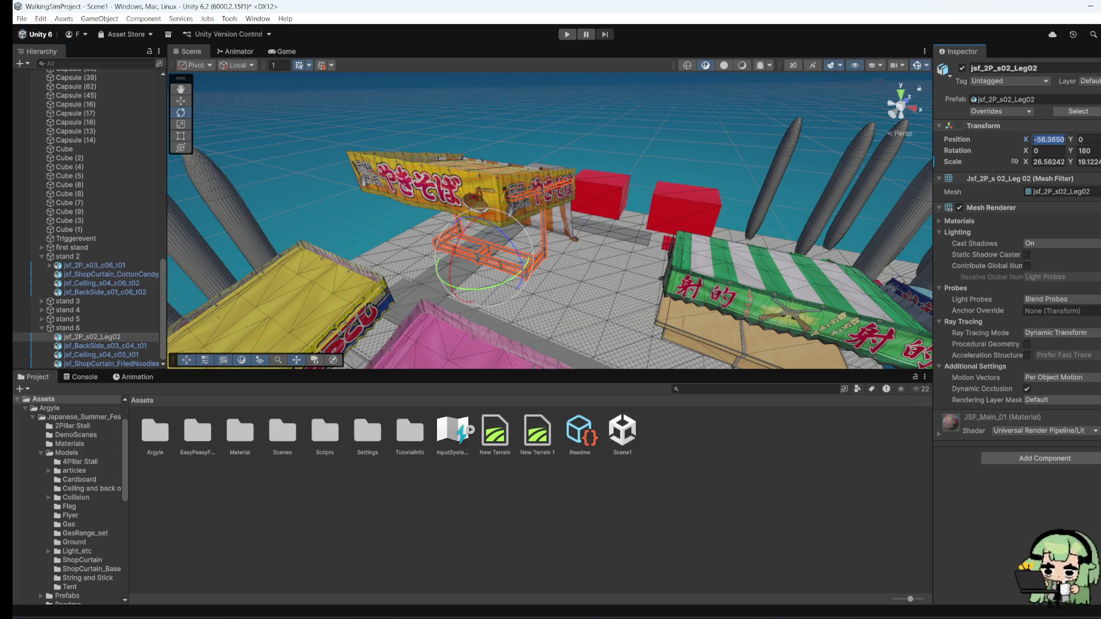
type("0")
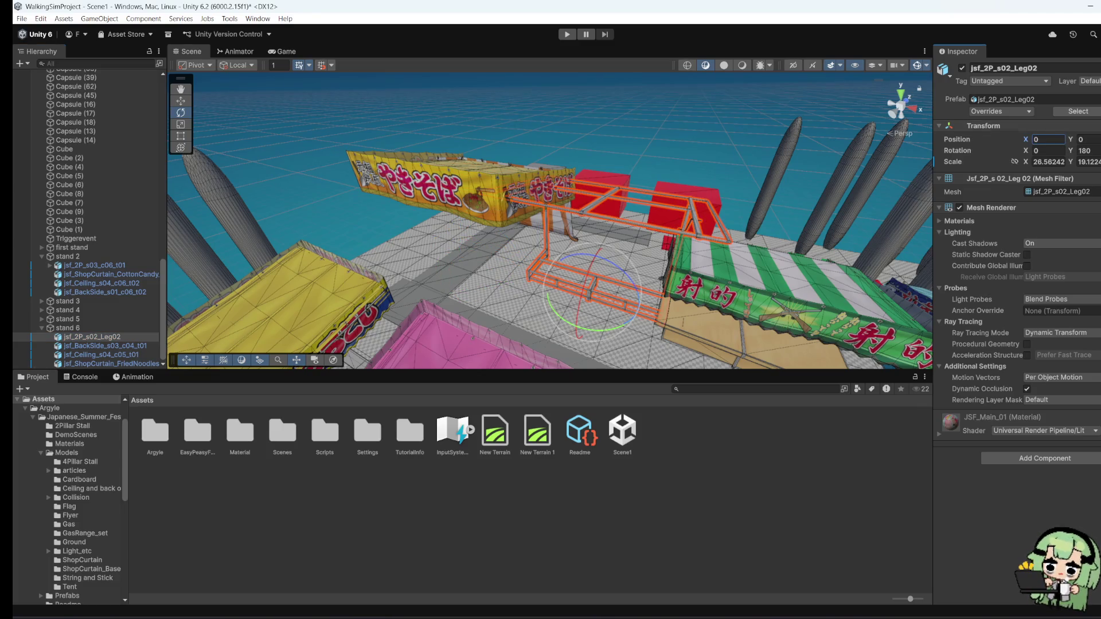
key("Return")
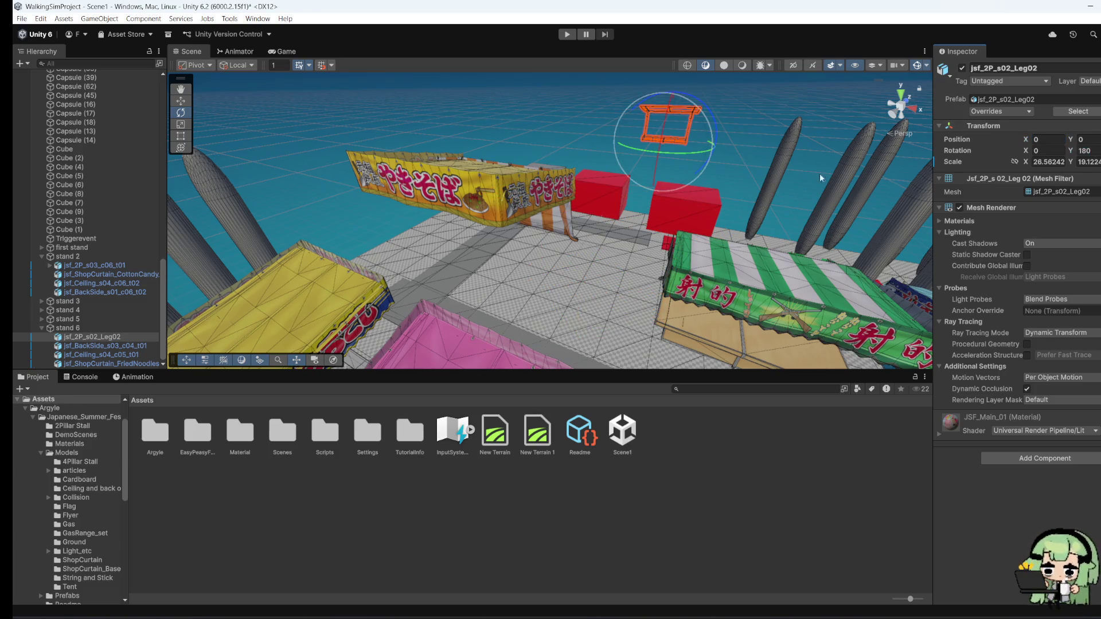
mouse_move(768, 163)
left_mouse_down()
mouse_move(732, 155)
mouse_move(654, 234)
mouse_move(725, 172)
mouse_move(688, 144)
mouse_move(656, 228)
left_mouse_up()
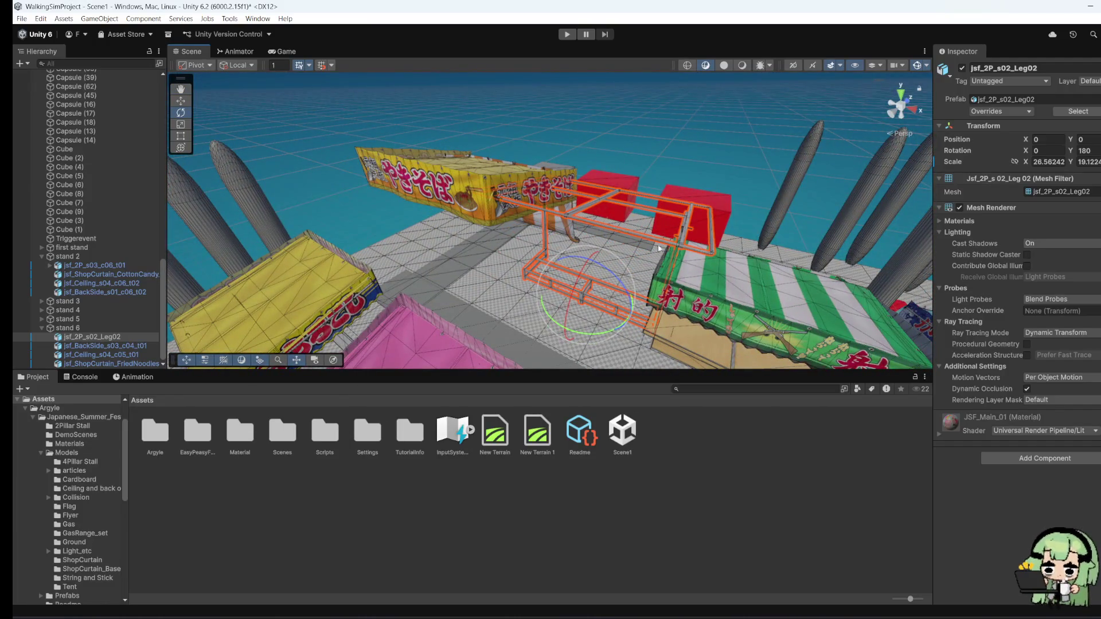
key("ctrl+z")
mouse_move(607, 228)
left_mouse_down()
mouse_move(641, 258)
mouse_move(628, 252)
left_mouse_up()
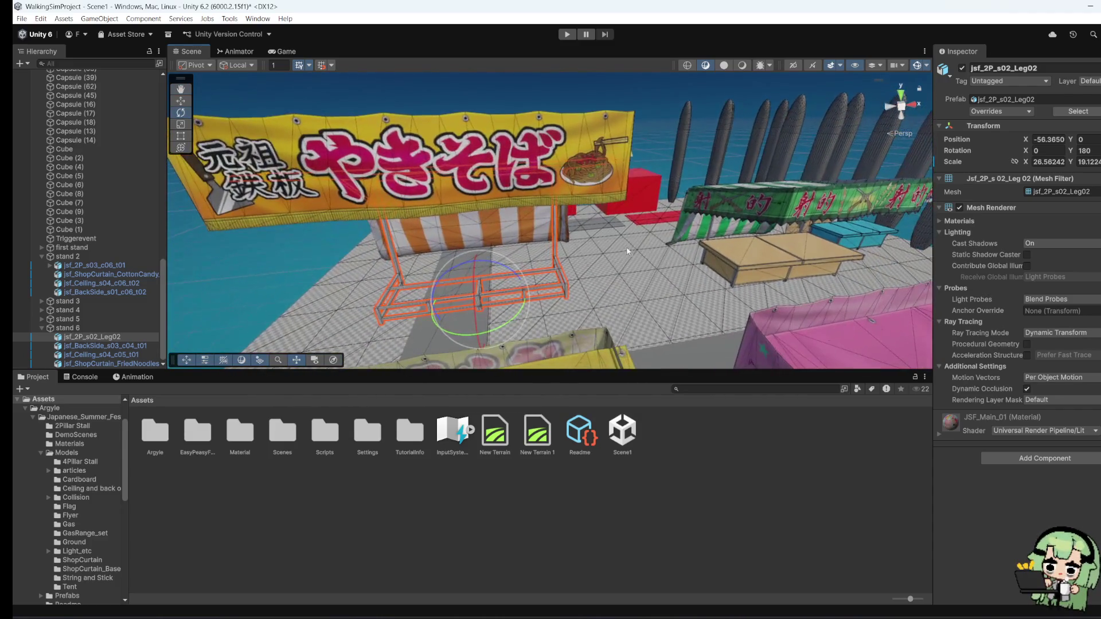
Step: Set the FriedNoodles curtain's position to X 0, Y 0, Z 0
left_click(484, 223)
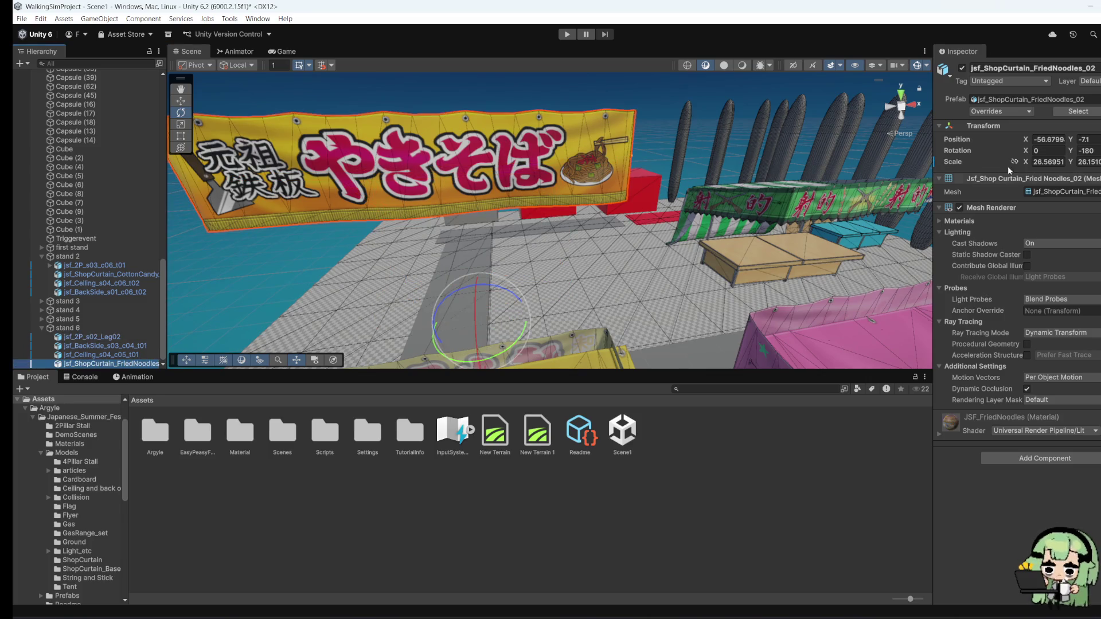
left_click(1056, 139)
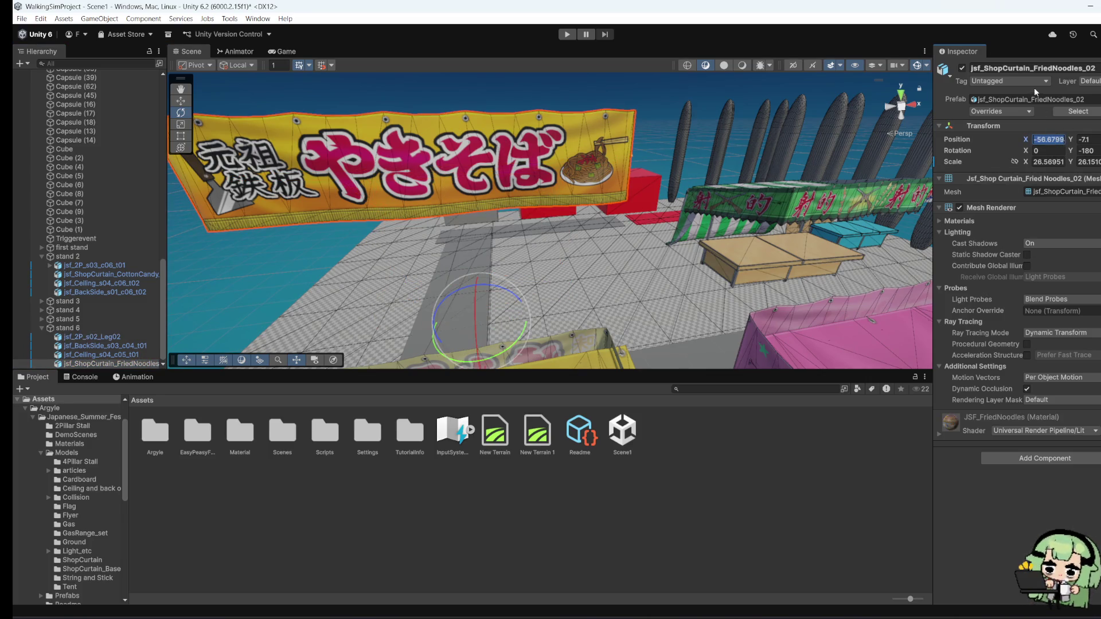
type("0")
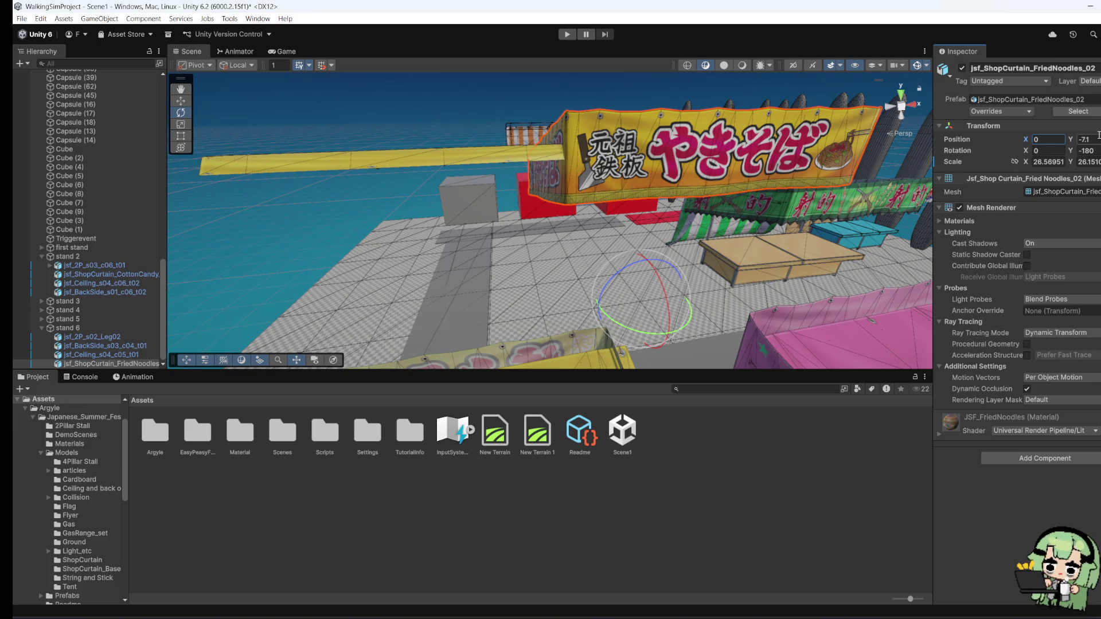
left_click(1098, 137)
type("0")
key("Tab")
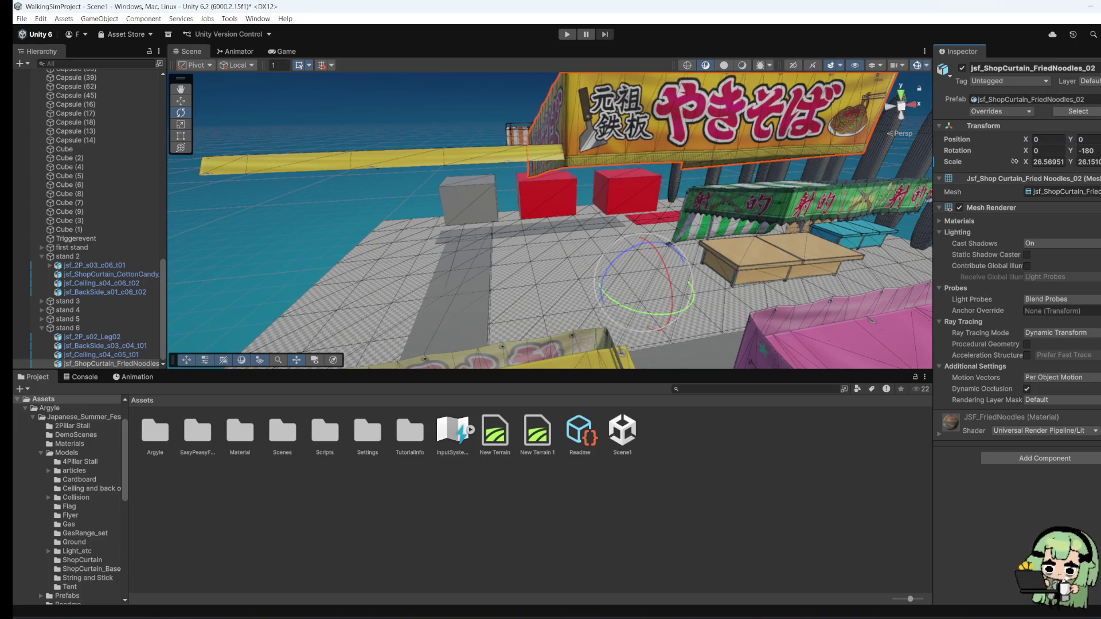
type("0")
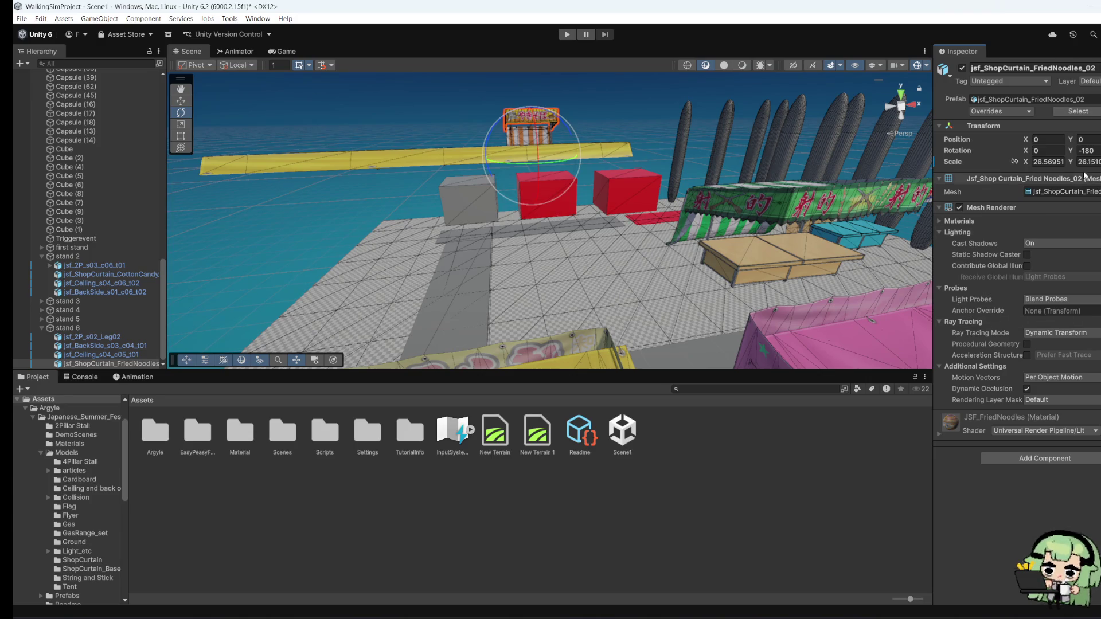
Step: Set the ceiling jsf_Ceiling_s04_c05_t01's position to X 0, Y 0, Z 0
left_click(97, 354)
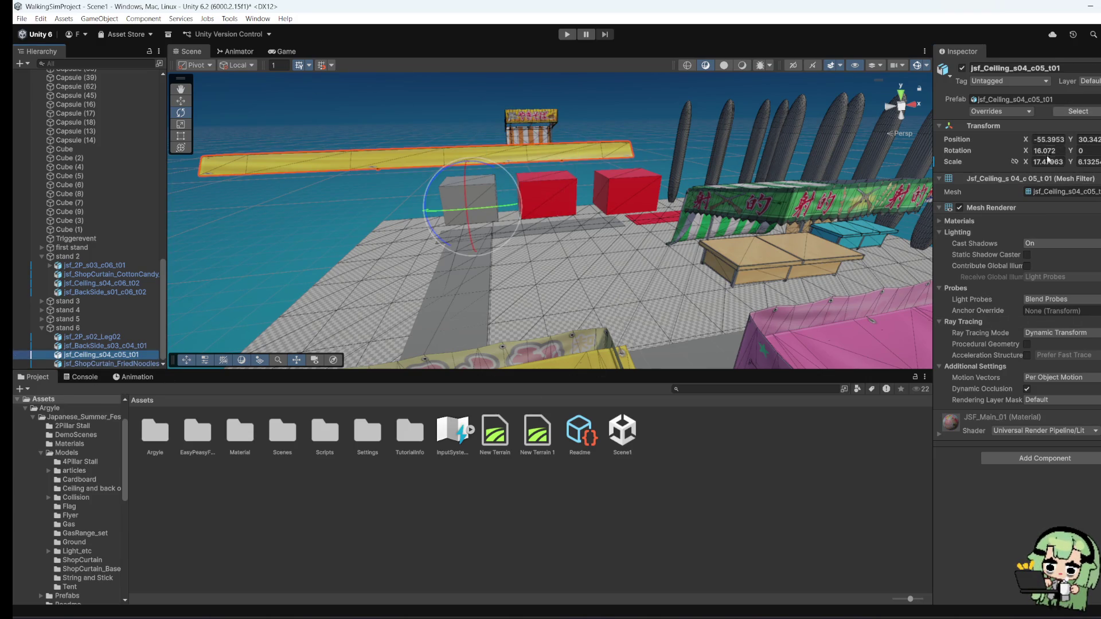
left_click(1053, 140)
type("0")
left_click(1091, 138)
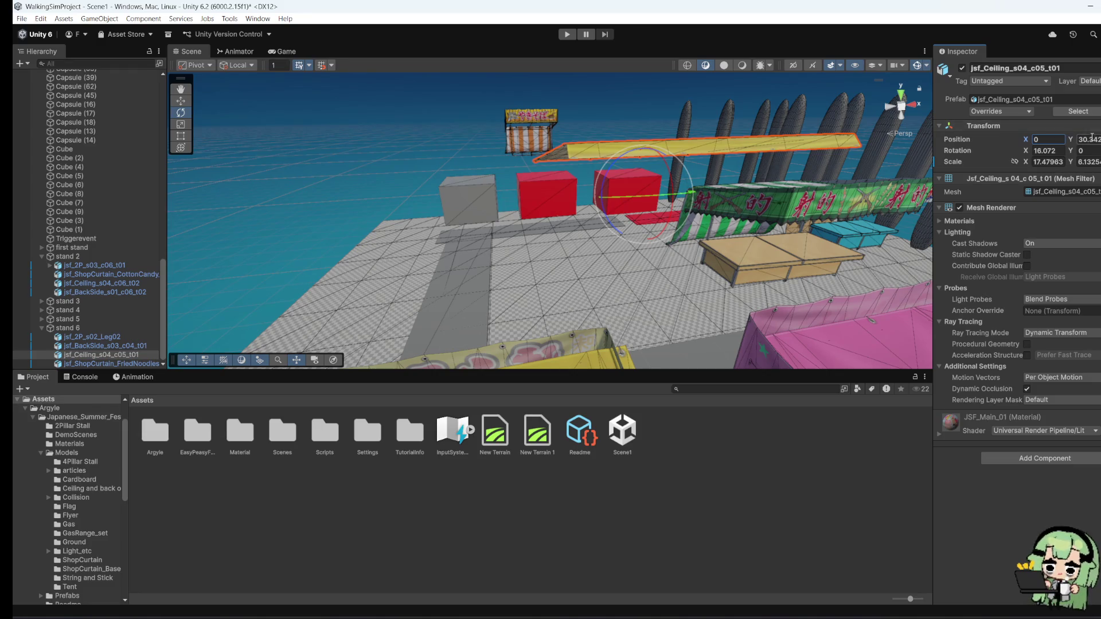
type("0")
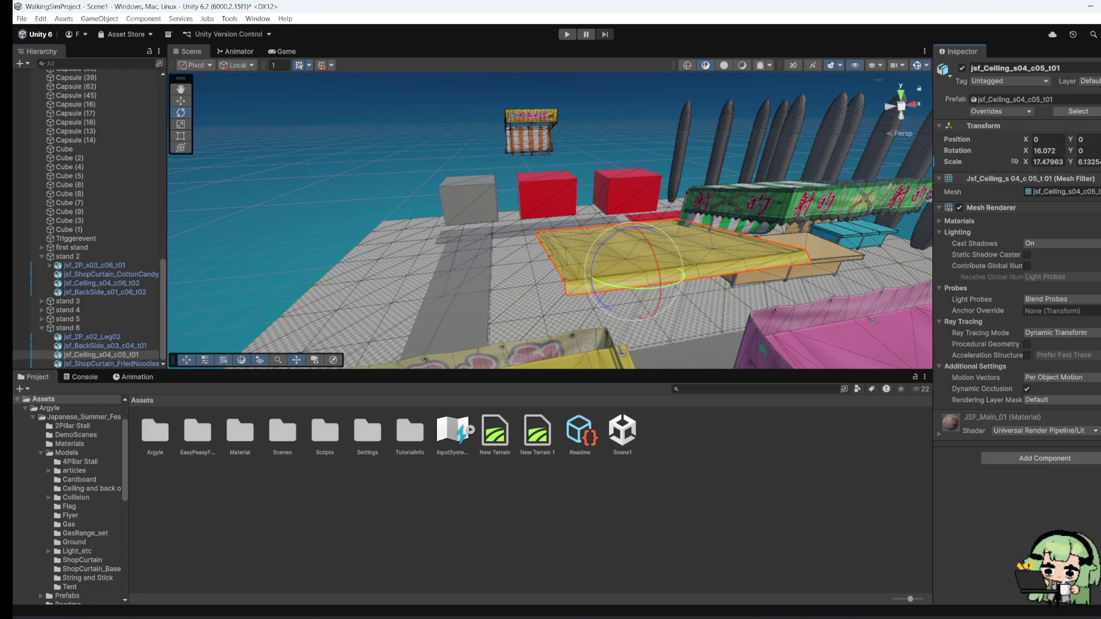
key("Tab")
type("0")
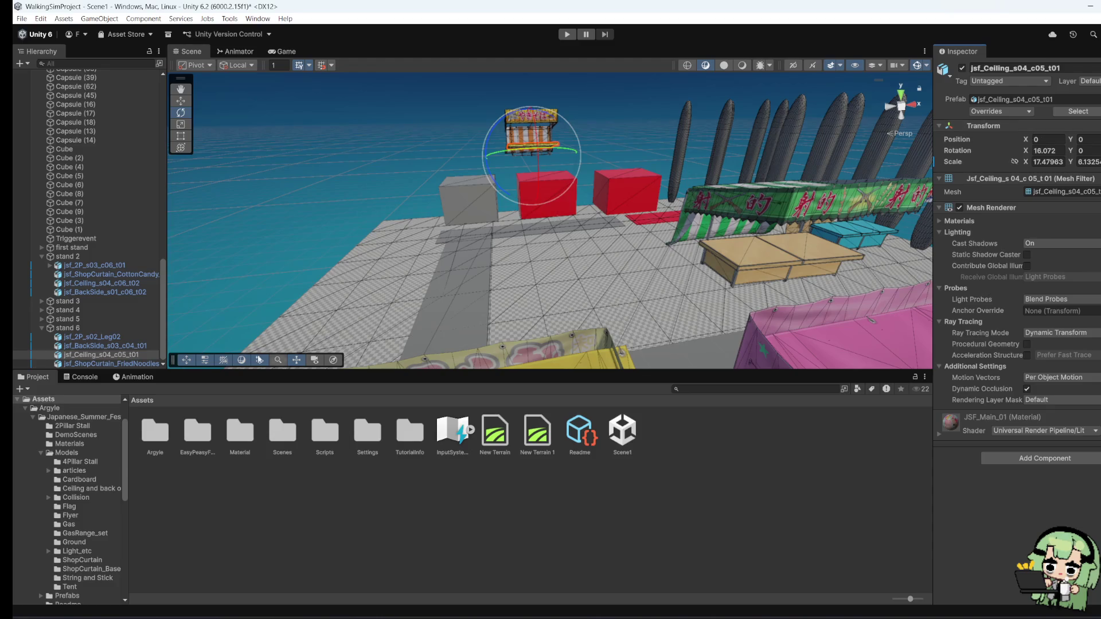
Step: Check the back curtain and leg frame positions, then reselect the stand 6 group
left_click(106, 346)
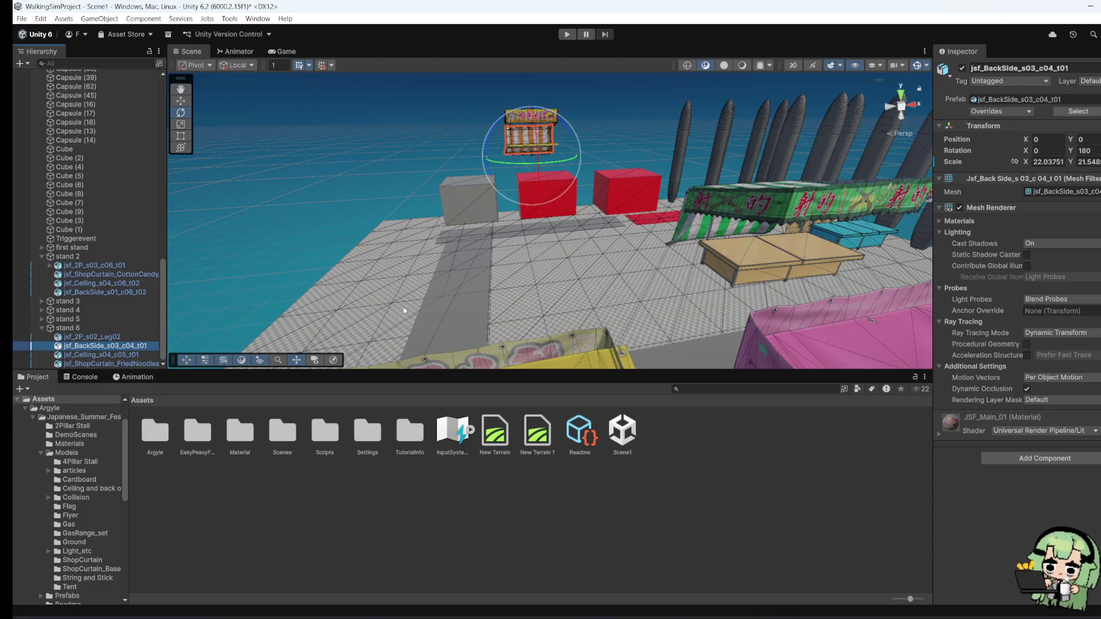
left_click(105, 338)
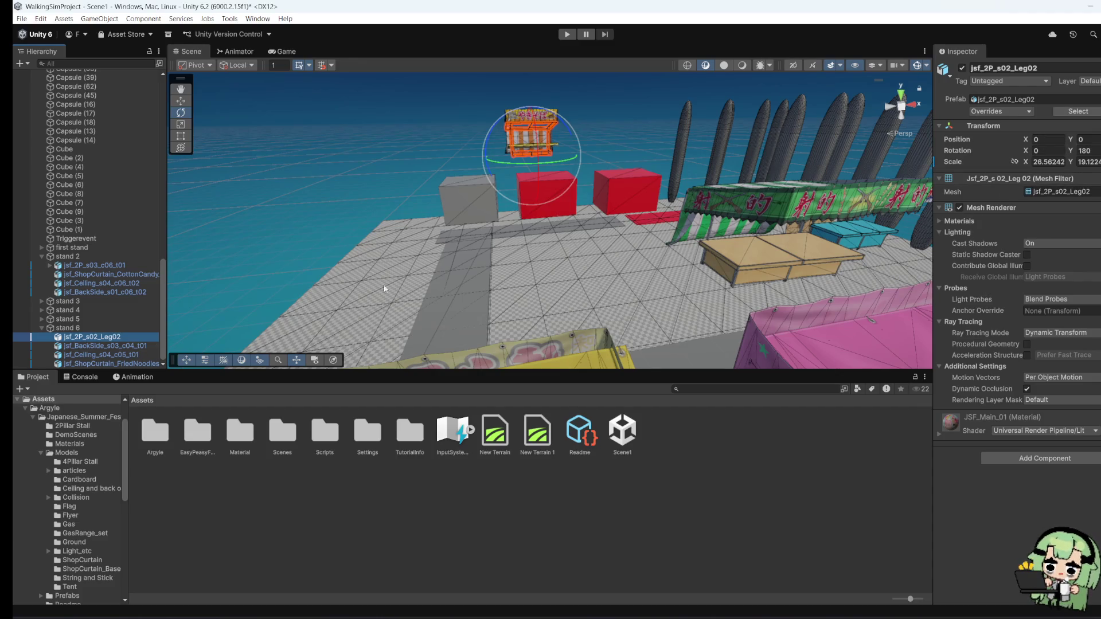
left_click(68, 328)
Step: Move stand 6 beside the yakisoba stall at X 47.7, turned about -90.8°
left_click_drag(516, 189, 602, 180)
left_click(181, 101)
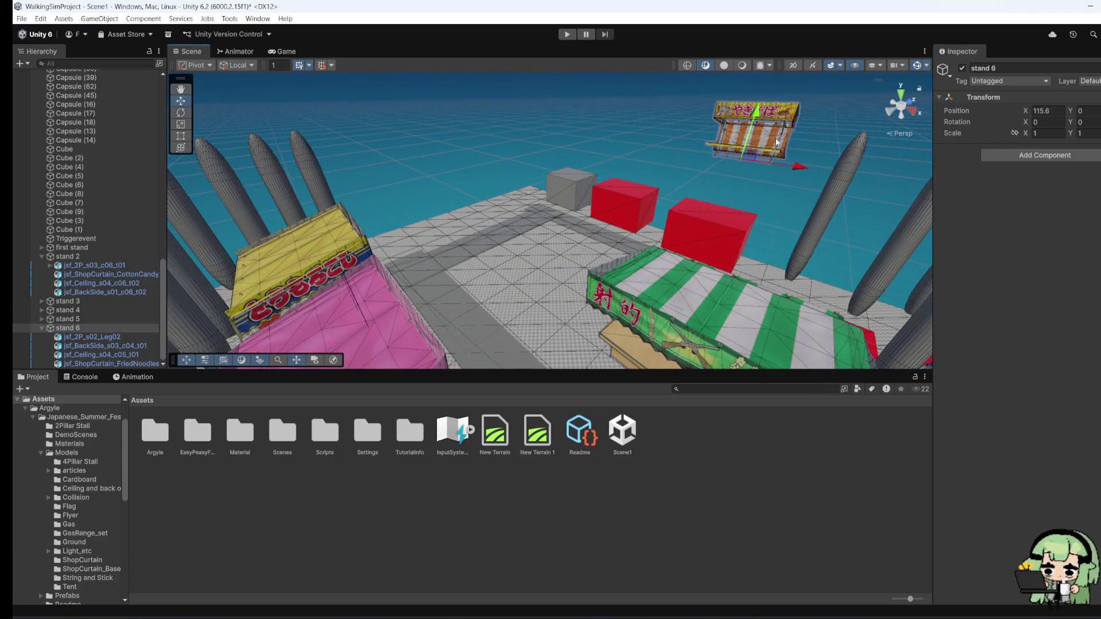
mouse_move(798, 154)
left_mouse_down()
mouse_move(781, 171)
mouse_move(615, 208)
left_mouse_up()
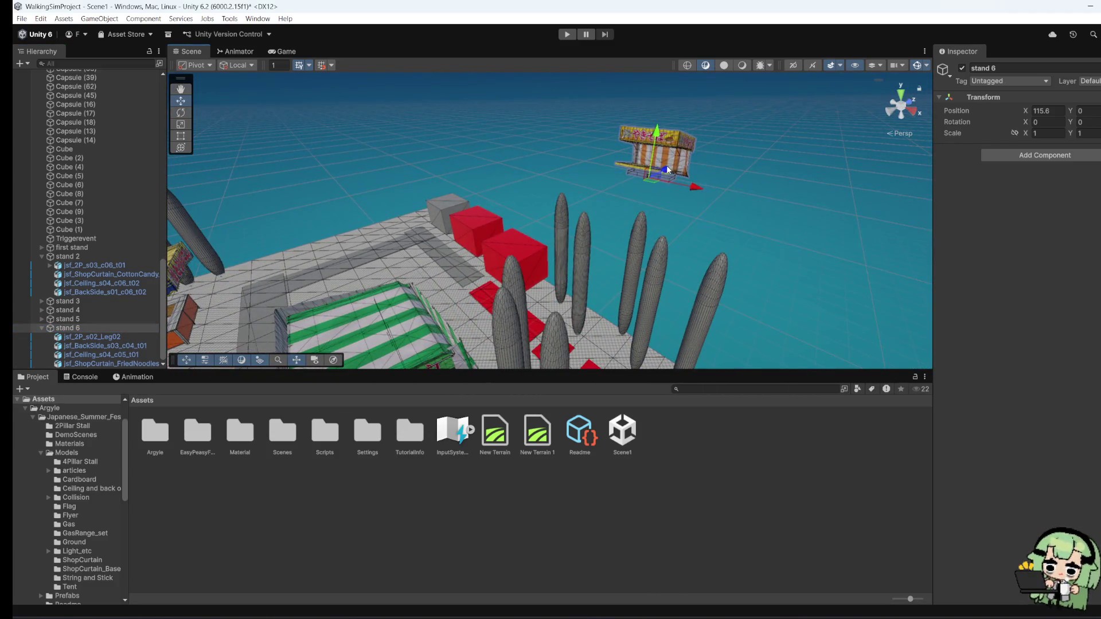
mouse_move(666, 165)
left_mouse_down()
mouse_move(400, 248)
mouse_move(551, 197)
mouse_move(552, 212)
left_mouse_up()
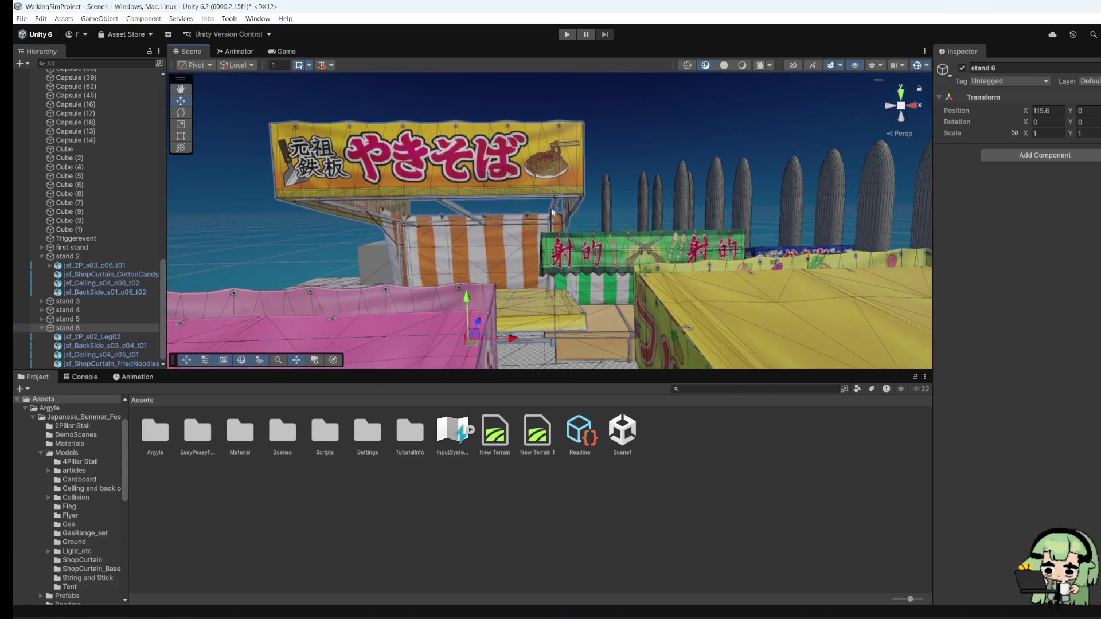
key("e")
mouse_move(507, 329)
left_mouse_down()
mouse_move(548, 361)
mouse_move(416, 298)
mouse_move(427, 275)
mouse_move(262, 249)
mouse_move(270, 225)
left_mouse_up()
scroll(504, 349, "down", 5)
scroll(625, 194, "up", 5)
key("w")
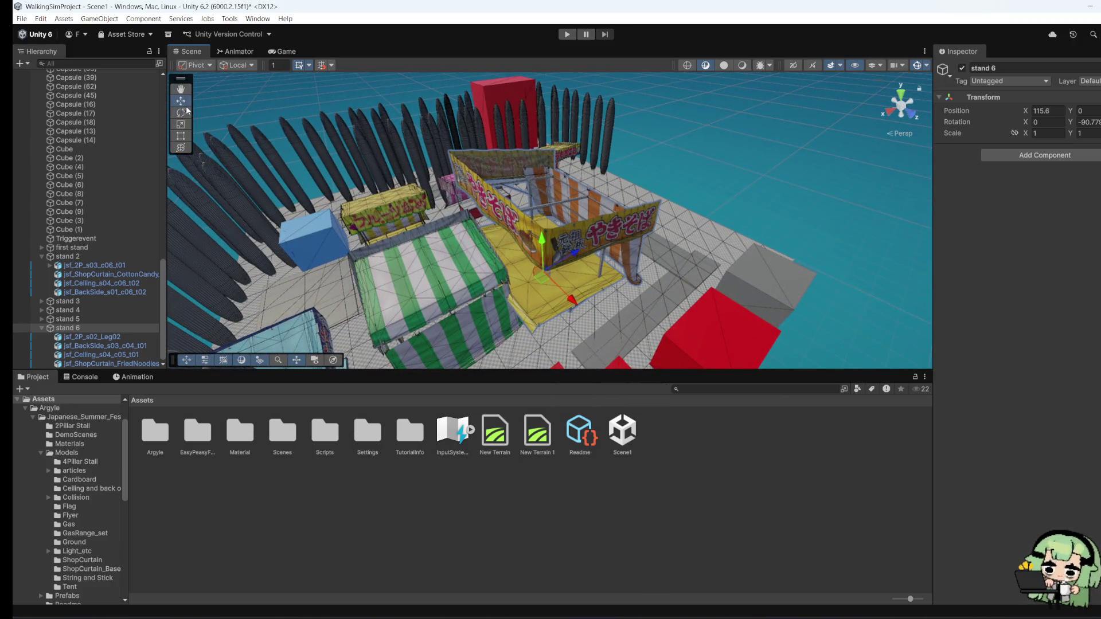
mouse_move(572, 254)
left_mouse_down()
mouse_move(677, 215)
mouse_move(810, 200)
mouse_move(614, 281)
left_mouse_up()
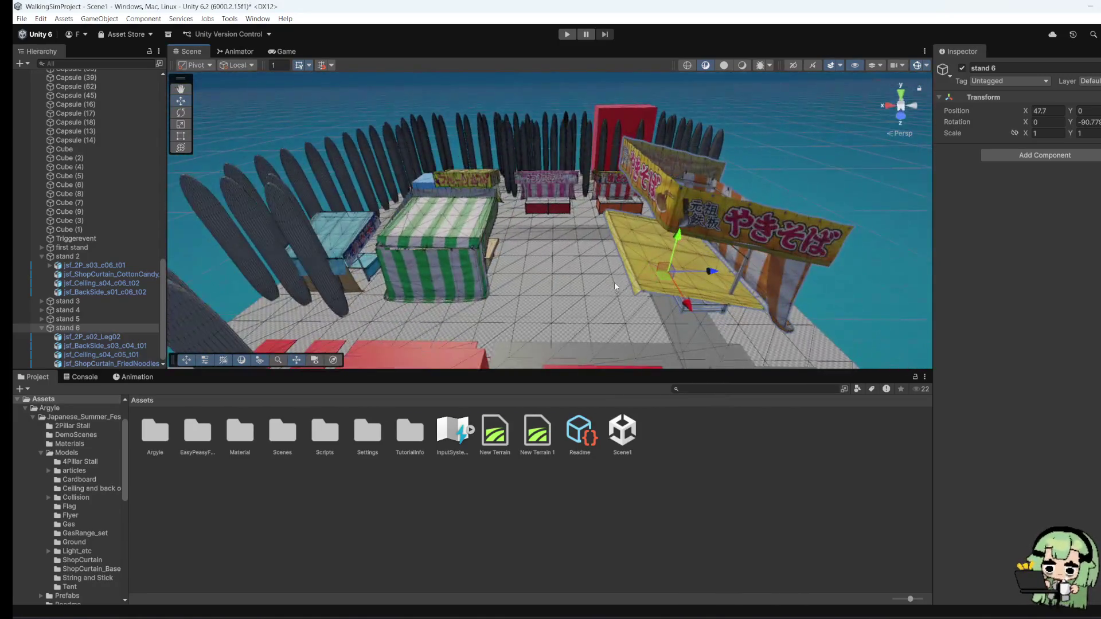
Step: Adjust stand 6's ceiling height so it rests at Y 32.8 above the frame
left_click(647, 288)
mouse_move(688, 251)
left_mouse_down()
mouse_move(730, 175)
mouse_move(682, 213)
mouse_move(771, 281)
mouse_move(757, 235)
mouse_move(910, 227)
mouse_move(716, 255)
left_mouse_up()
left_click_drag(783, 209, 775, 253)
left_click(775, 253)
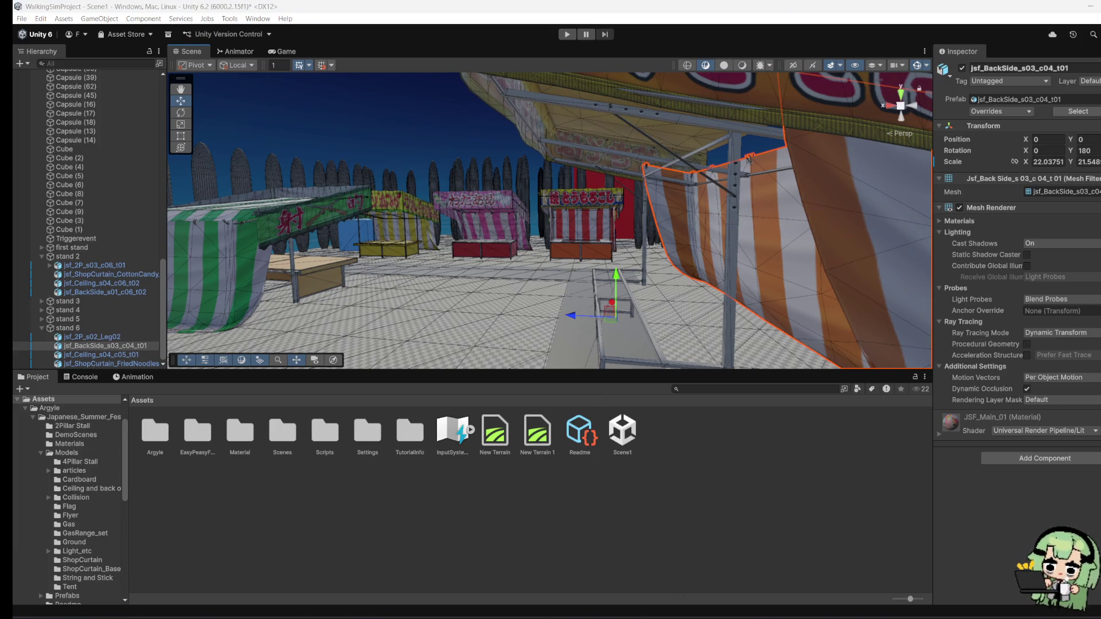
mouse_move(565, 221)
left_mouse_down()
mouse_move(745, 213)
mouse_move(683, 206)
mouse_move(635, 233)
mouse_move(650, 245)
mouse_move(464, 280)
mouse_move(459, 293)
mouse_move(590, 291)
mouse_move(741, 244)
mouse_move(590, 290)
left_mouse_up()
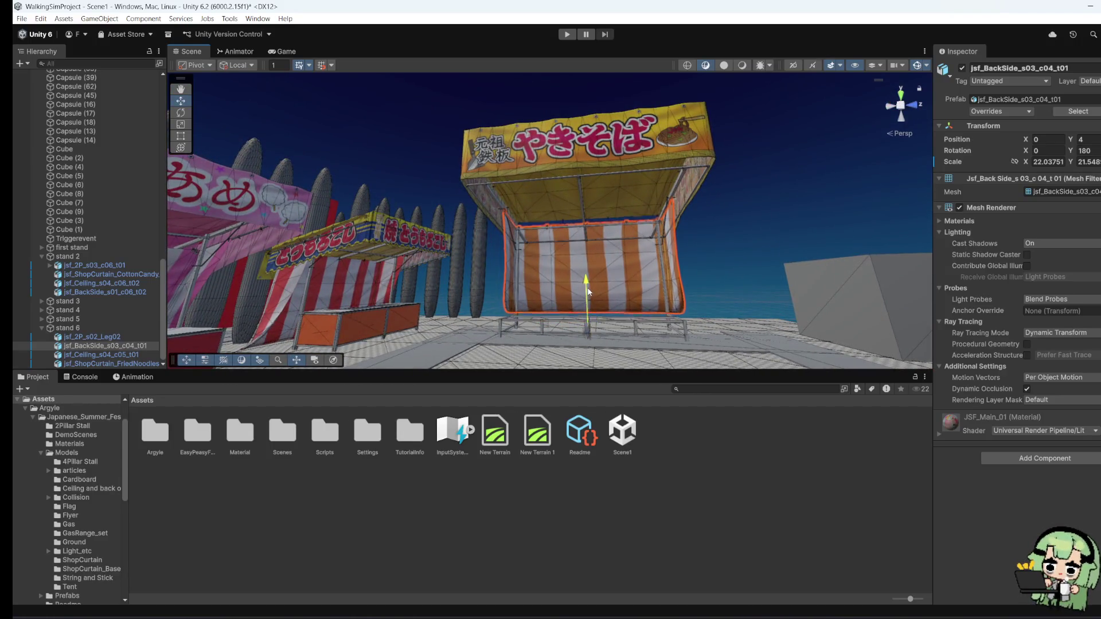
left_click(626, 190)
mouse_move(587, 191)
left_mouse_down()
mouse_move(588, 213)
mouse_move(831, 221)
left_mouse_up()
left_click(65, 330)
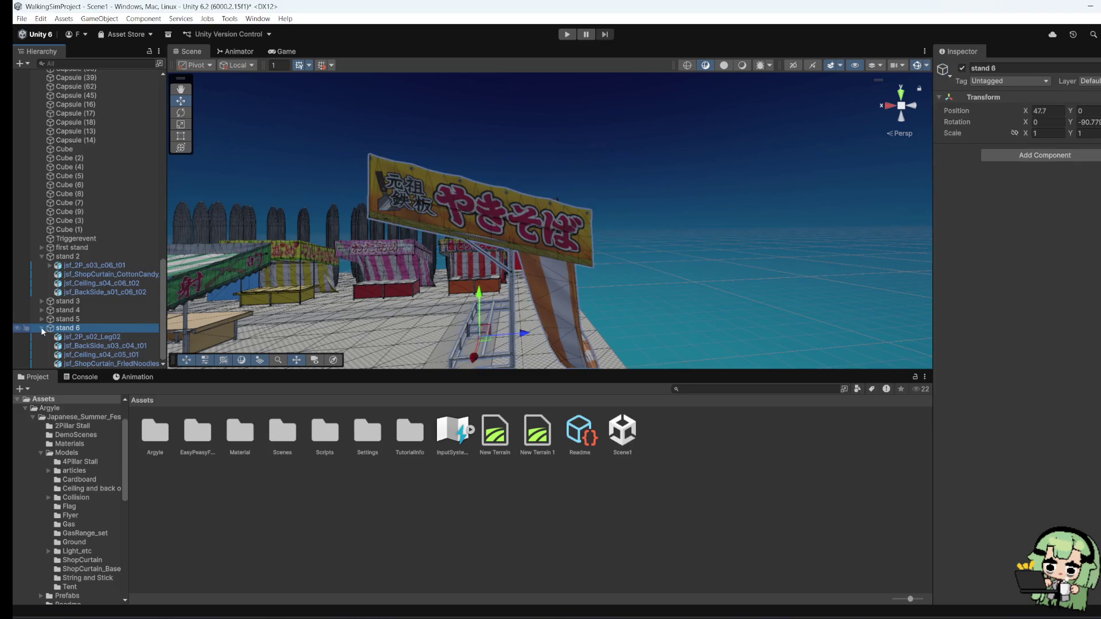
left_click(41, 328)
left_click(45, 300)
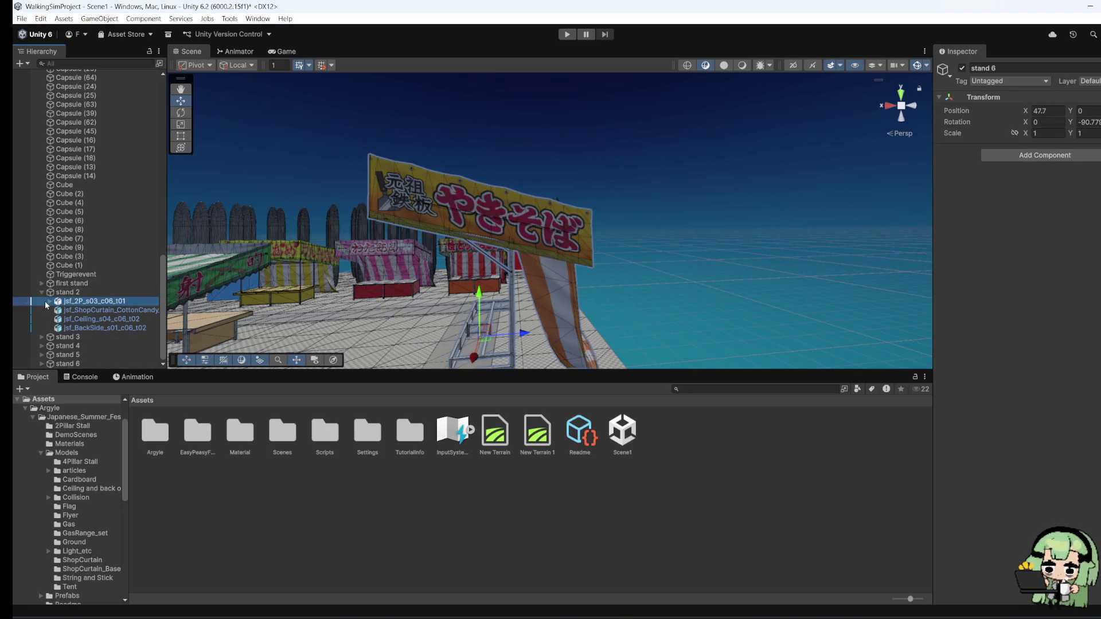
left_click(43, 291)
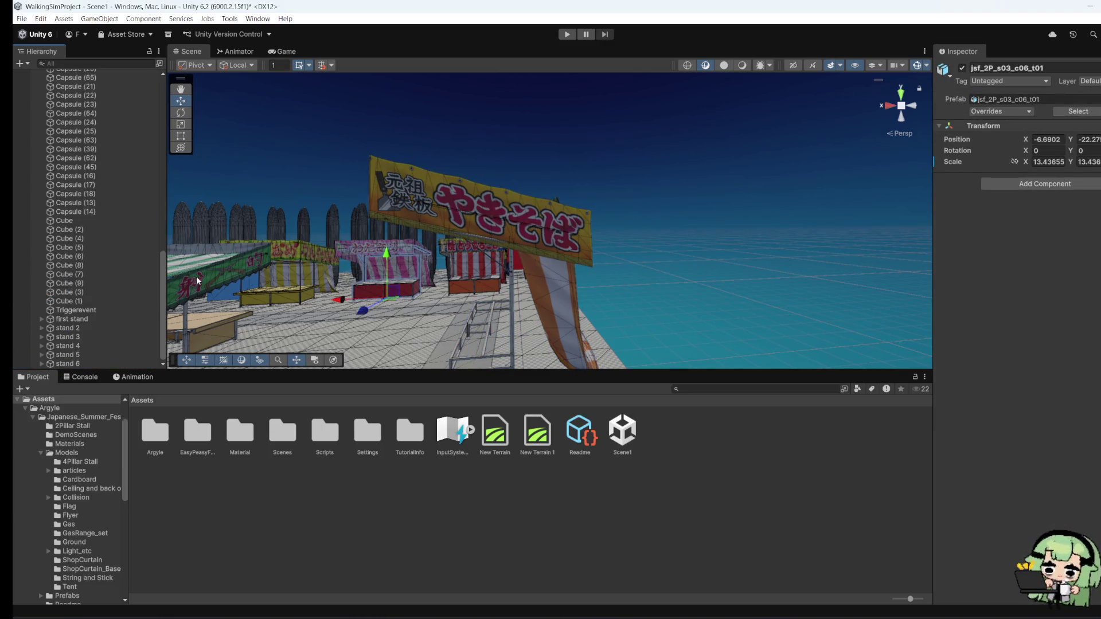
mouse_move(420, 297)
left_mouse_down()
mouse_move(482, 349)
mouse_move(409, 334)
mouse_move(389, 297)
left_mouse_up()
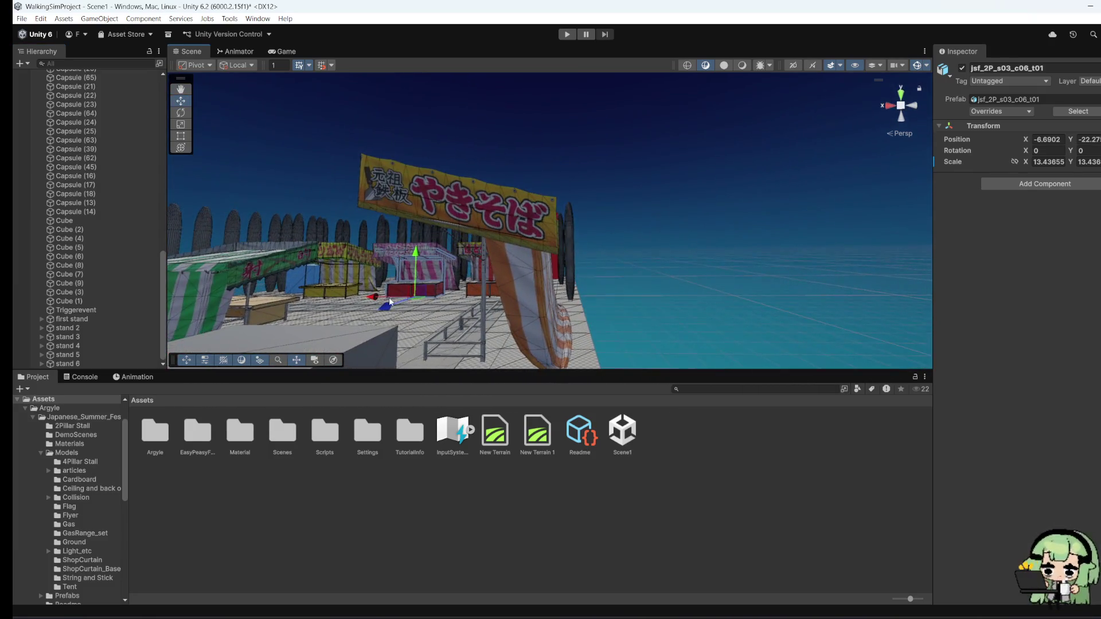
left_click(74, 364)
left_click_drag(520, 339, 542, 339)
left_click(180, 135)
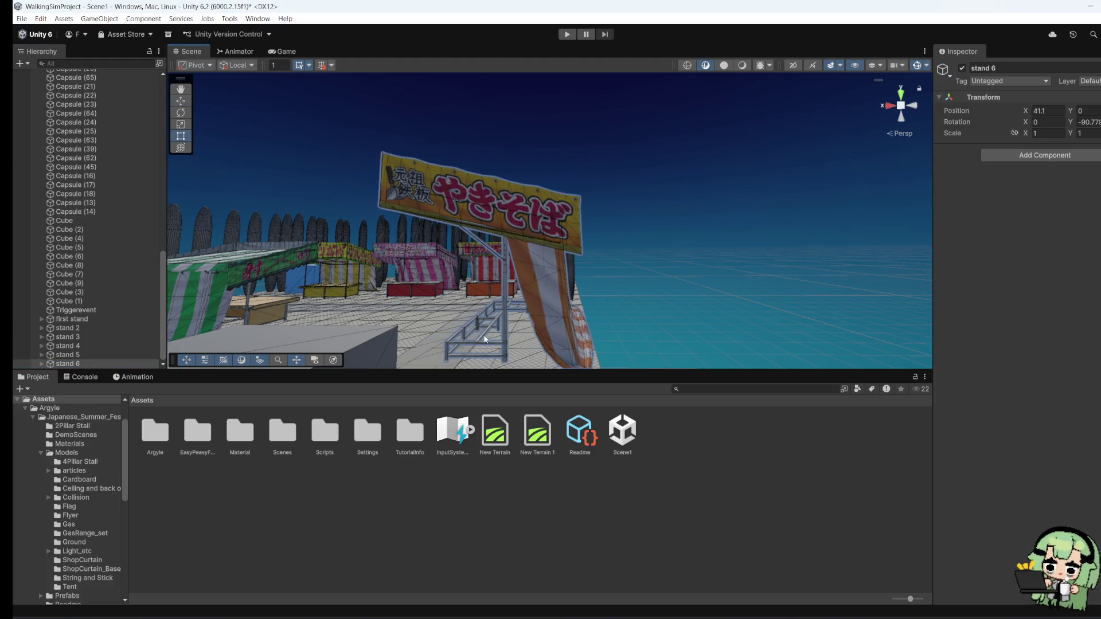
key("r")
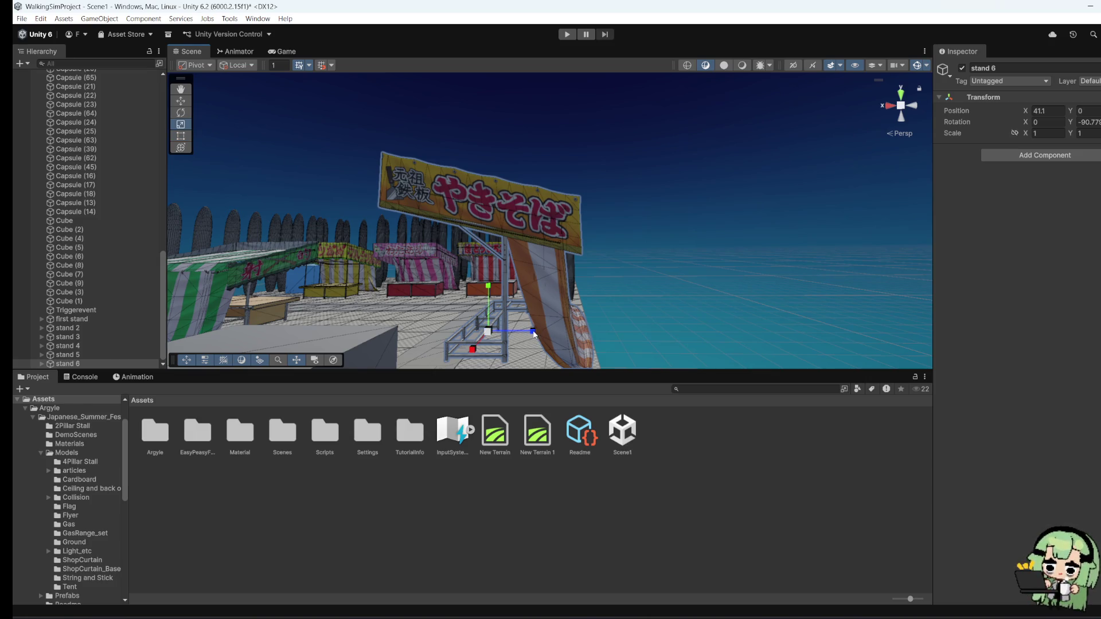
mouse_move(535, 335)
left_mouse_down()
mouse_move(588, 352)
mouse_move(718, 293)
mouse_move(625, 367)
mouse_move(536, 325)
left_mouse_up()
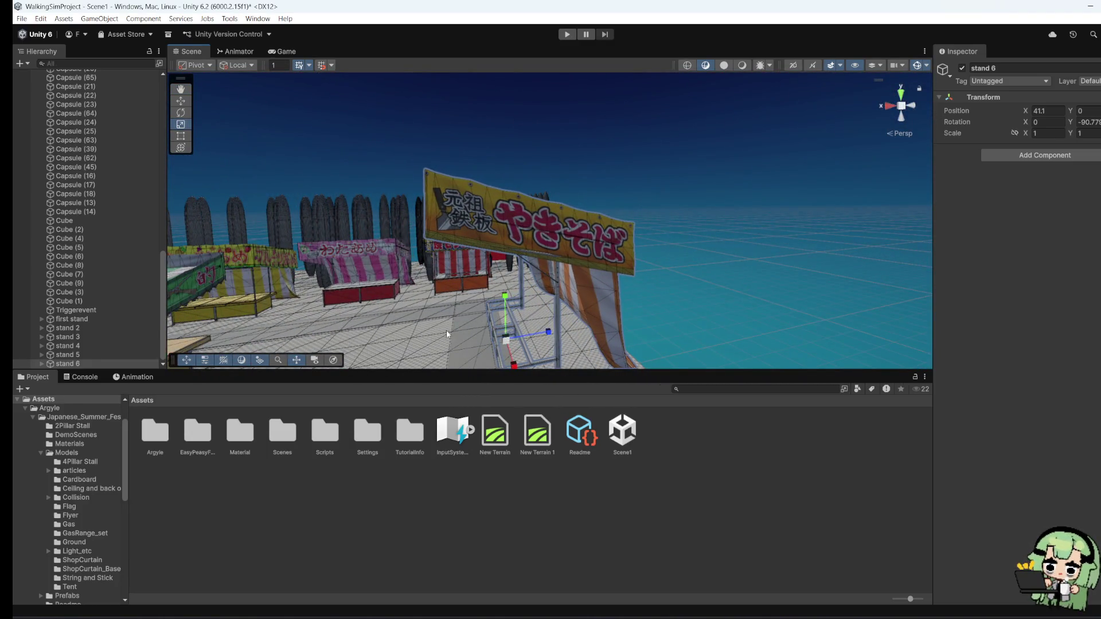
mouse_move(446, 329)
left_mouse_down()
mouse_move(466, 307)
mouse_move(538, 319)
mouse_move(375, 354)
mouse_move(775, 232)
mouse_move(699, 271)
mouse_move(695, 294)
mouse_move(630, 309)
left_mouse_up()
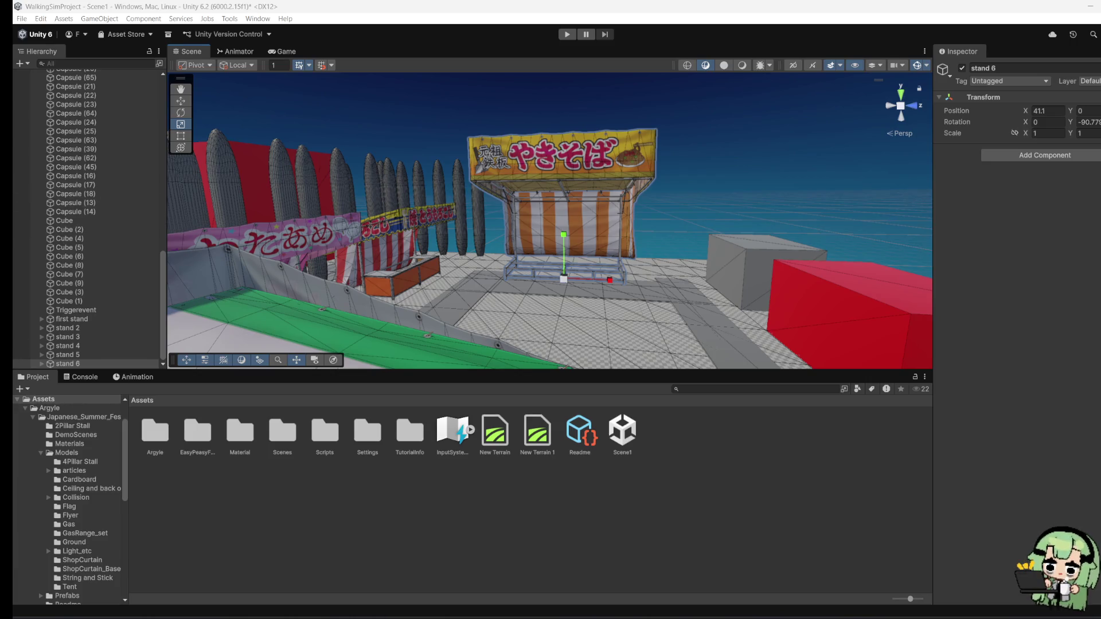
left_click_drag(588, 264, 227, 306)
scroll(550, 296, "up", 2)
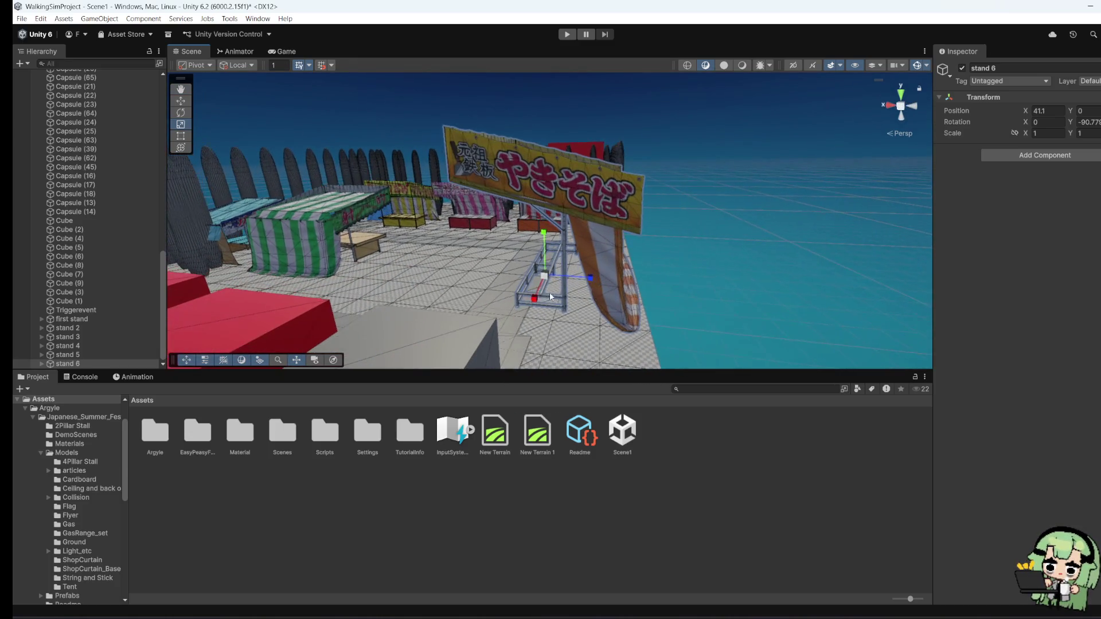
left_click_drag(498, 300, 647, 303)
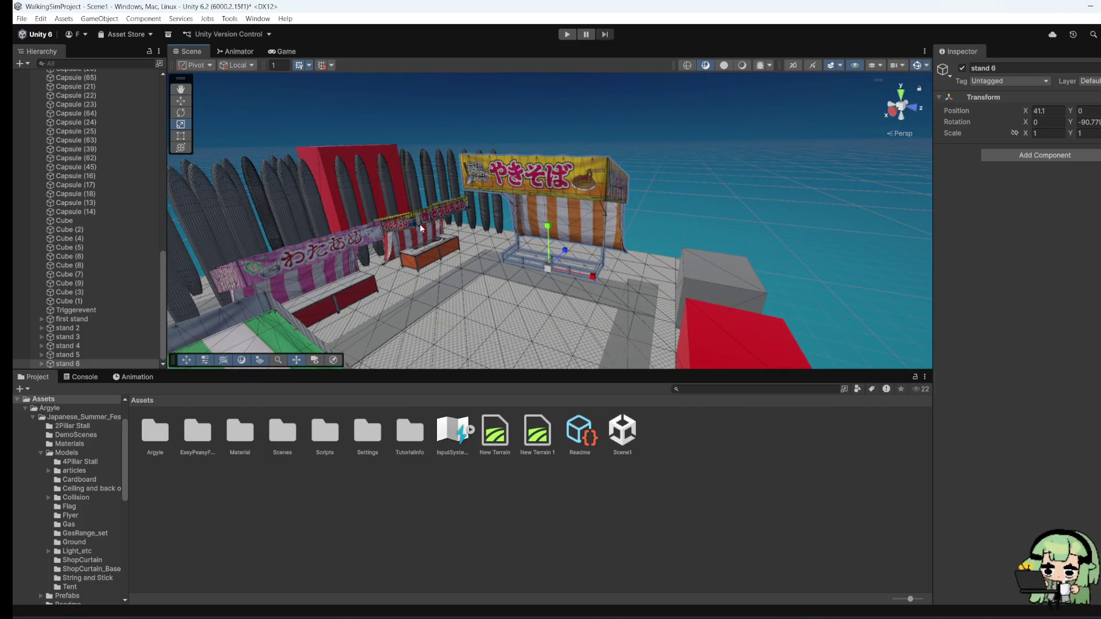
mouse_move(468, 244)
left_mouse_down()
mouse_move(677, 291)
mouse_move(734, 267)
left_mouse_up()
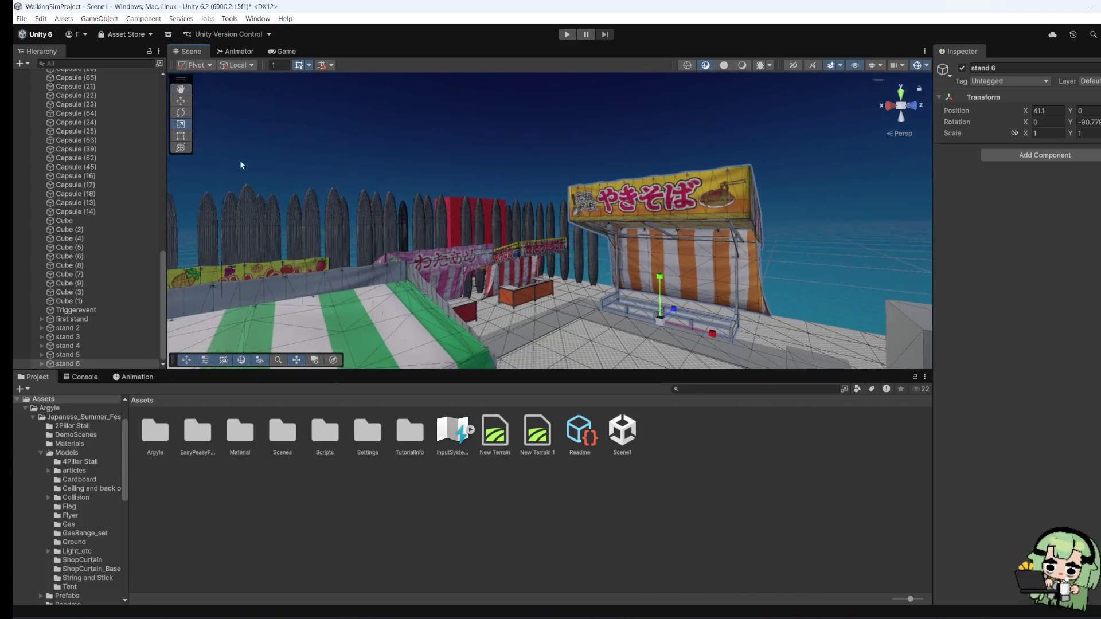
left_click(180, 102)
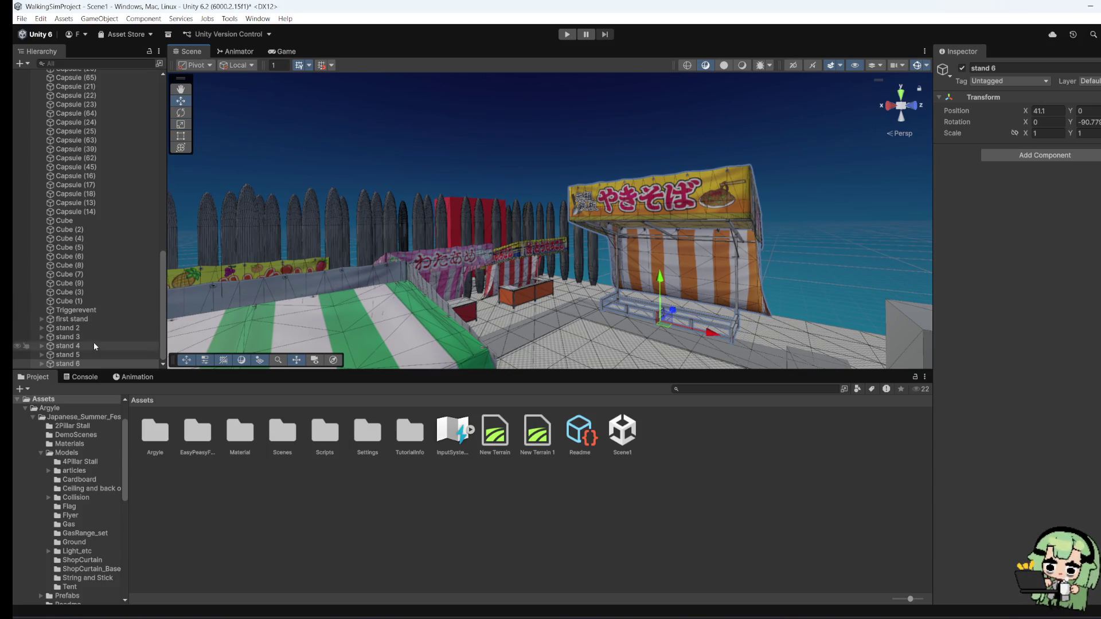
Step: Select stand 3 and slide it right and forward to X 21.9
left_click(83, 328)
left_click(528, 247)
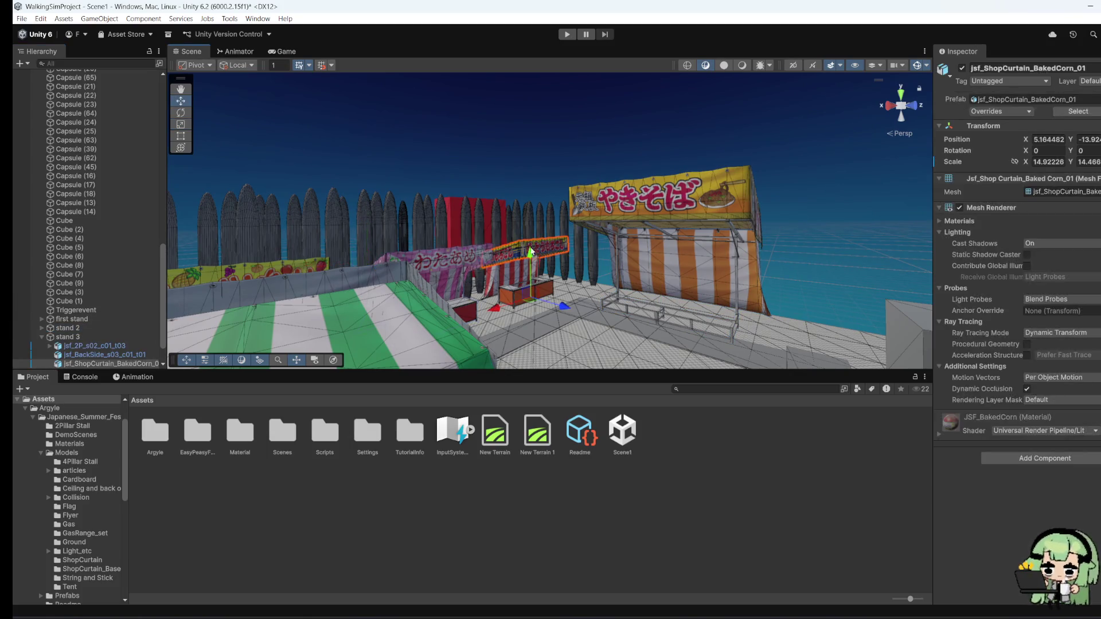
left_click(69, 337)
left_click_drag(496, 276, 651, 309)
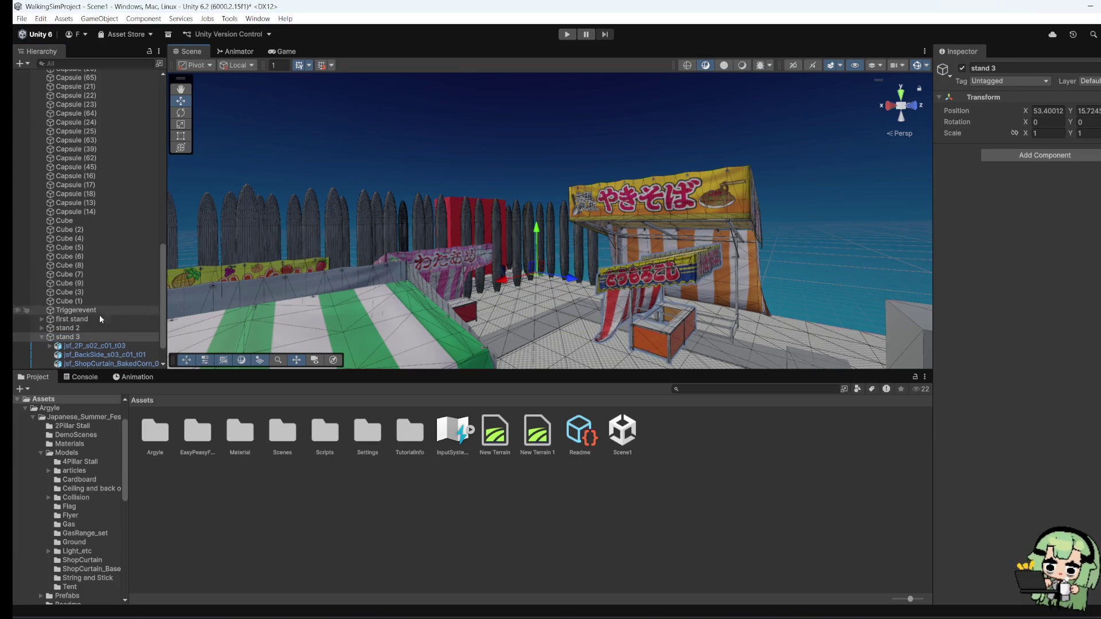
scroll(105, 315, "down", 3)
left_click_drag(579, 335, 556, 342)
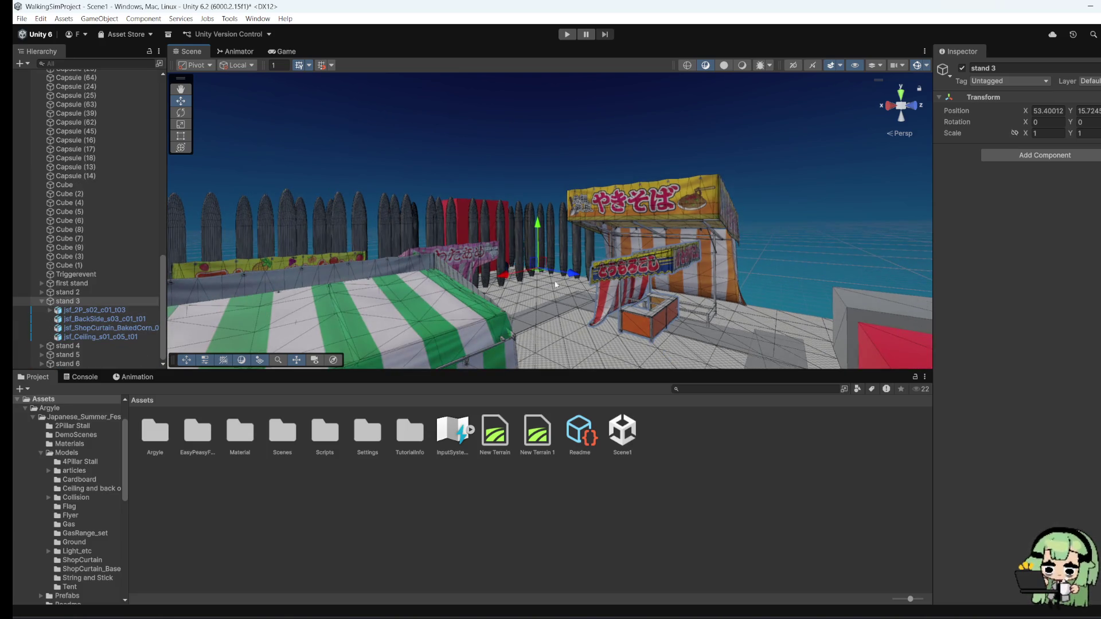
mouse_move(505, 277)
left_mouse_down()
mouse_move(590, 271)
mouse_move(552, 296)
mouse_move(532, 291)
left_mouse_up()
Step: Set stand 3's Y rotation to 90 and move it to X -42 beside the yakisoba stall
left_click(180, 112)
scroll(591, 271, "down", 2)
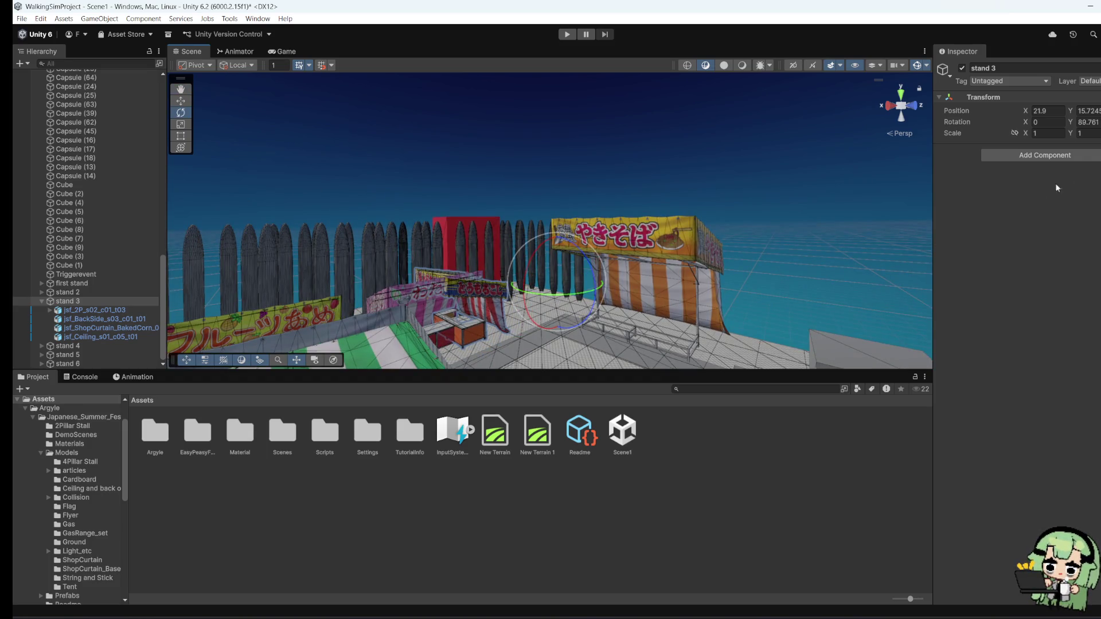
left_click(1089, 122)
type("90")
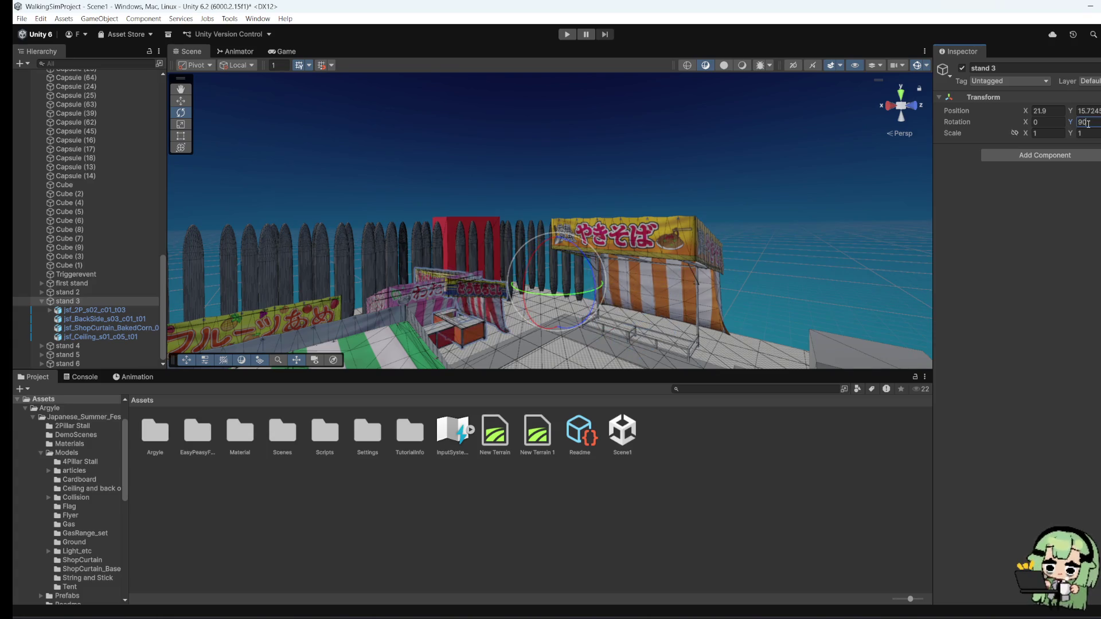
key("Return")
key("w")
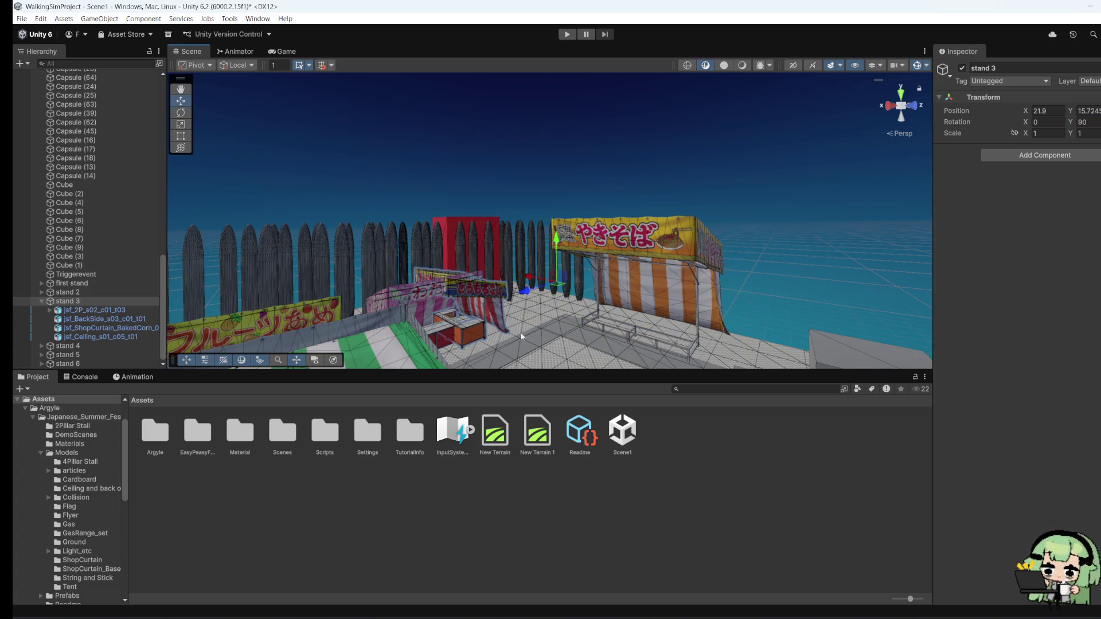
left_click_drag(533, 290, 608, 290)
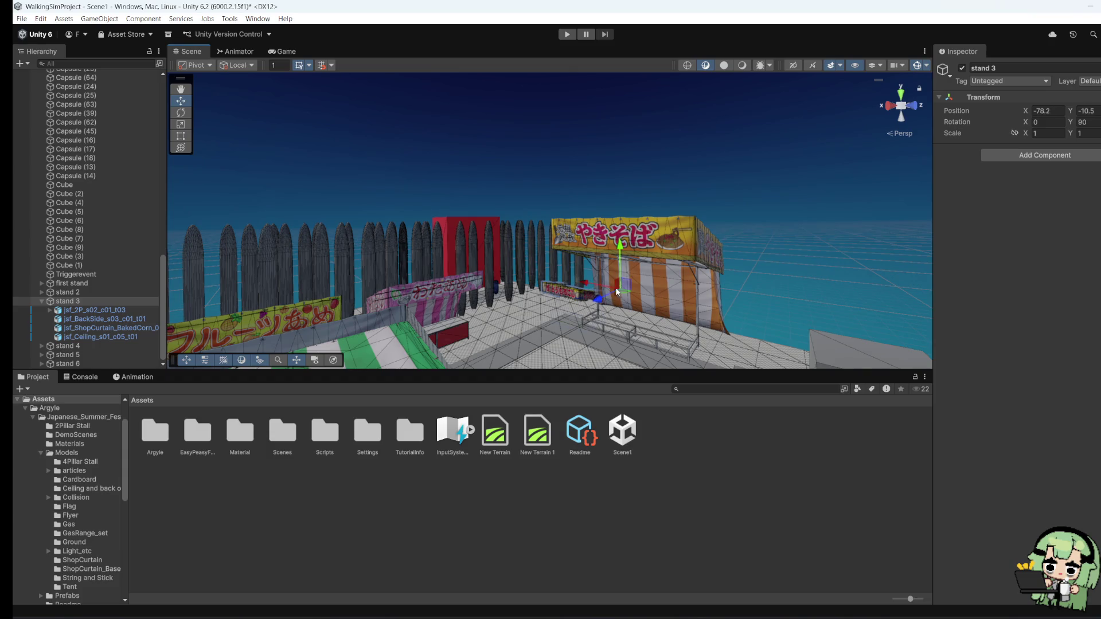
key("ctrl+z")
mouse_move(492, 316)
left_mouse_down()
mouse_move(545, 263)
mouse_move(615, 286)
left_mouse_up()
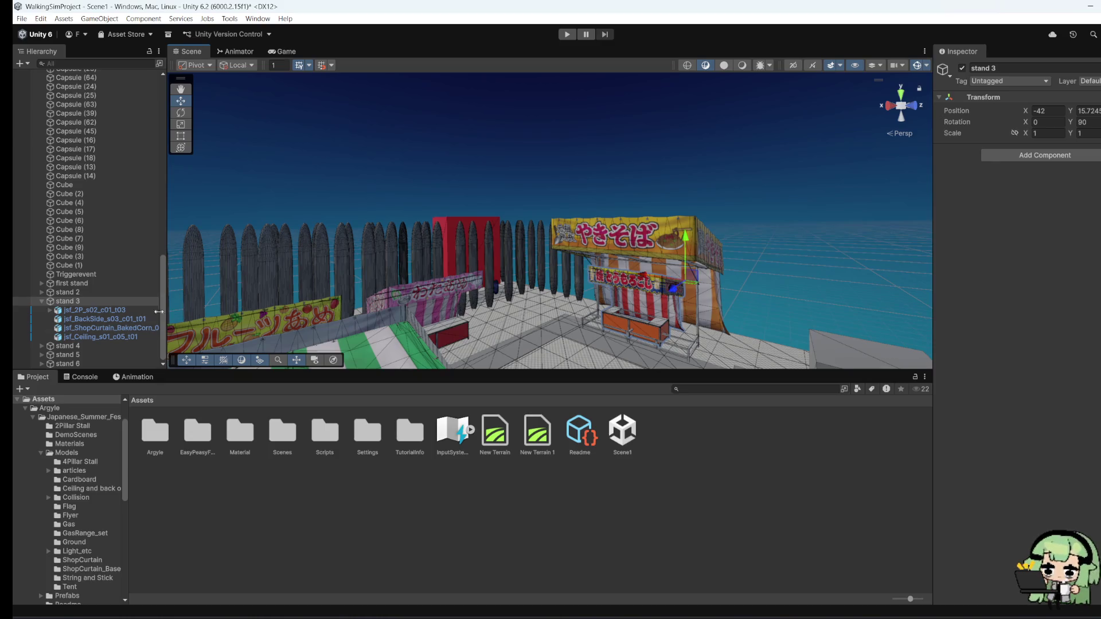
left_click(67, 363)
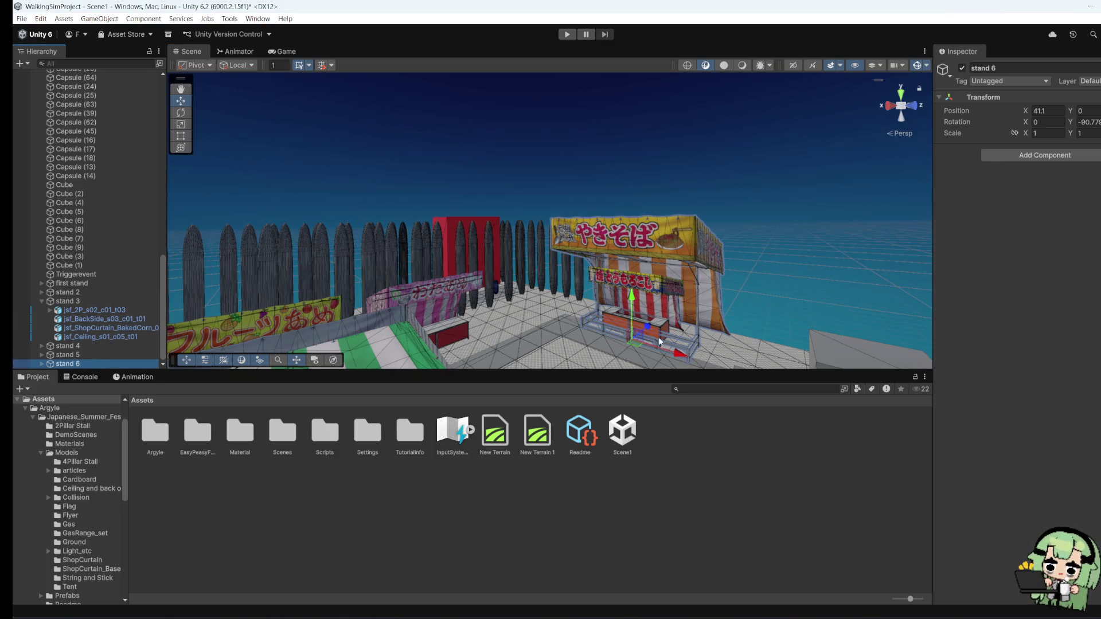
Step: Turn stand 6 to Y rotation 180 and slide it along X to 47
mouse_move(646, 332)
left_mouse_down()
mouse_move(643, 343)
mouse_move(567, 318)
left_mouse_up()
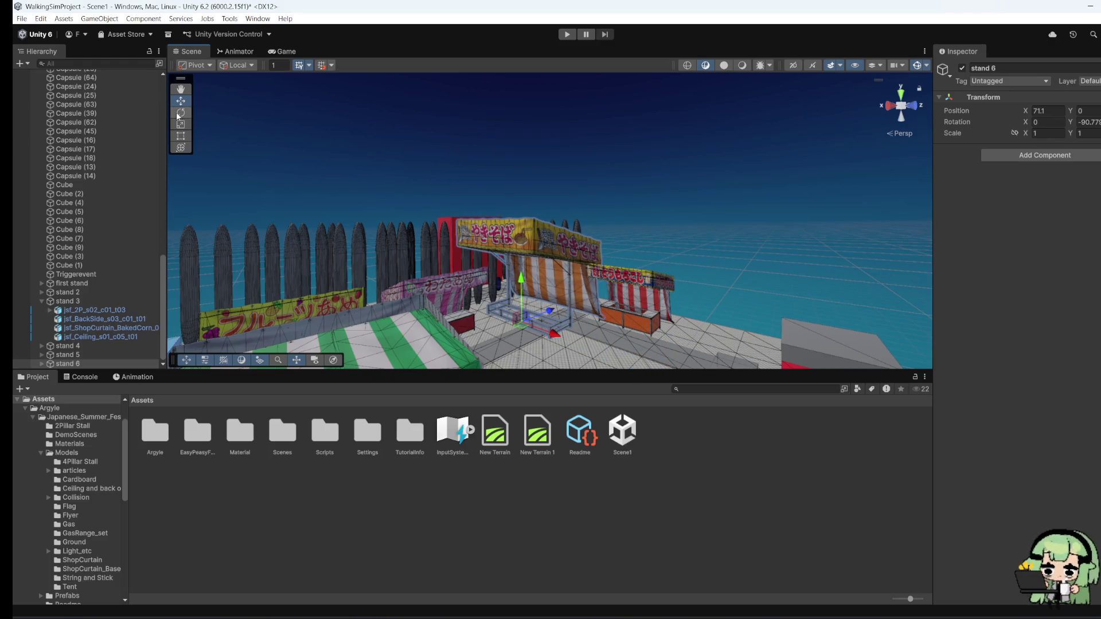
left_click(1089, 121)
type("90")
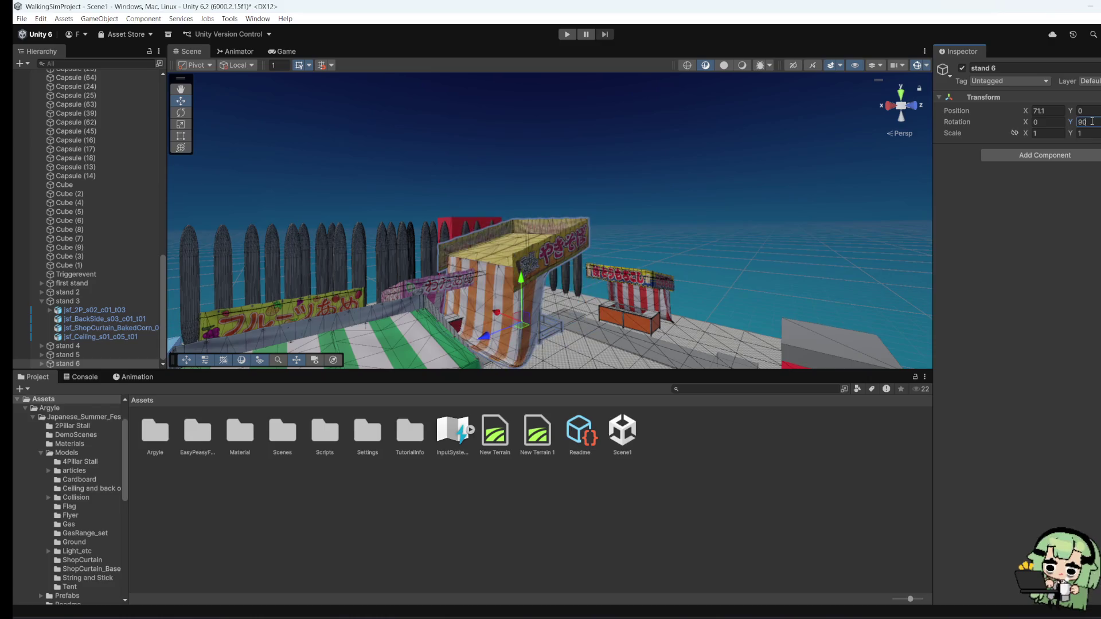
key("BackSpace")
key("BackSpace")
type("180")
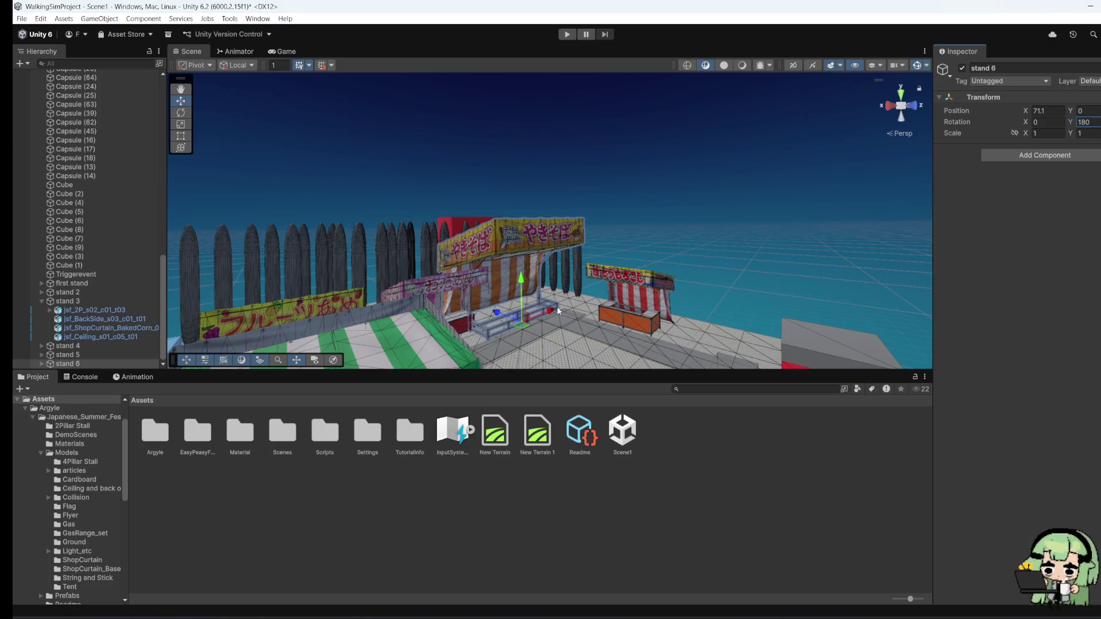
mouse_move(557, 310)
left_mouse_down()
mouse_move(524, 303)
mouse_move(517, 327)
mouse_move(426, 298)
mouse_move(609, 276)
mouse_move(550, 278)
mouse_move(573, 323)
mouse_move(690, 433)
left_mouse_up()
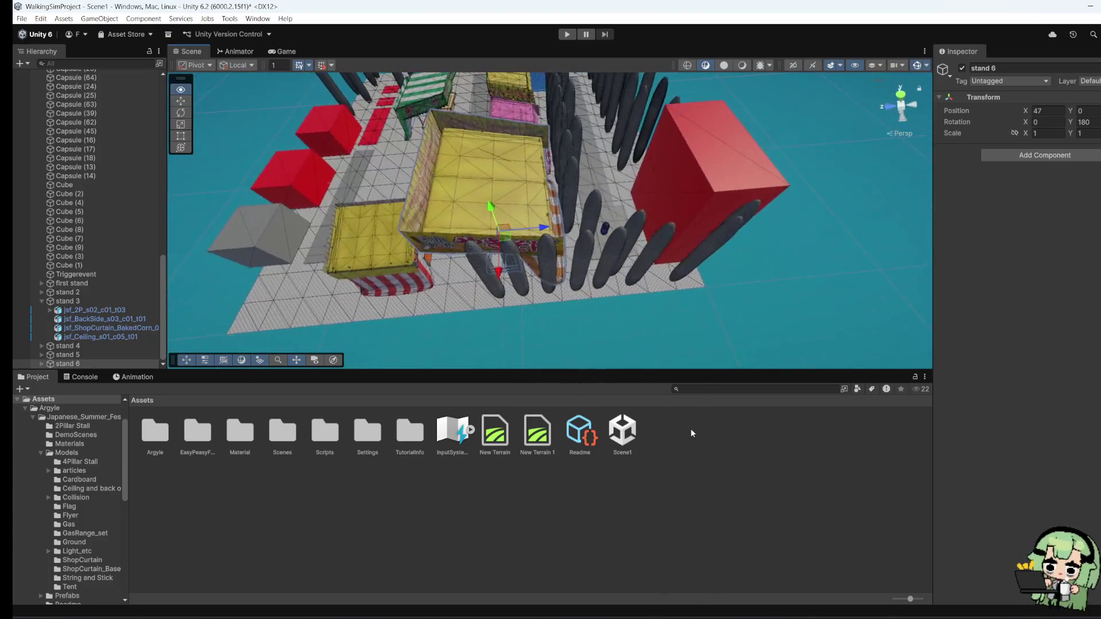
Step: Shrink stand 6 uniformly to scale 0.87979 and orbit around to check its placement
mouse_move(711, 229)
left_mouse_down()
mouse_move(754, 145)
mouse_move(711, 189)
mouse_move(712, 286)
mouse_move(648, 259)
mouse_move(557, 281)
mouse_move(678, 270)
mouse_move(699, 248)
mouse_move(627, 363)
mouse_move(613, 201)
left_mouse_up()
scroll(710, 168, "up", 6)
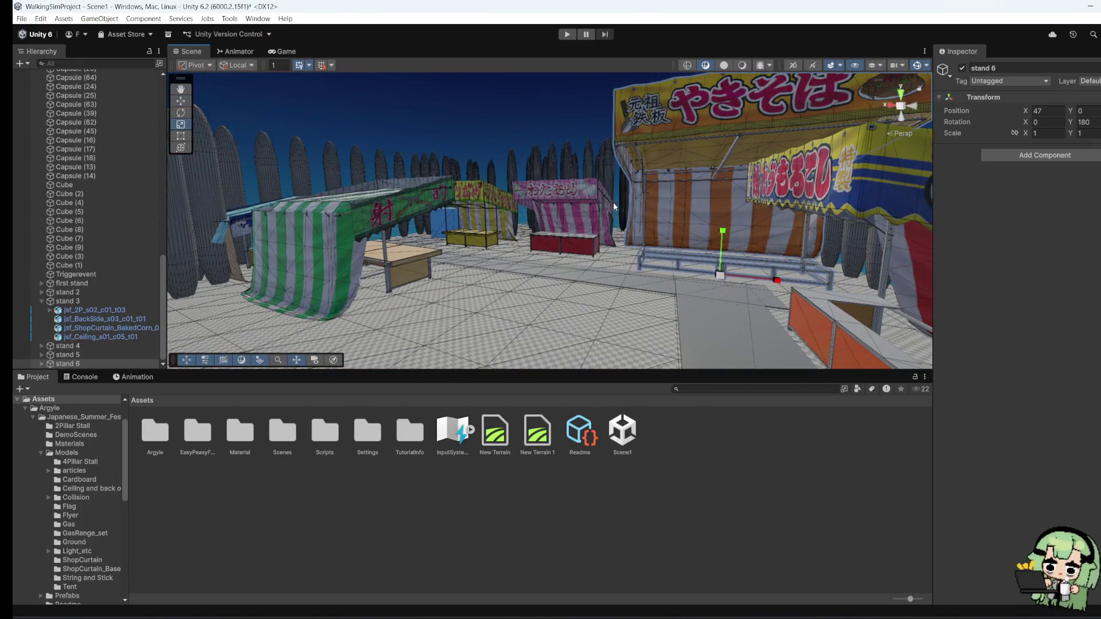
left_click_drag(718, 273, 710, 276)
scroll(681, 341, "down", 5)
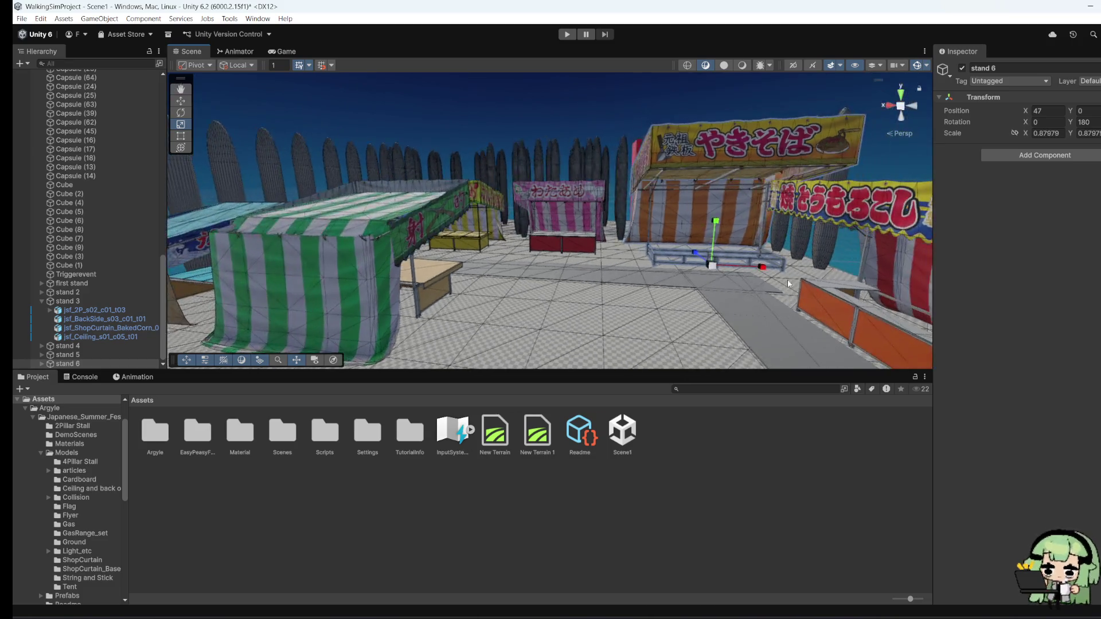
mouse_move(681, 341)
left_mouse_down()
mouse_move(639, 321)
mouse_move(630, 366)
mouse_move(622, 335)
mouse_move(883, 236)
mouse_move(643, 256)
left_mouse_up()
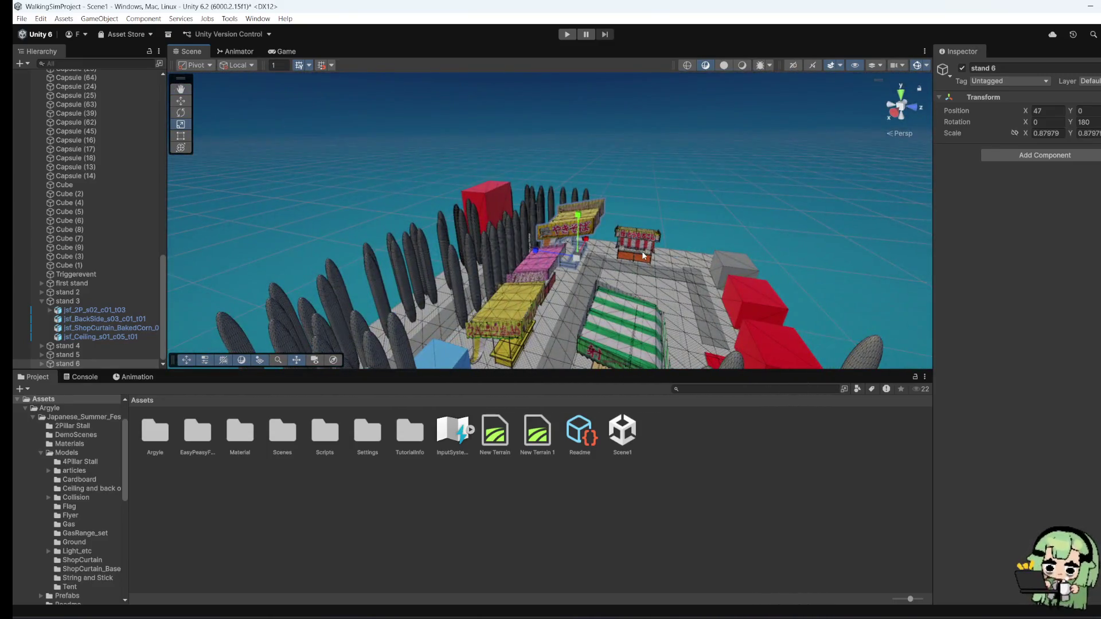
left_click(41, 301)
Step: Frame stand 3 and shift it along X to -49.5
left_click(67, 328)
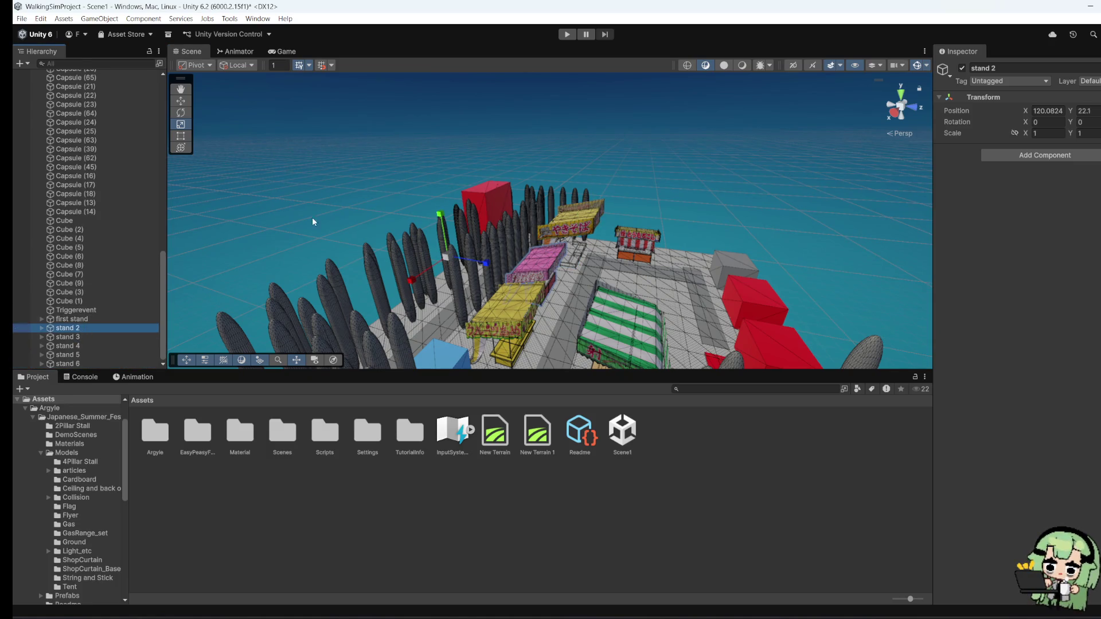
left_click(84, 319)
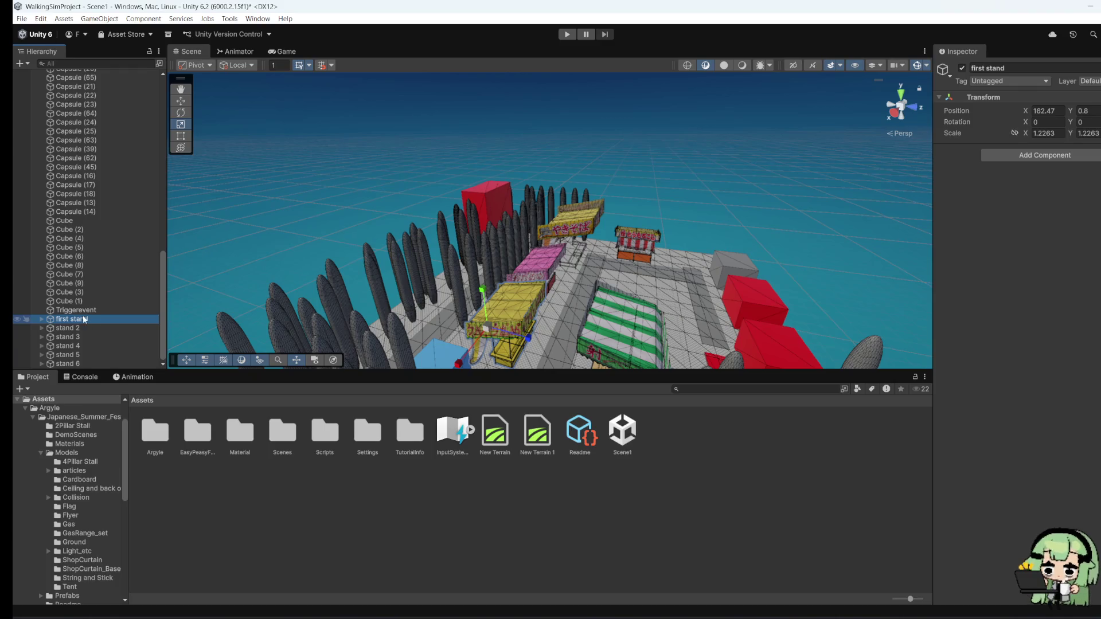
left_click(69, 337)
key("f")
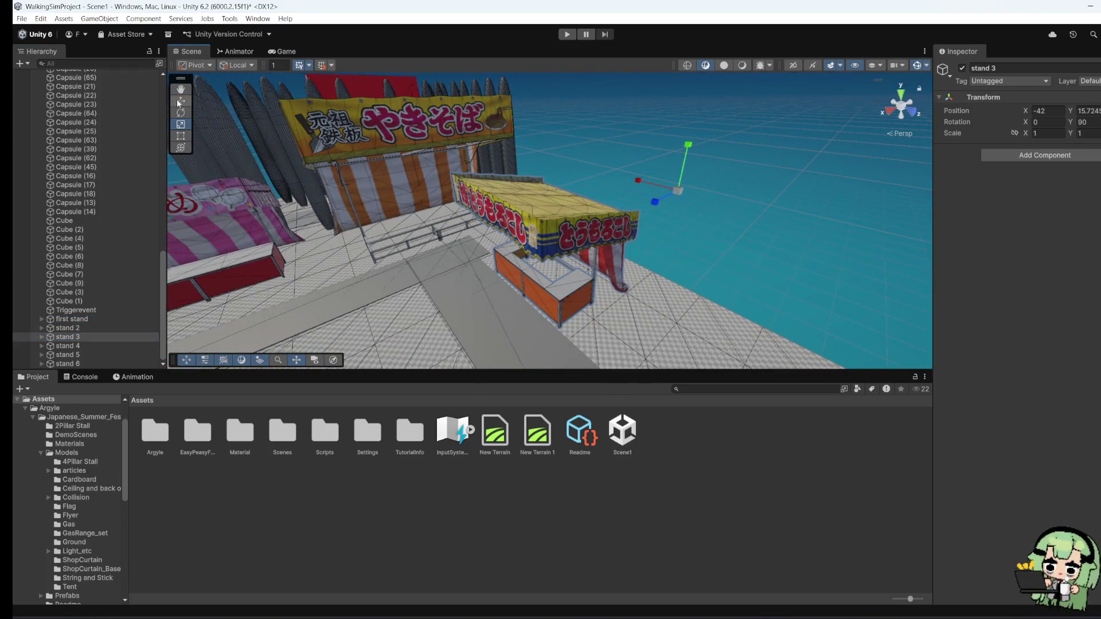
left_click(178, 101)
left_click_drag(655, 202, 669, 205)
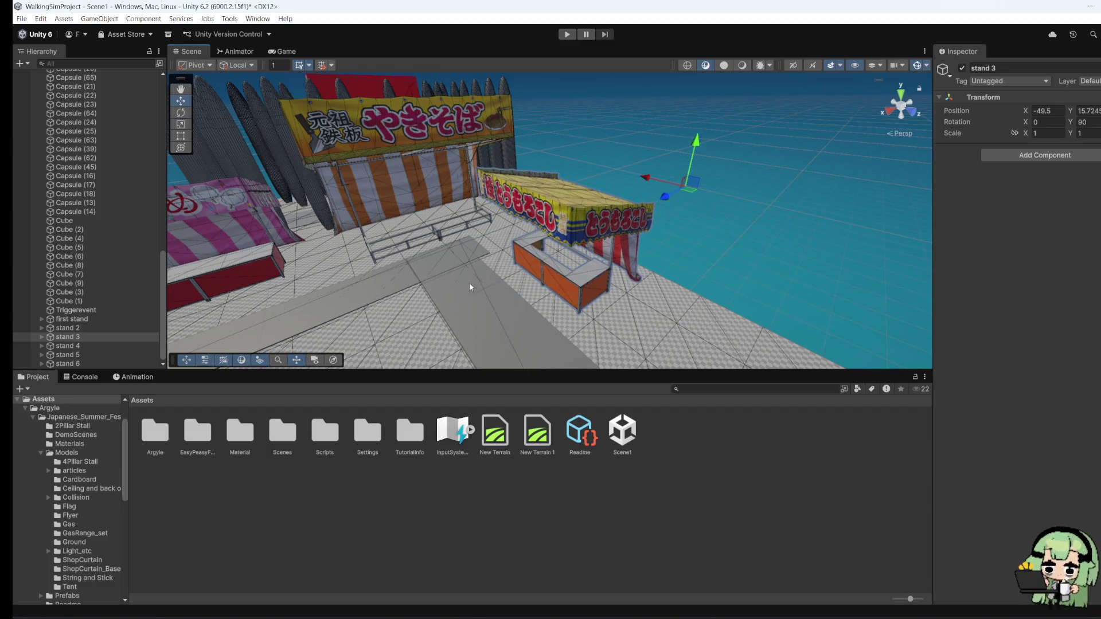
Step: Trim floor strip Cube (4) to X scale 178.2322, then select the cyan shaved-ice counter
mouse_move(469, 283)
left_mouse_down()
mouse_move(392, 296)
mouse_move(458, 266)
left_mouse_up()
left_click(424, 281)
key("t")
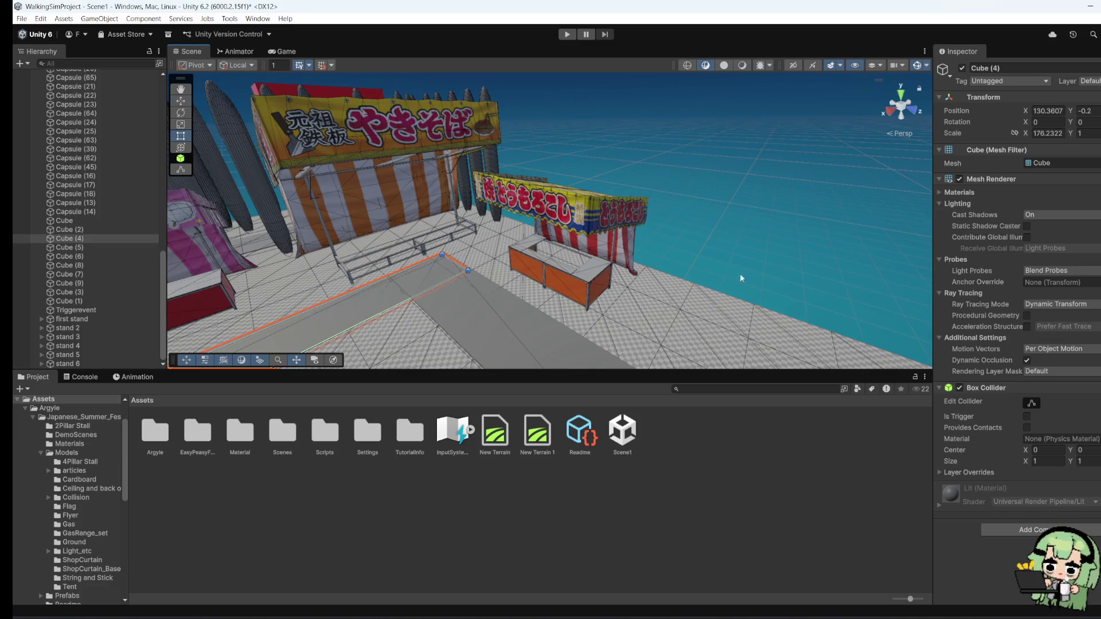
left_click(751, 267)
mouse_move(751, 267)
left_mouse_down()
mouse_move(425, 355)
mouse_move(644, 248)
mouse_move(369, 153)
mouse_move(718, 197)
mouse_move(642, 213)
left_mouse_up()
left_click(641, 212)
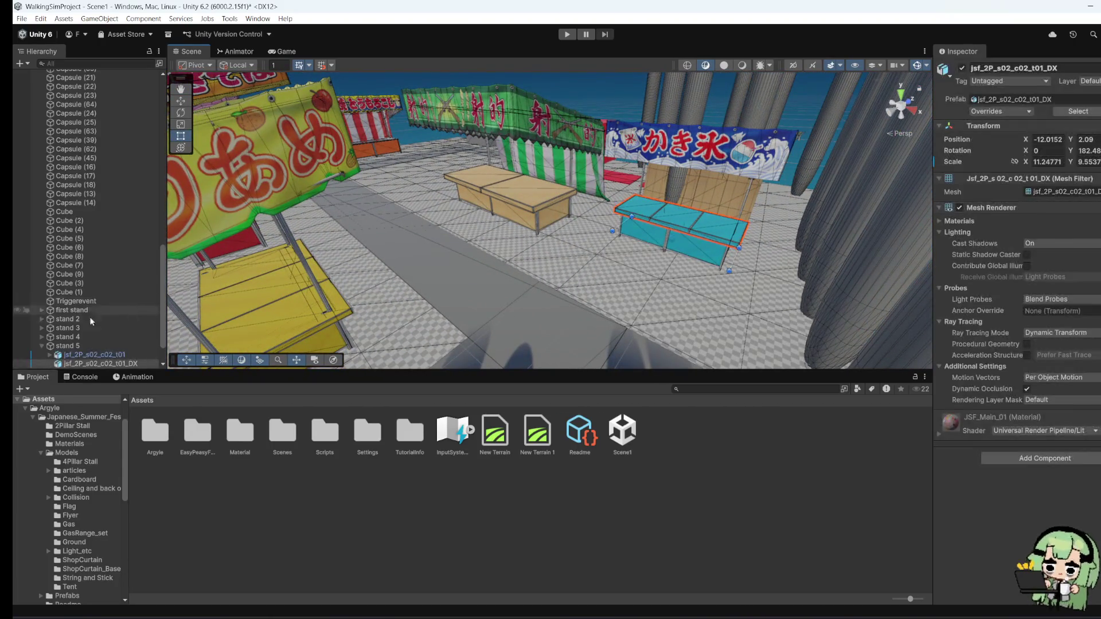
Step: Select stand 5, the shooting-gallery stall, and move it to X 228.1931
left_click(75, 346)
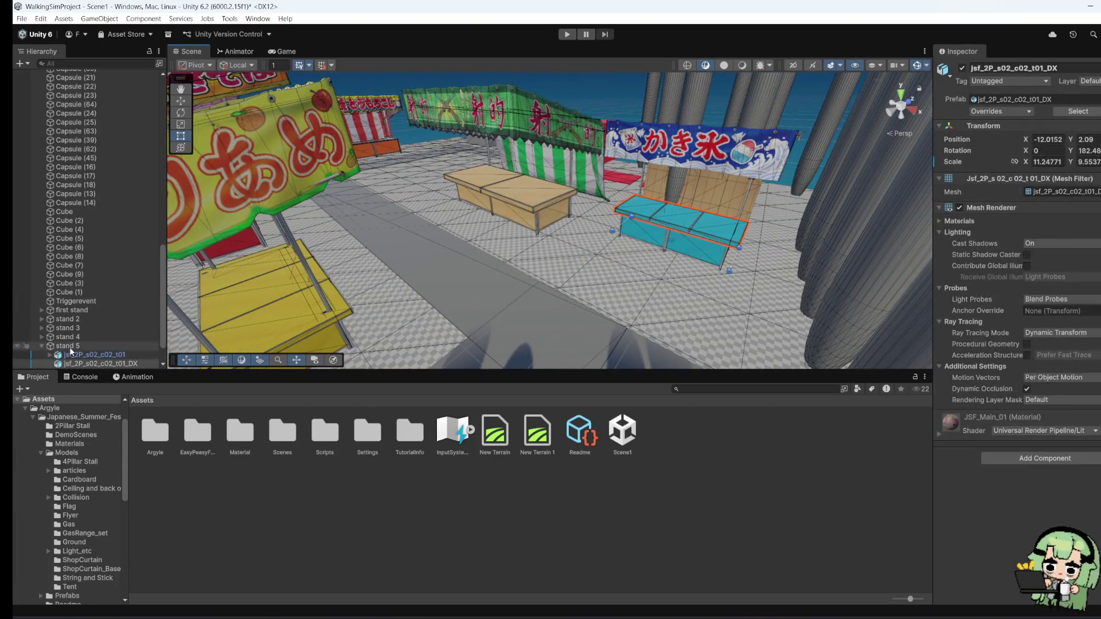
left_click(180, 101)
mouse_move(735, 229)
left_mouse_down()
mouse_move(735, 243)
mouse_move(715, 236)
mouse_move(699, 309)
mouse_move(841, 276)
mouse_move(728, 225)
mouse_move(592, 279)
mouse_move(561, 230)
mouse_move(437, 288)
mouse_move(622, 189)
mouse_move(479, 285)
mouse_move(684, 247)
mouse_move(379, 212)
mouse_move(686, 216)
mouse_move(611, 265)
left_mouse_up()
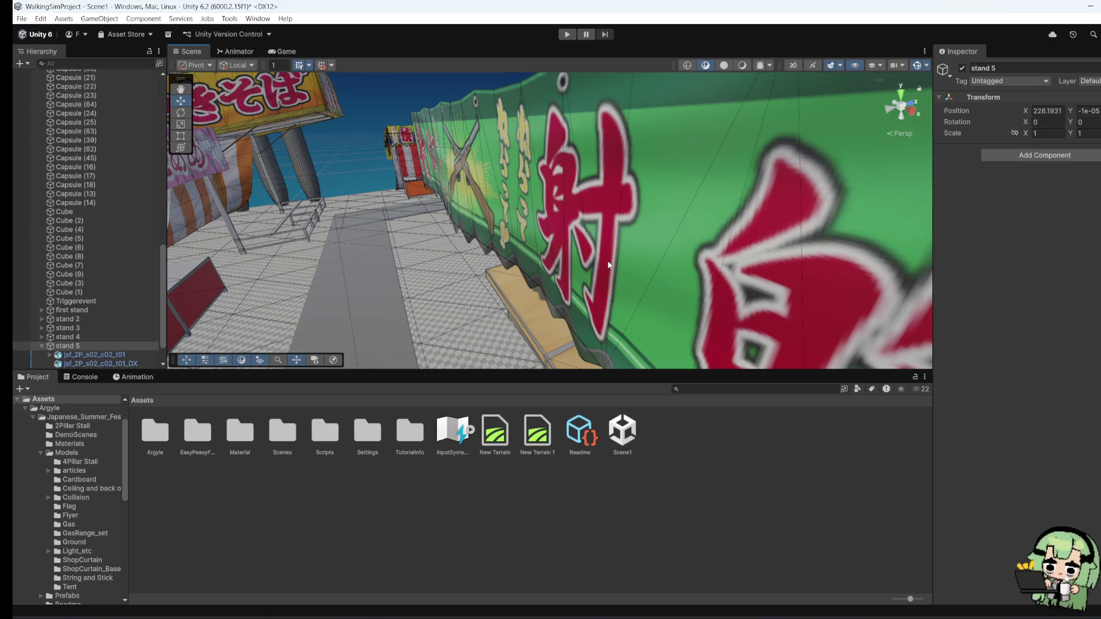
scroll(609, 265, "down", 5)
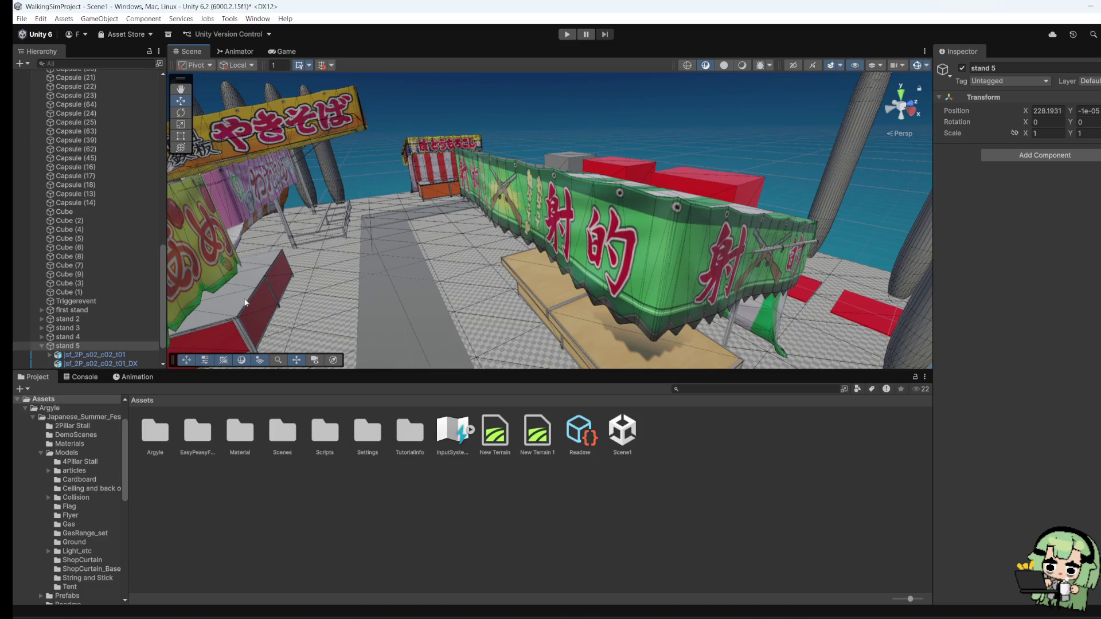
Step: Fly over to the yakisoba stall and select stand 6's jsf_2P_s02_Leg02 frame piece
mouse_move(401, 295)
left_mouse_down()
mouse_move(452, 298)
mouse_move(545, 255)
mouse_move(628, 237)
mouse_move(488, 230)
mouse_move(445, 173)
mouse_move(459, 209)
mouse_move(539, 241)
mouse_move(583, 286)
mouse_move(526, 278)
left_mouse_up()
scroll(631, 259, "up", 5)
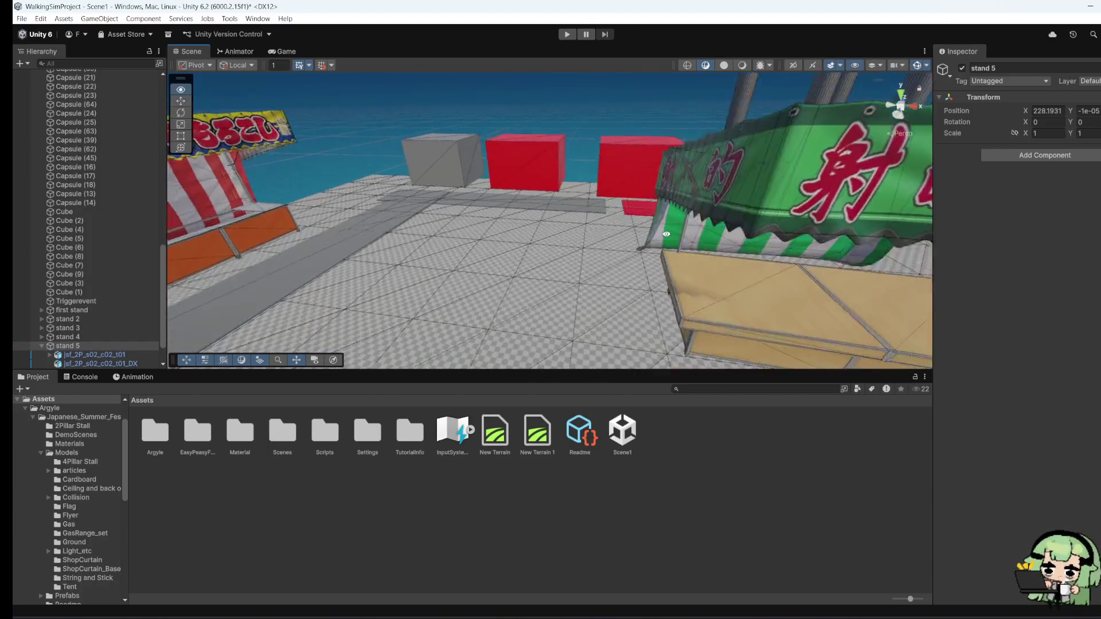
scroll(619, 250, "up", 3)
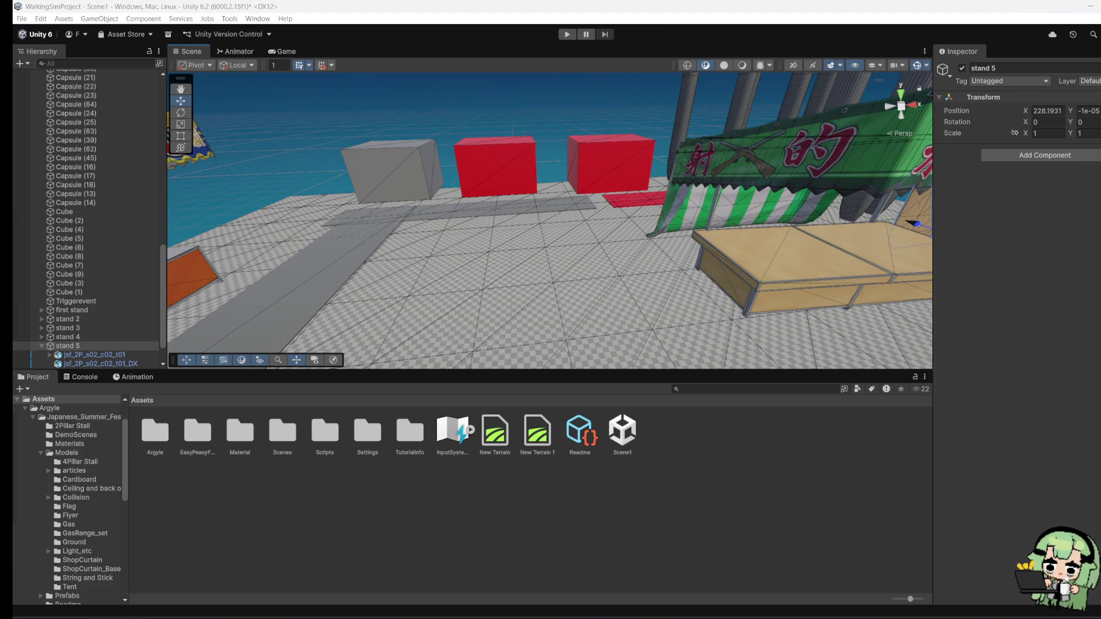
mouse_move(599, 248)
left_mouse_down()
mouse_move(495, 236)
mouse_move(558, 206)
mouse_move(542, 135)
mouse_move(480, 281)
mouse_move(524, 210)
mouse_move(572, 263)
mouse_move(563, 247)
mouse_move(583, 151)
mouse_move(573, 172)
left_mouse_up()
left_click(524, 209)
left_click(76, 497)
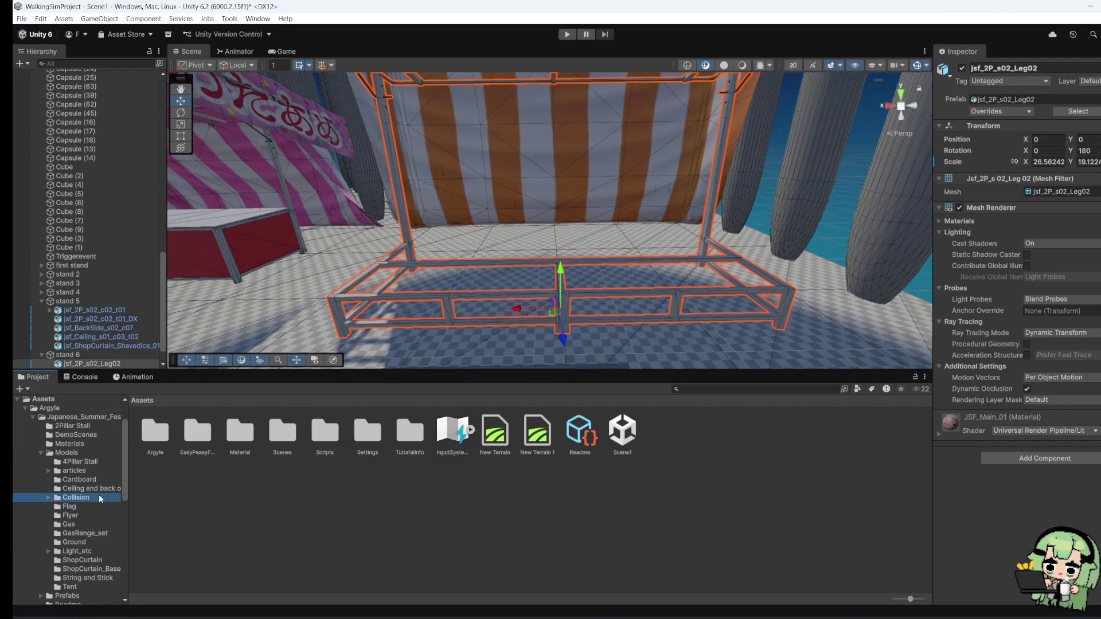
Step: Browse the Project folders to reach the 2Pillar Stall models
scroll(92, 492, "up", 2)
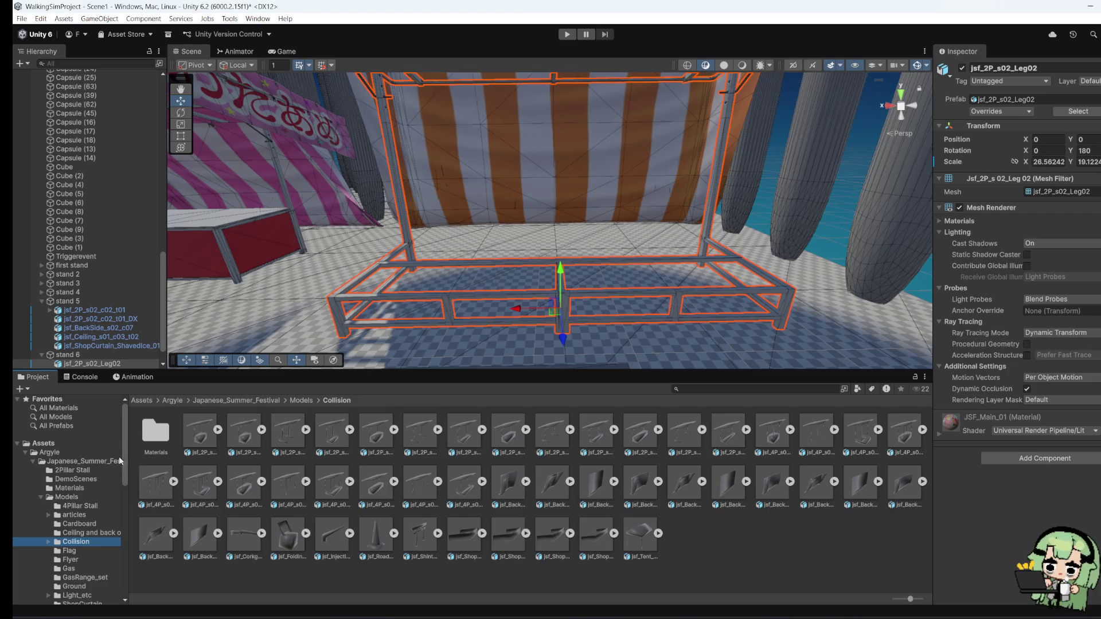
left_click(73, 506)
left_click(73, 497)
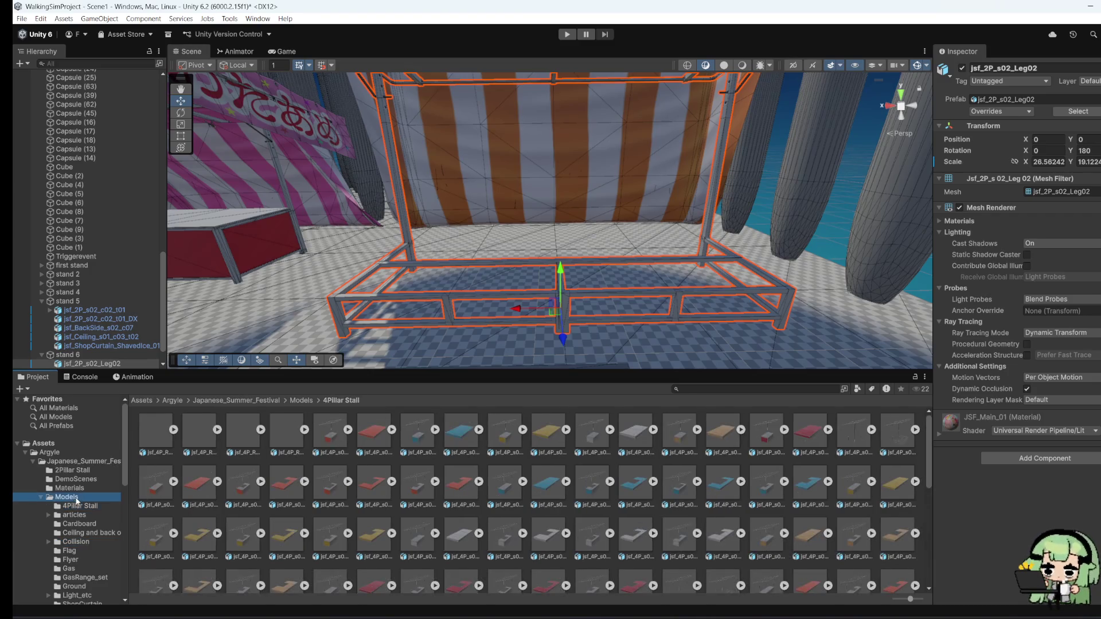
left_click(84, 488)
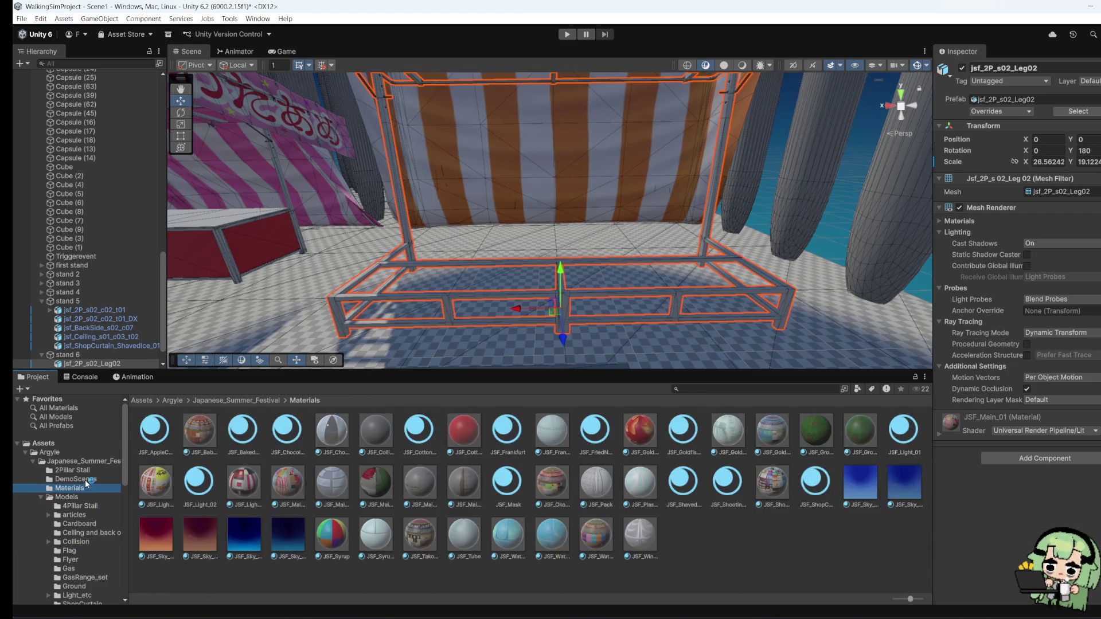
left_click(94, 470)
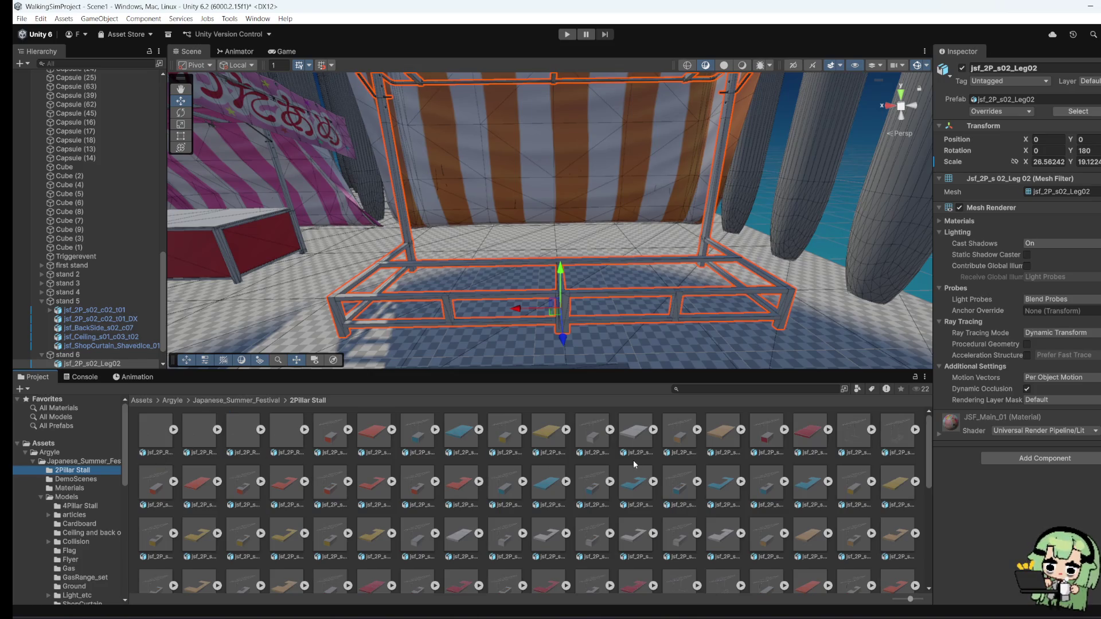
Step: Place a 2-pillar counter slab, stretch it to counter size, then delete it
mouse_move(641, 428)
left_mouse_down()
mouse_move(548, 351)
mouse_move(531, 353)
mouse_move(745, 369)
left_mouse_up()
key("r")
left_click_drag(527, 317, 460, 343)
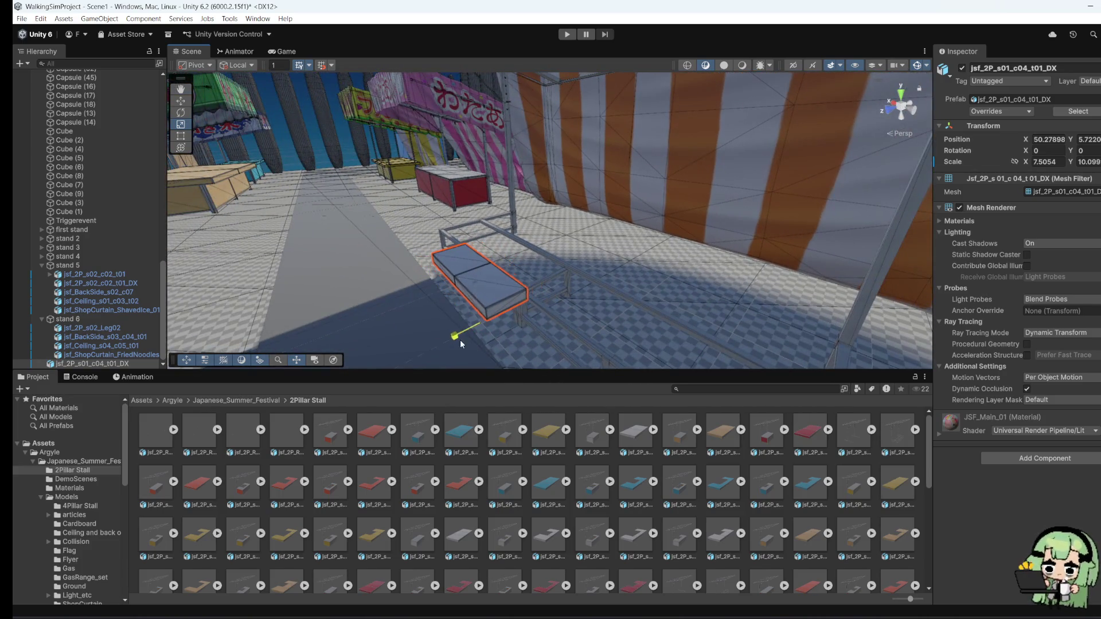
right_click(508, 310)
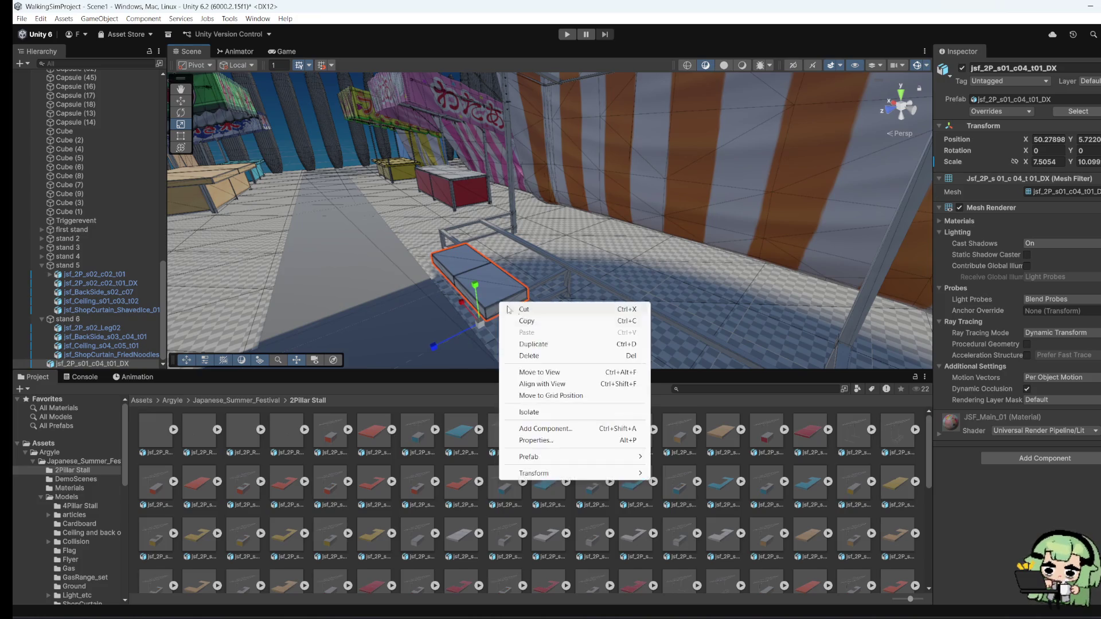
left_click(529, 356)
scroll(251, 495, "down", 2)
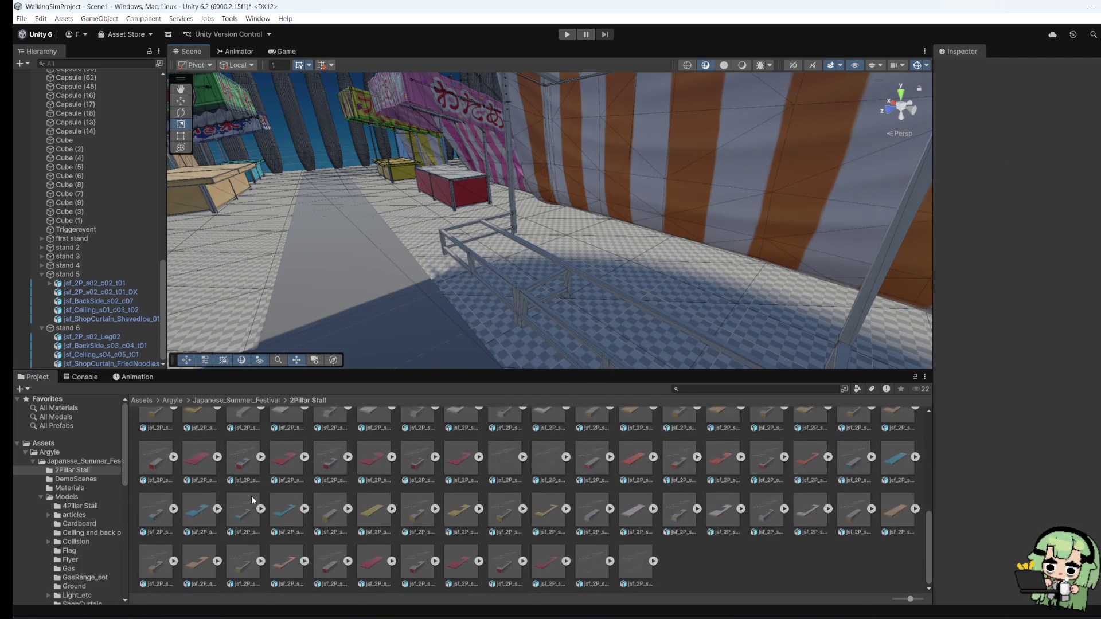
Step: Abandon opening the Assets_List demo scene, keeping Scene1, and show the Models folder
left_click(80, 486)
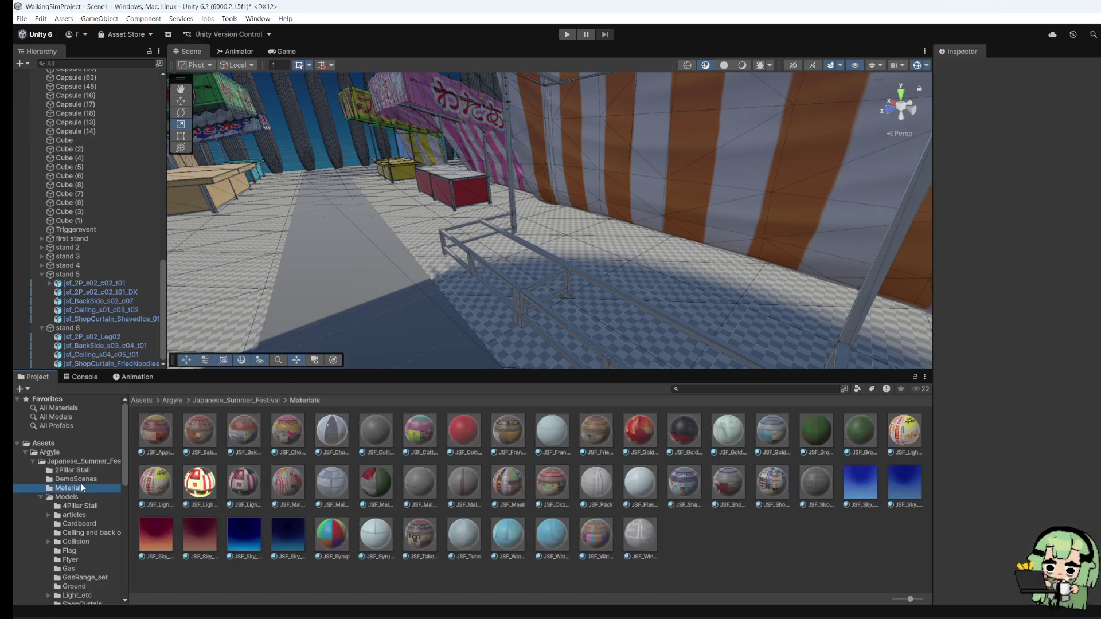
left_click(85, 479)
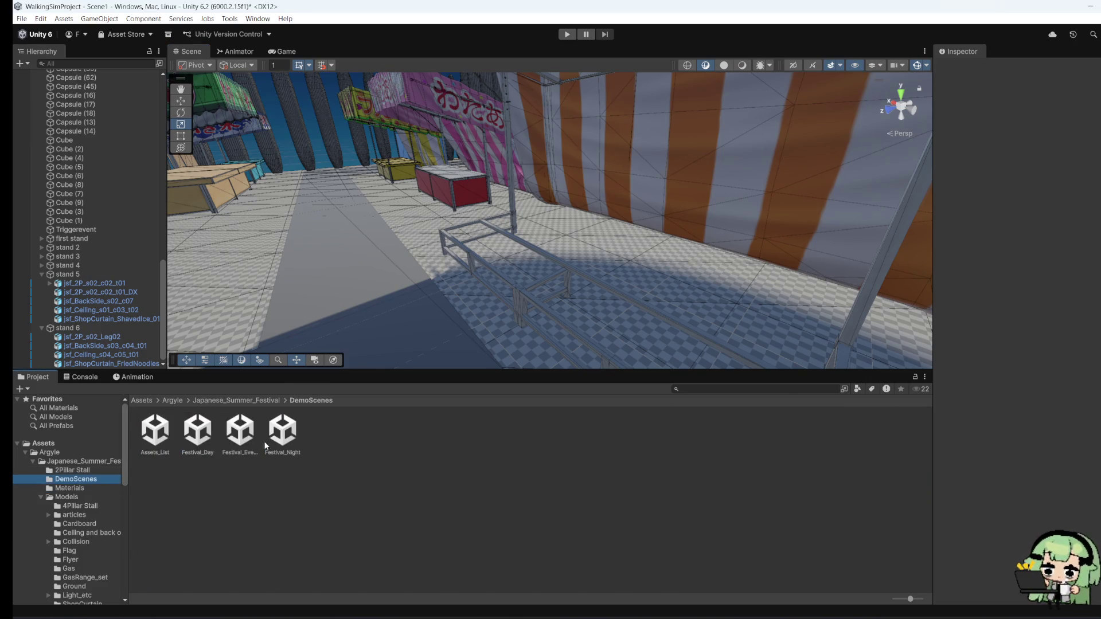
double_click(166, 433)
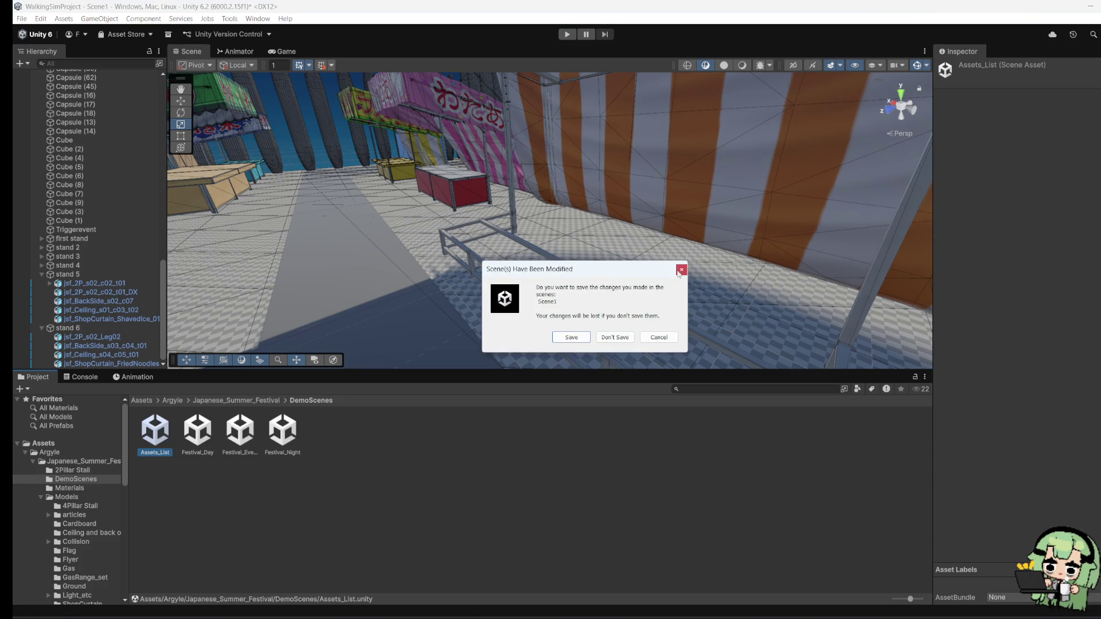
key("Escape")
left_click(84, 488)
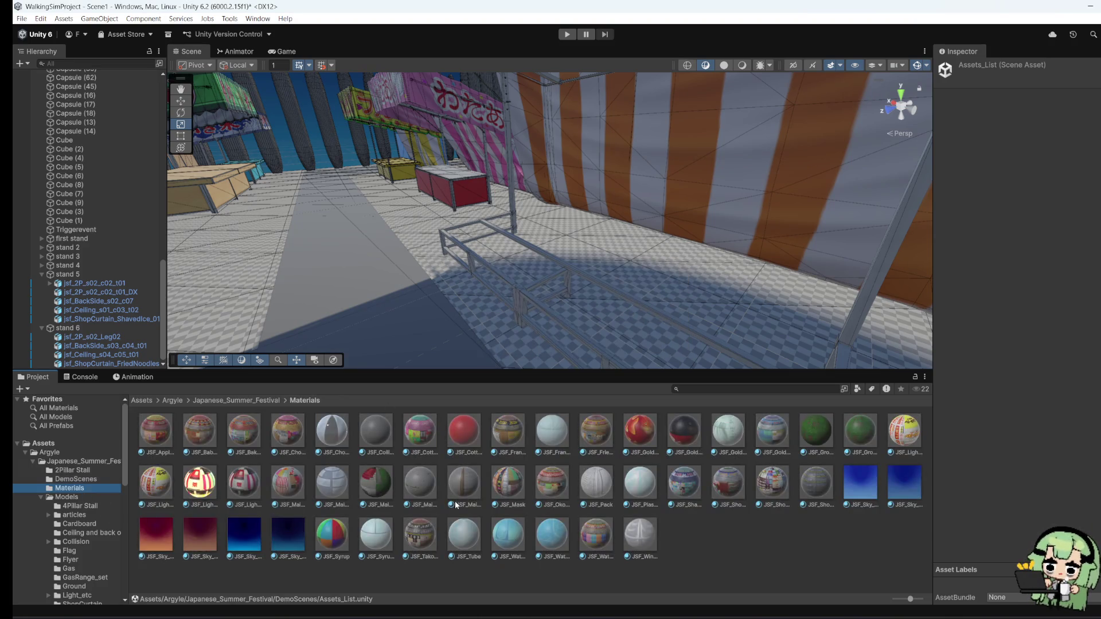
left_click(103, 497)
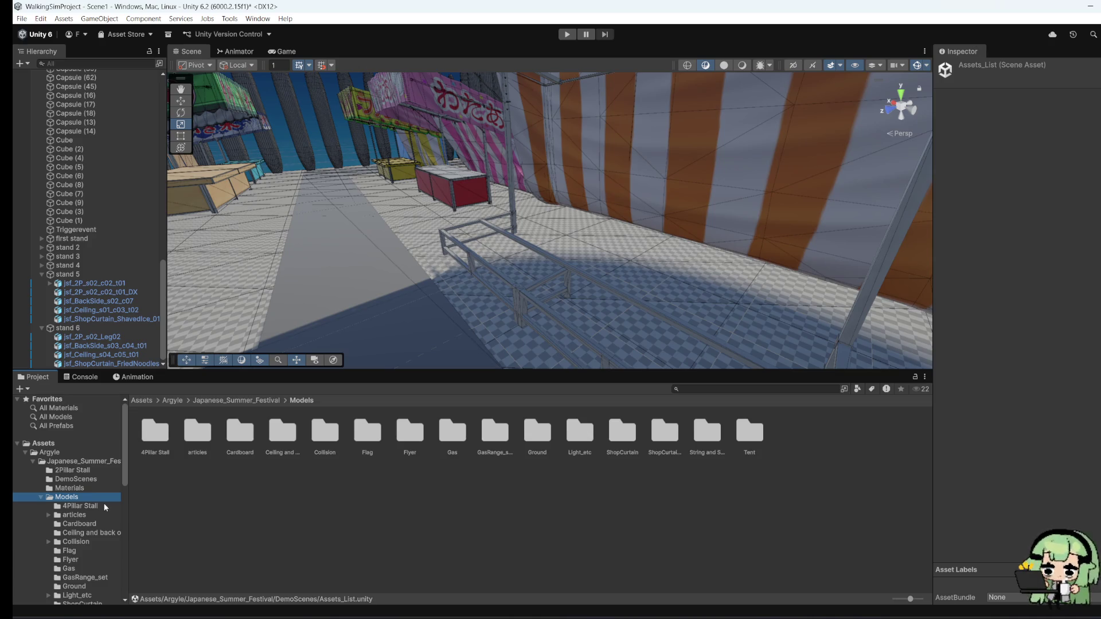
Step: Browse the articles, ceiling, Collision, Flag, Flyer, Gas, GasRange_set and Ground model folders
left_click(105, 505)
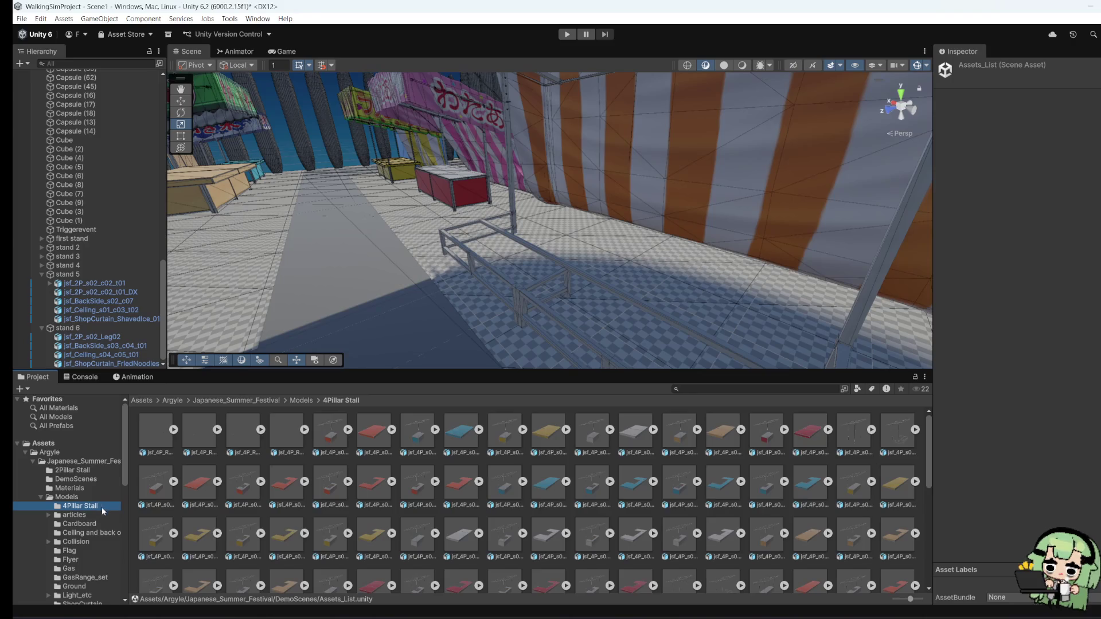
left_click(62, 516)
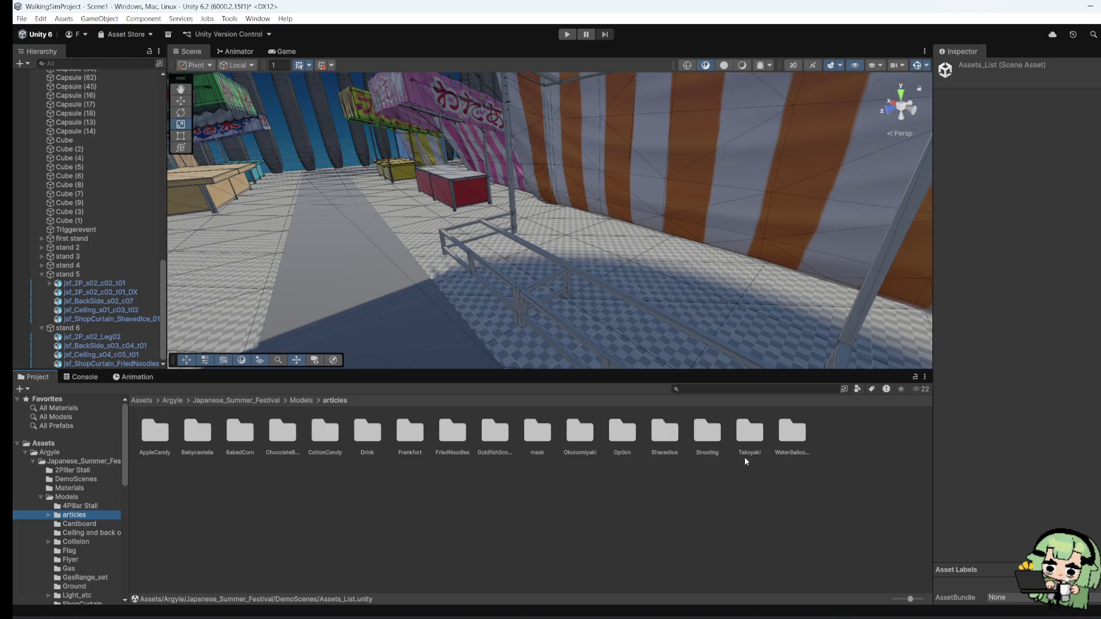
left_click(95, 532)
left_click(98, 541)
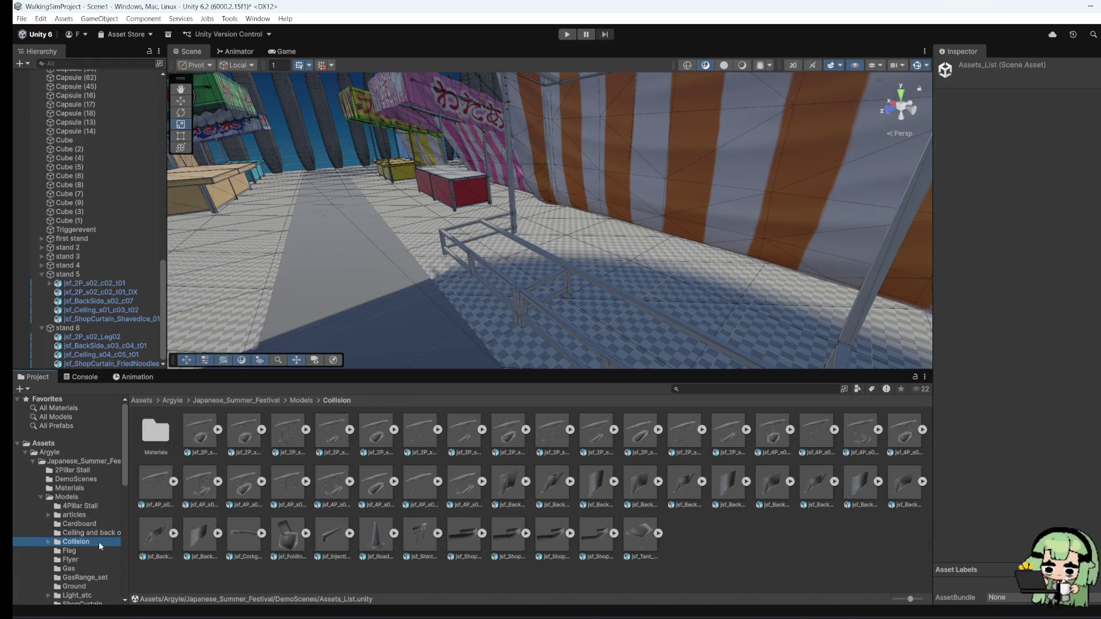
left_click(93, 548)
left_click(87, 559)
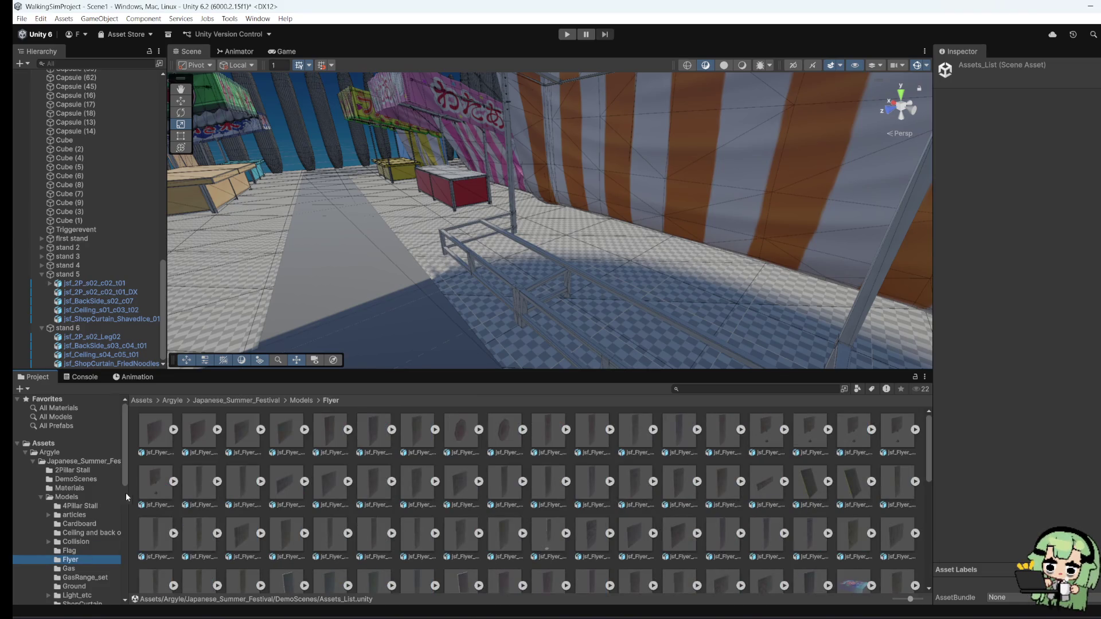
left_click(86, 568)
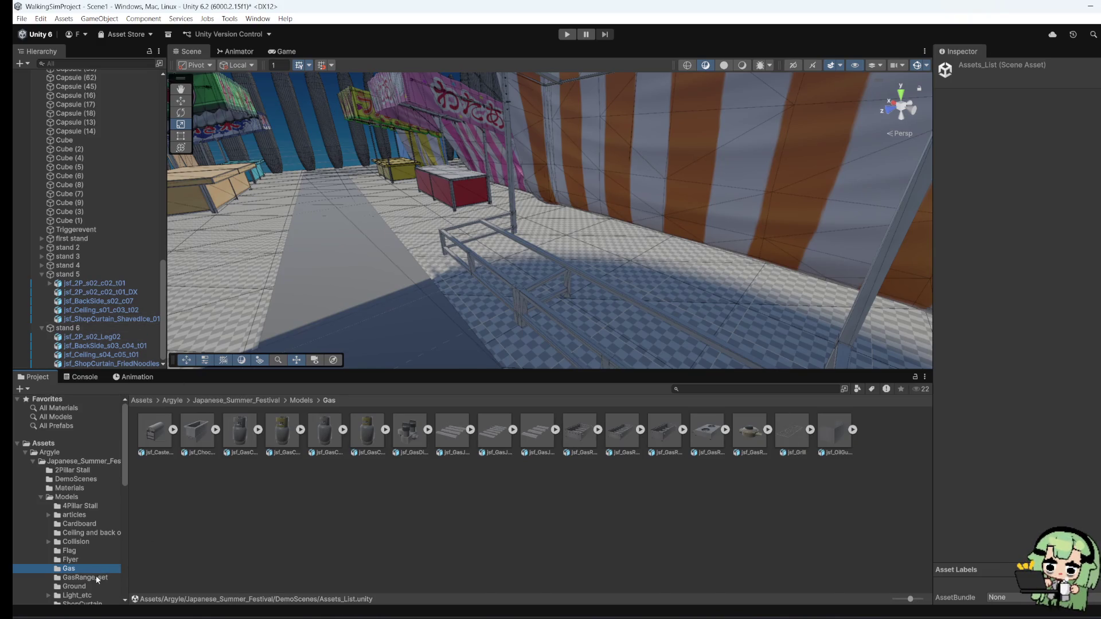
left_click(96, 578)
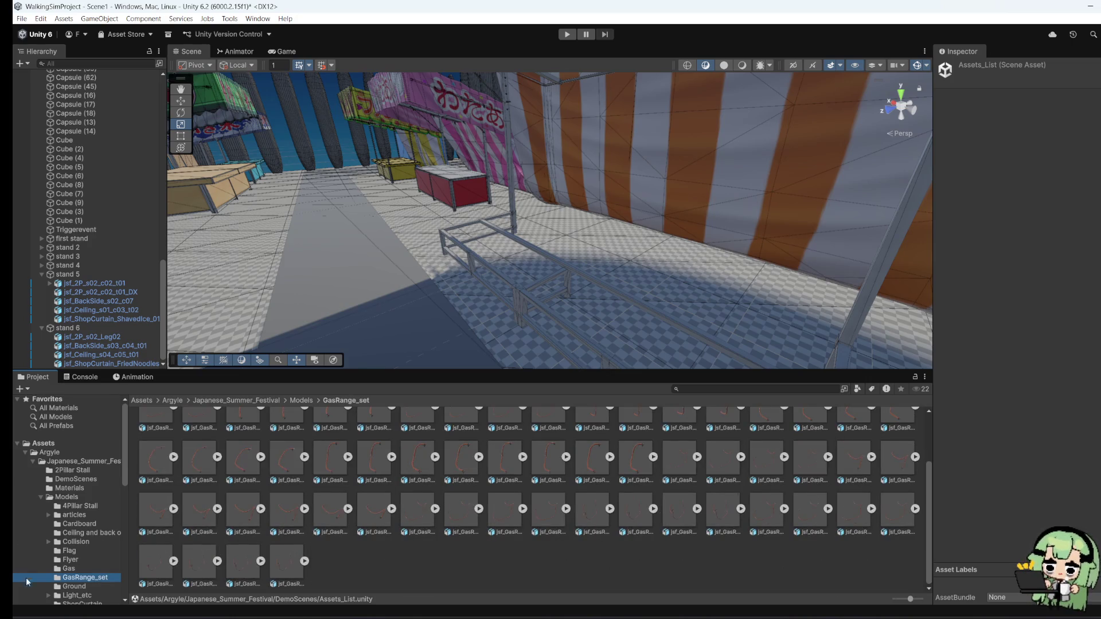
left_click(63, 595)
left_click(69, 586)
scroll(69, 516, "down", 5)
scroll(340, 507, "down", 1)
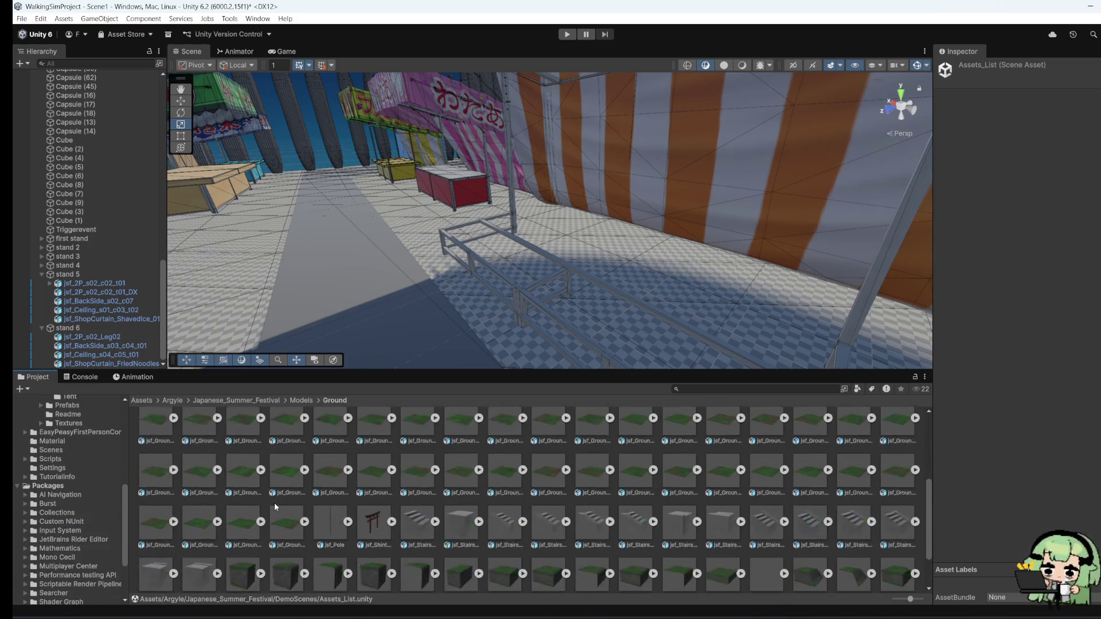
scroll(80, 568, "up", 6)
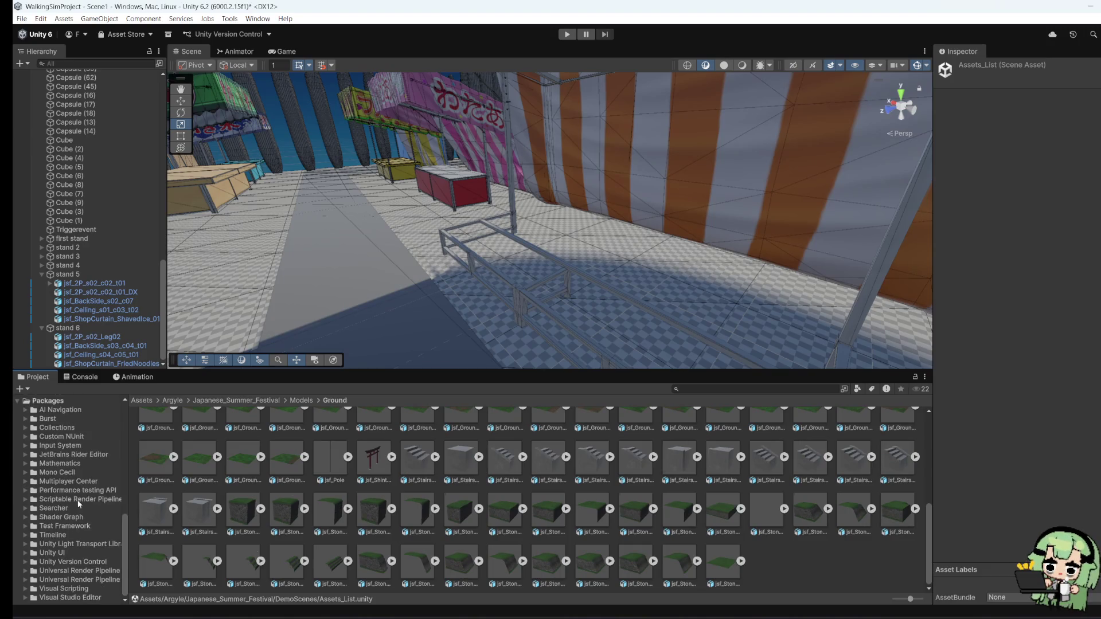
scroll(61, 519, "up", 2)
Step: Check Light_etc, String and Stick, Tent, Flag and Cardboard, ending on the 4Pillar Stall models
left_click(73, 543)
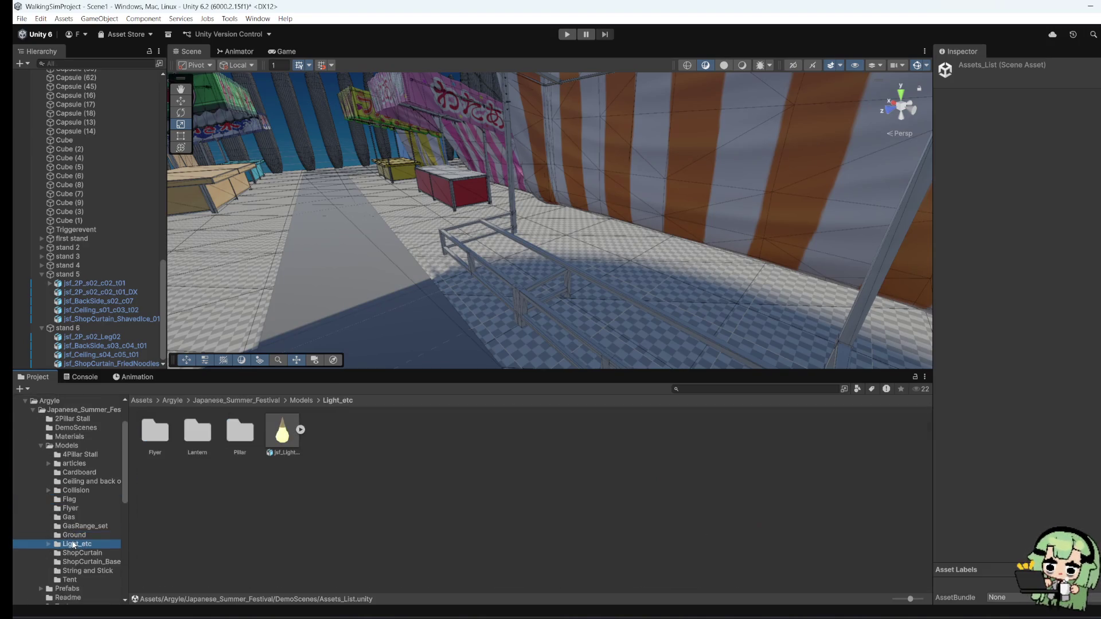
left_click(86, 570)
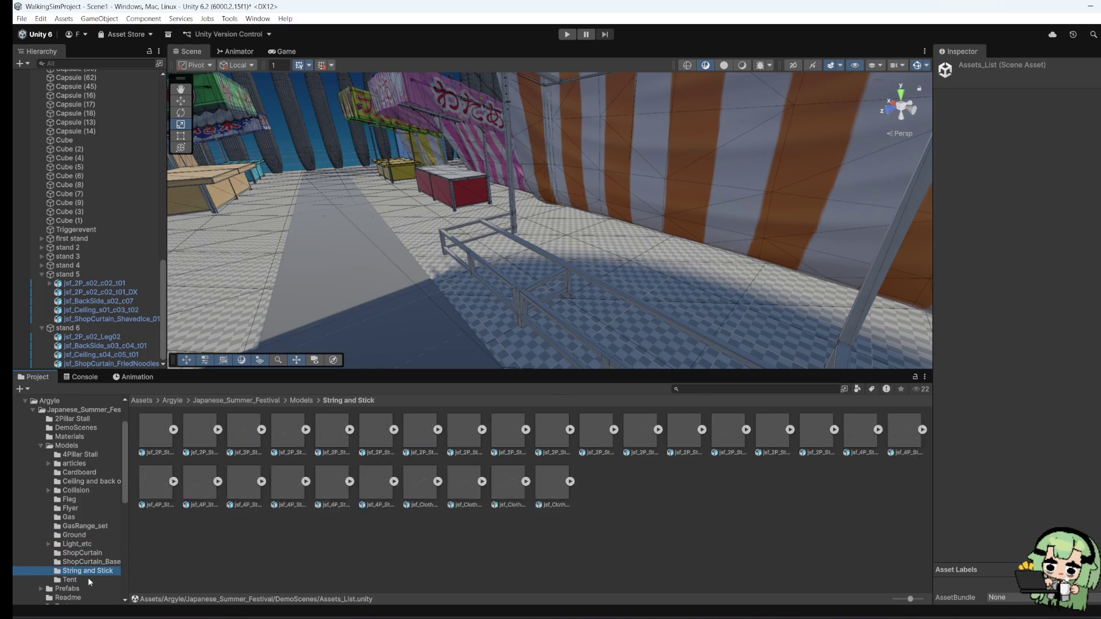
left_click(89, 580)
scroll(90, 568, "up", 2)
left_click(80, 552)
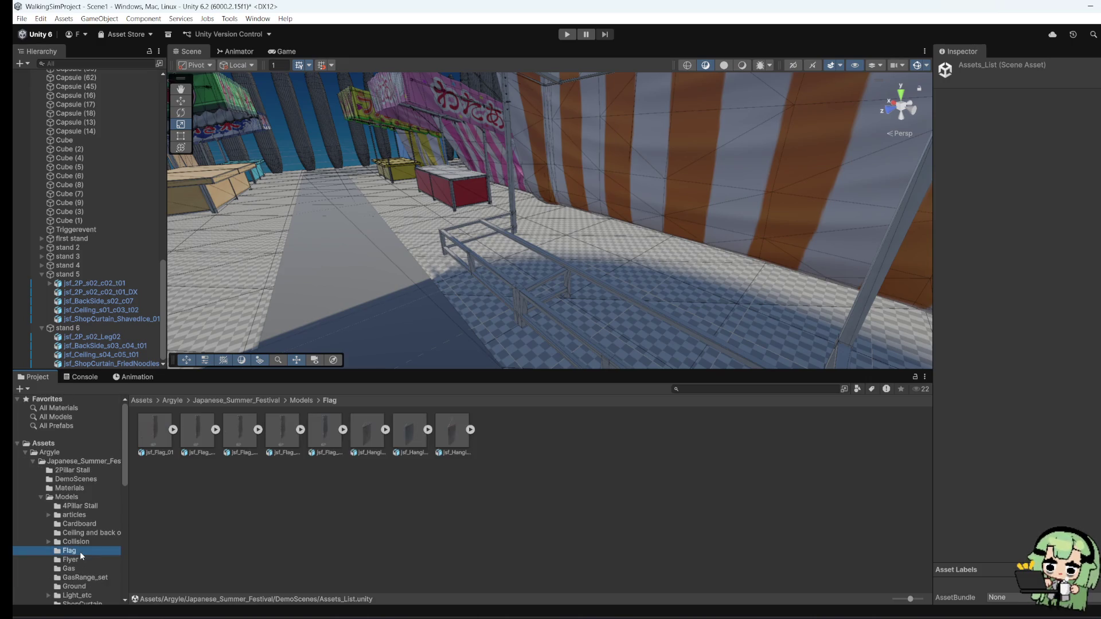
left_click(95, 526)
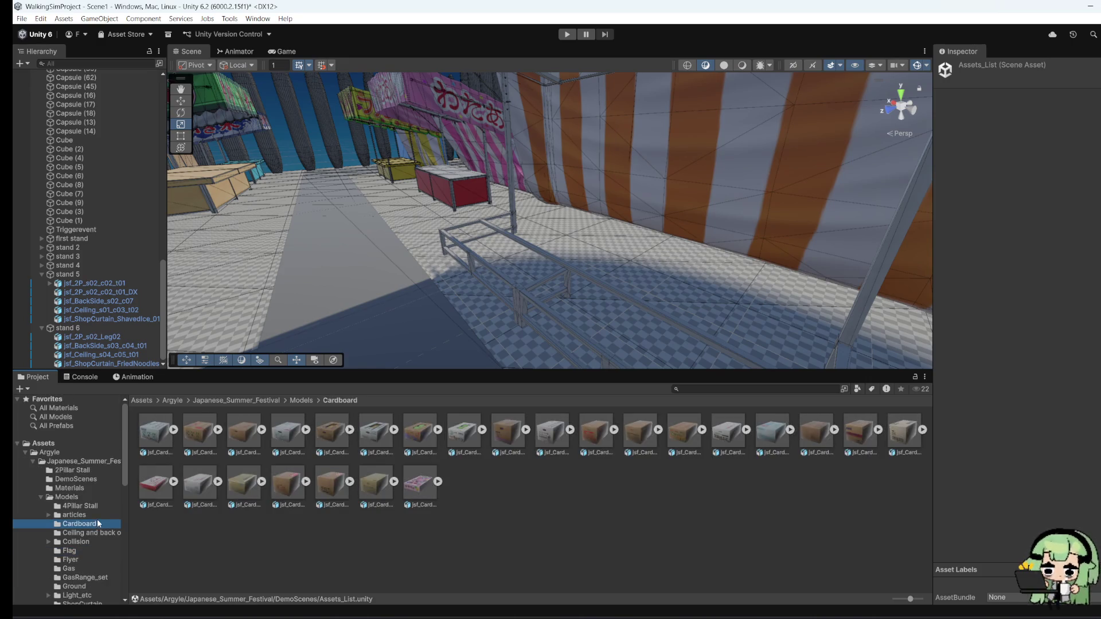
left_click(111, 502)
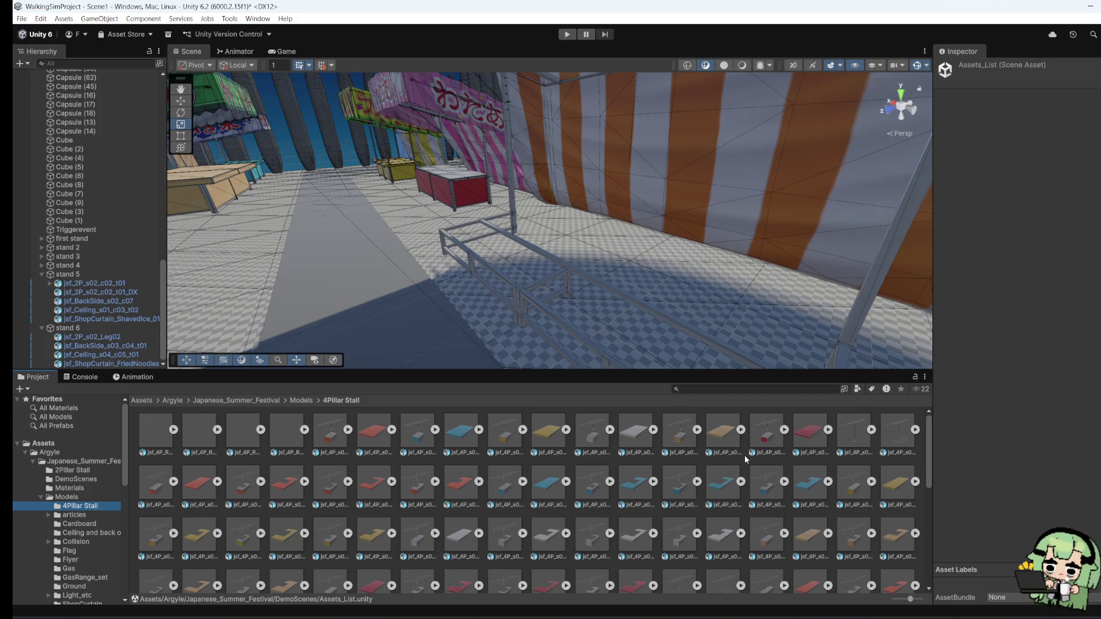
Step: Place a 4-pillar counter slab in stand 6's frame, inspect it, then delete jsf_4P_s01_c04_t01_DX
mouse_move(638, 439)
left_mouse_down()
mouse_move(503, 318)
mouse_move(455, 316)
mouse_move(462, 322)
mouse_move(464, 309)
mouse_move(436, 351)
mouse_move(401, 362)
left_mouse_up()
key("f")
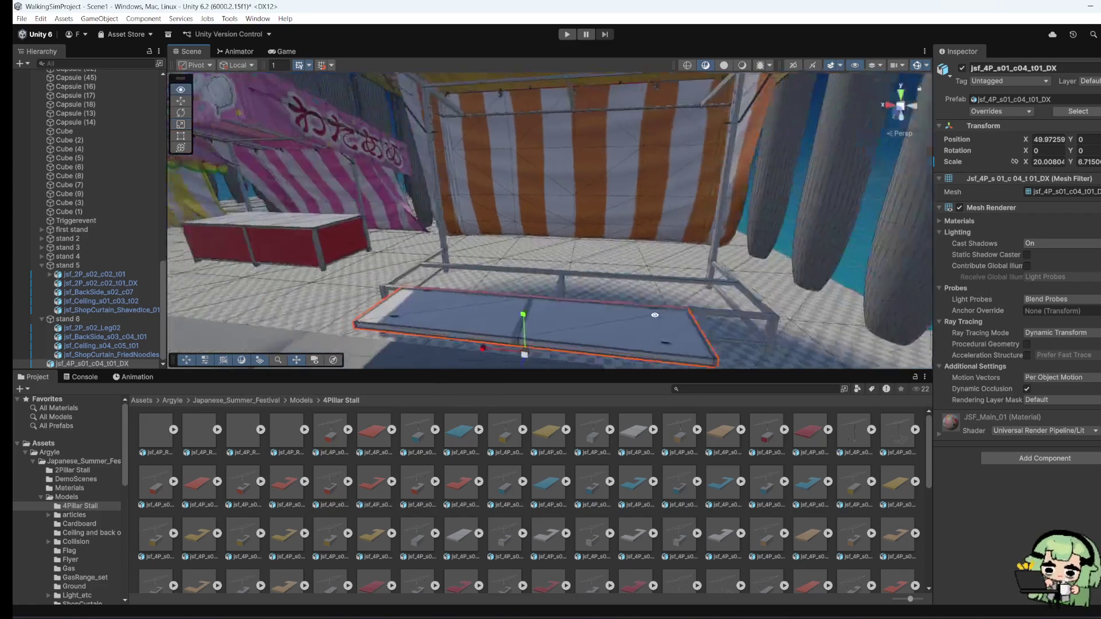
left_click_drag(555, 348, 441, 356)
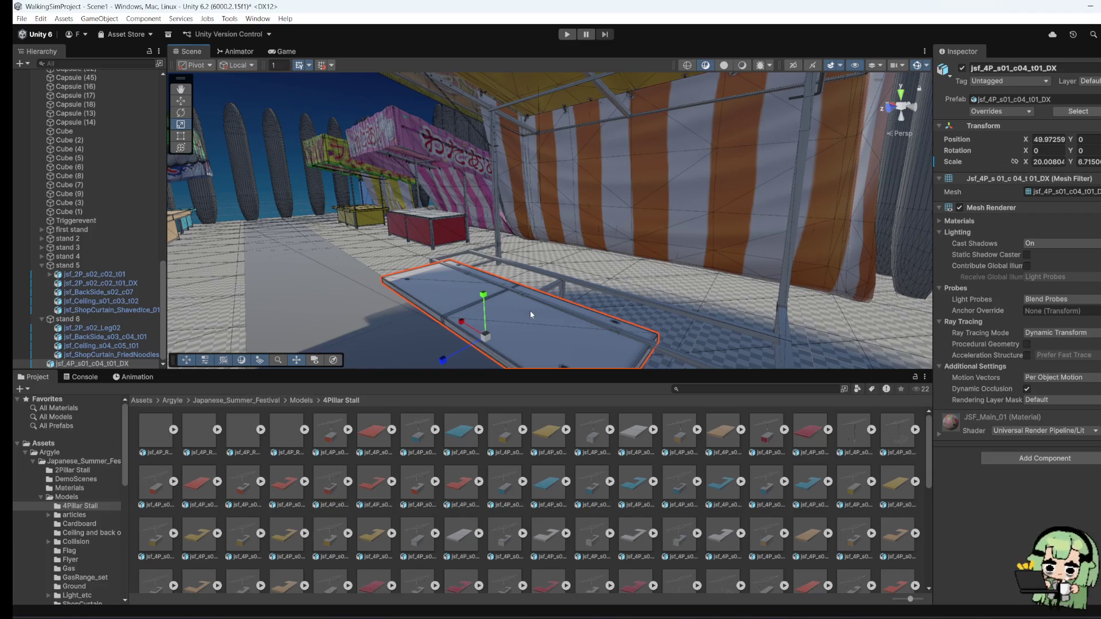
right_click(518, 330)
left_click(551, 381)
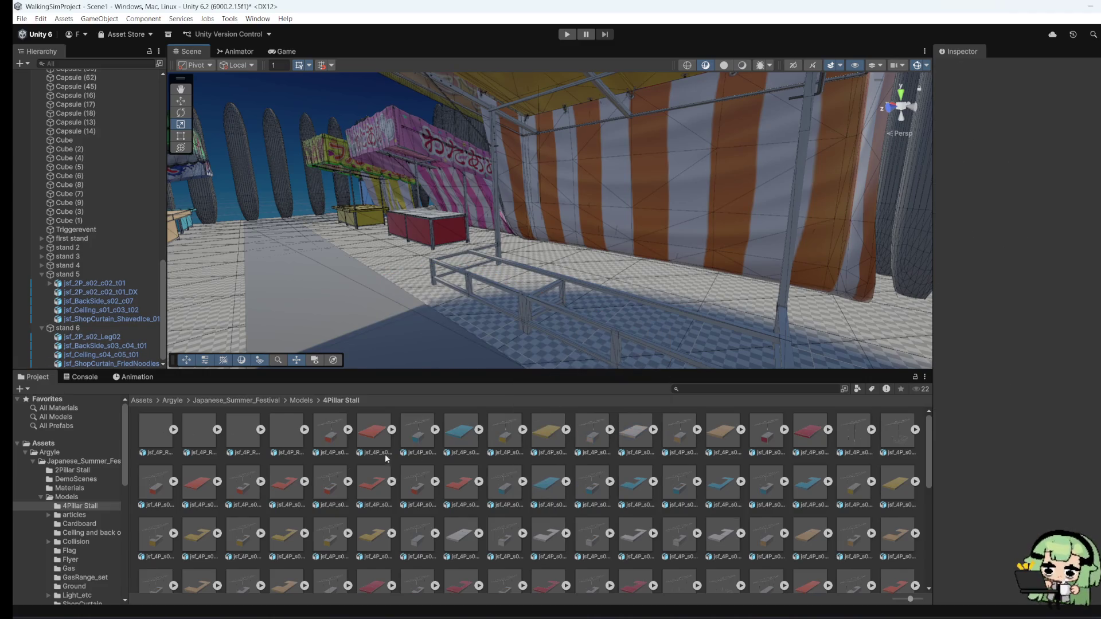
Step: Browse the Cardboard, ceiling, Collision, Flag, Flyer, Gas, GasRange_set and Ground model folders
left_click(84, 498)
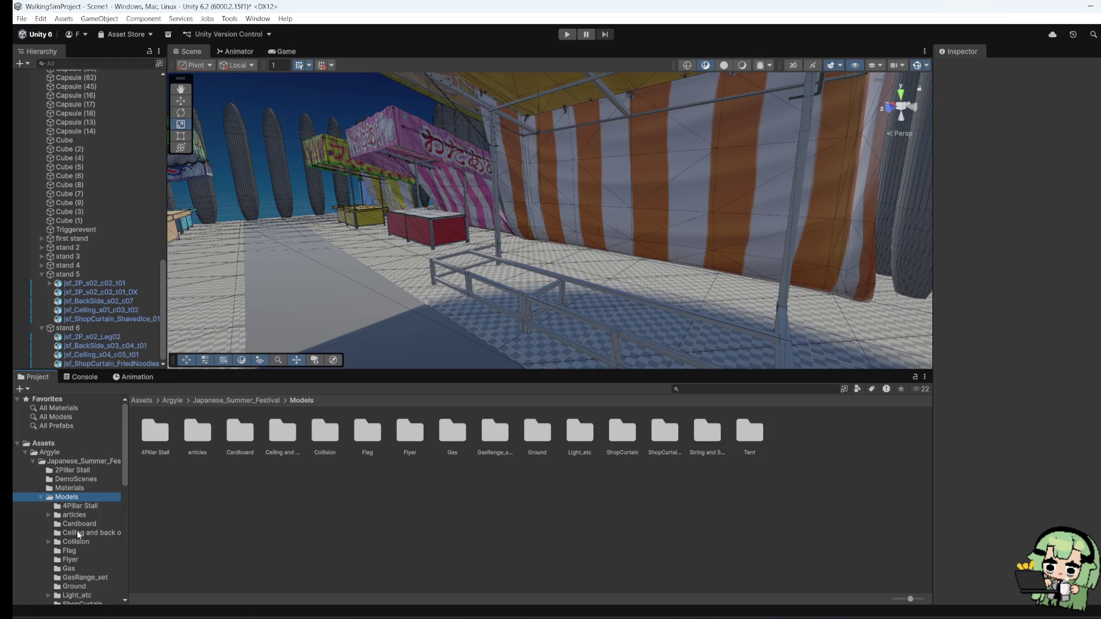
left_click(86, 523)
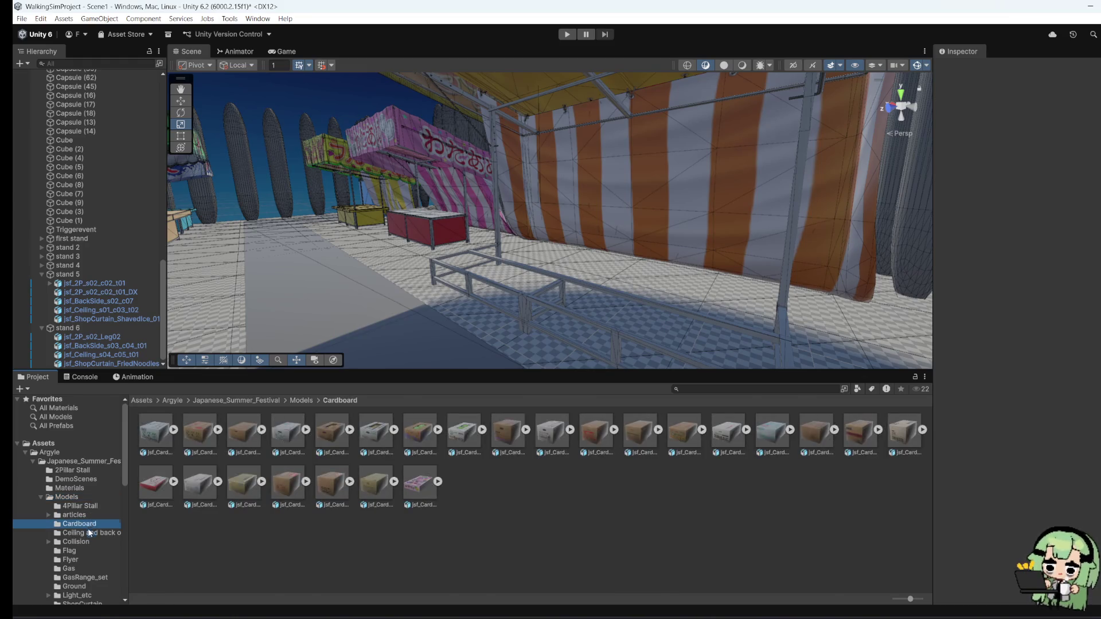
left_click(90, 533)
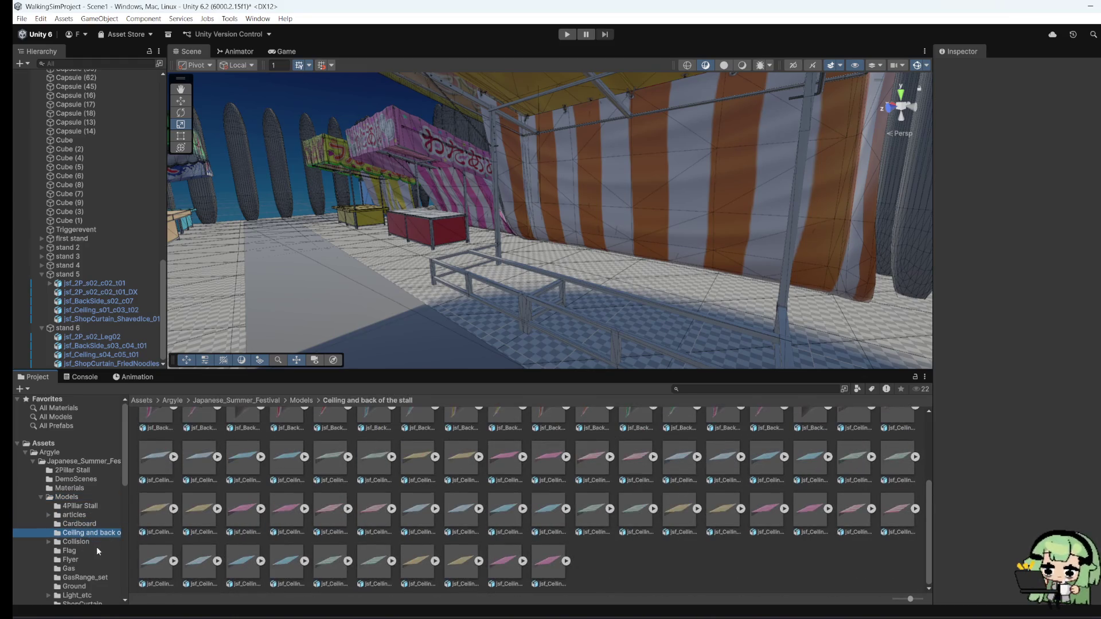
left_click(96, 550)
left_click(92, 542)
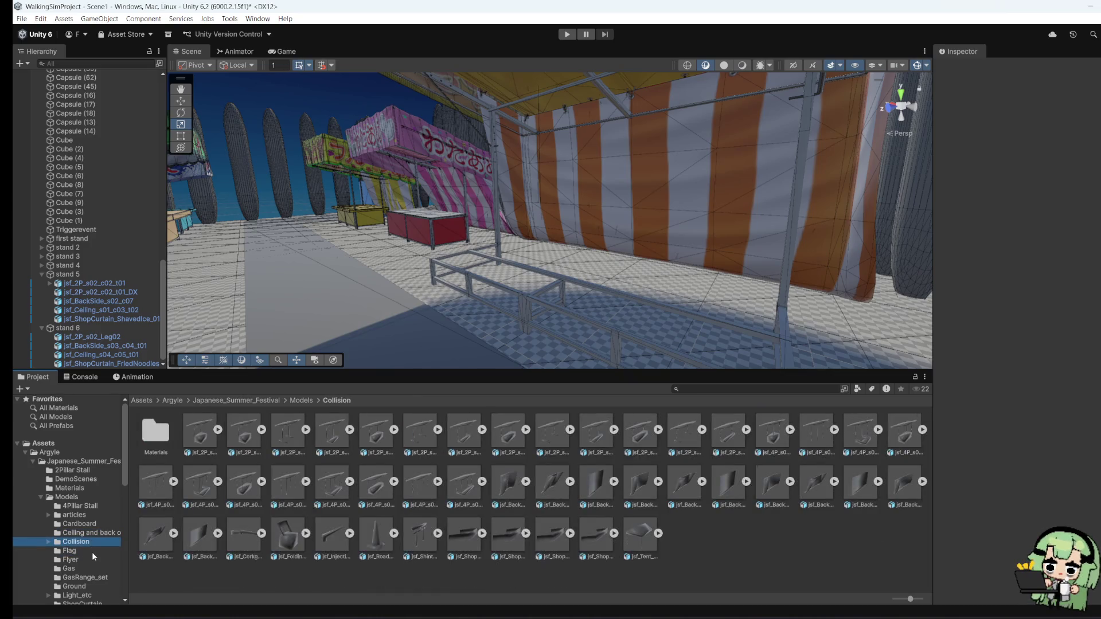
key("Down")
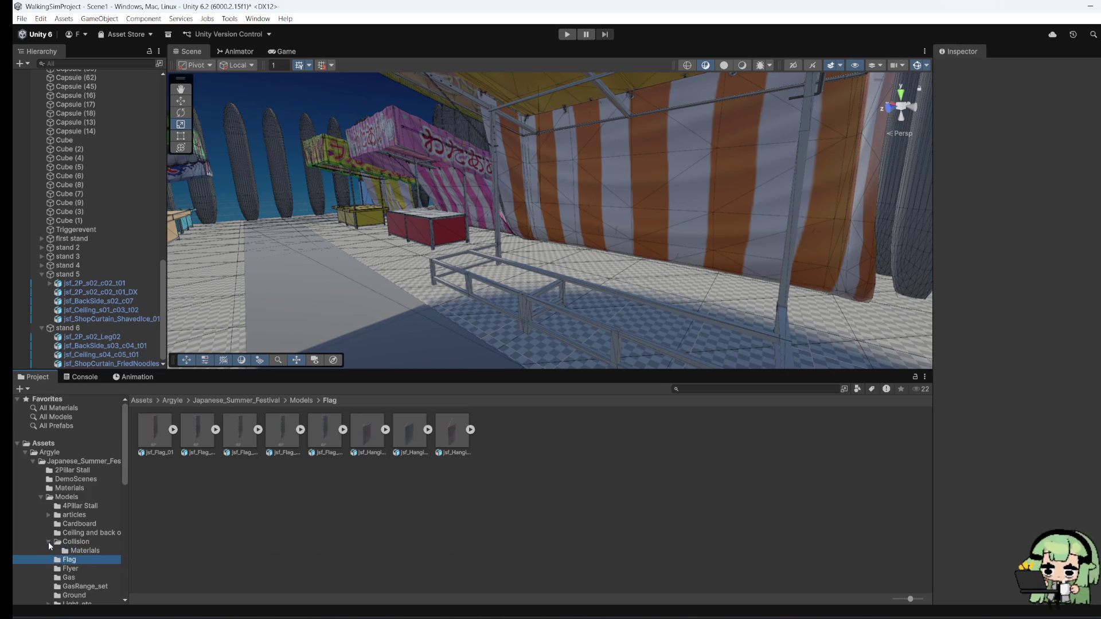
left_click(63, 560)
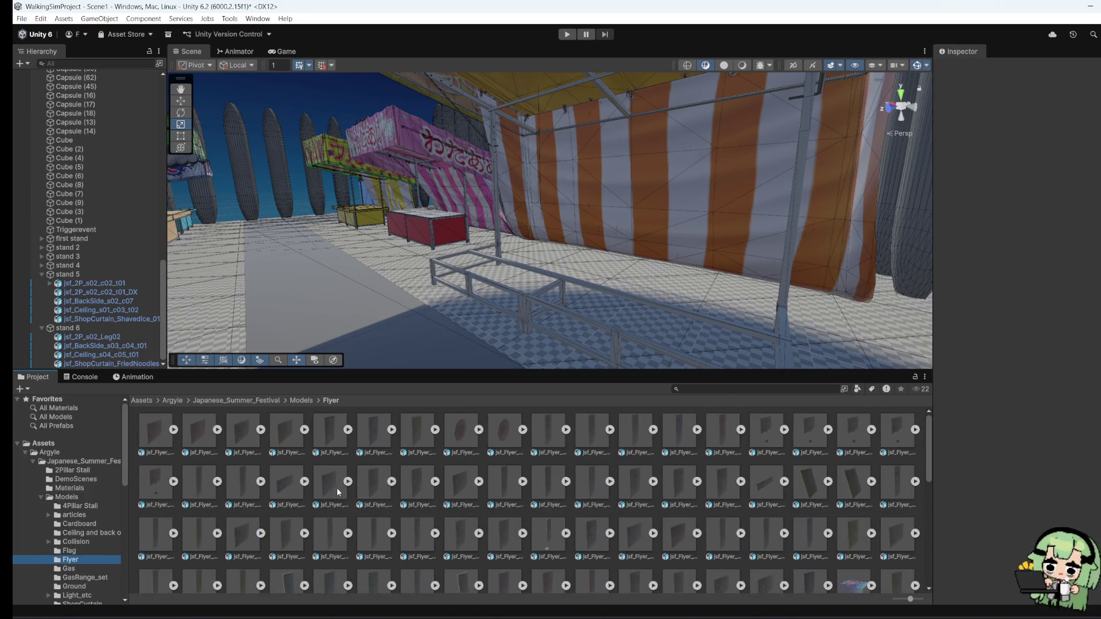
scroll(349, 505, "down", 5)
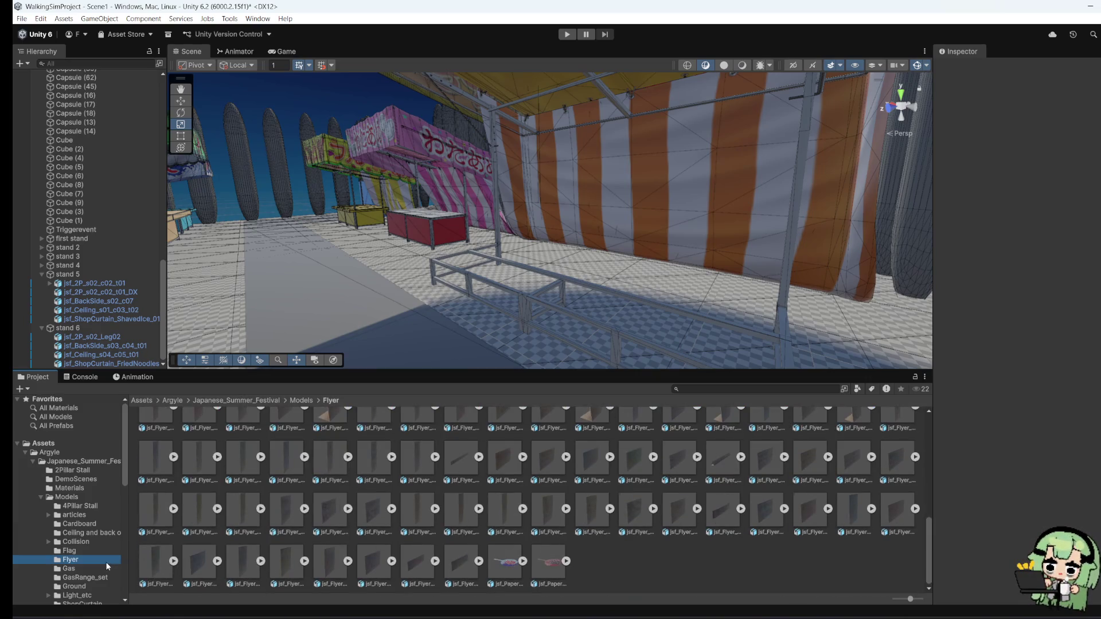
left_click(76, 570)
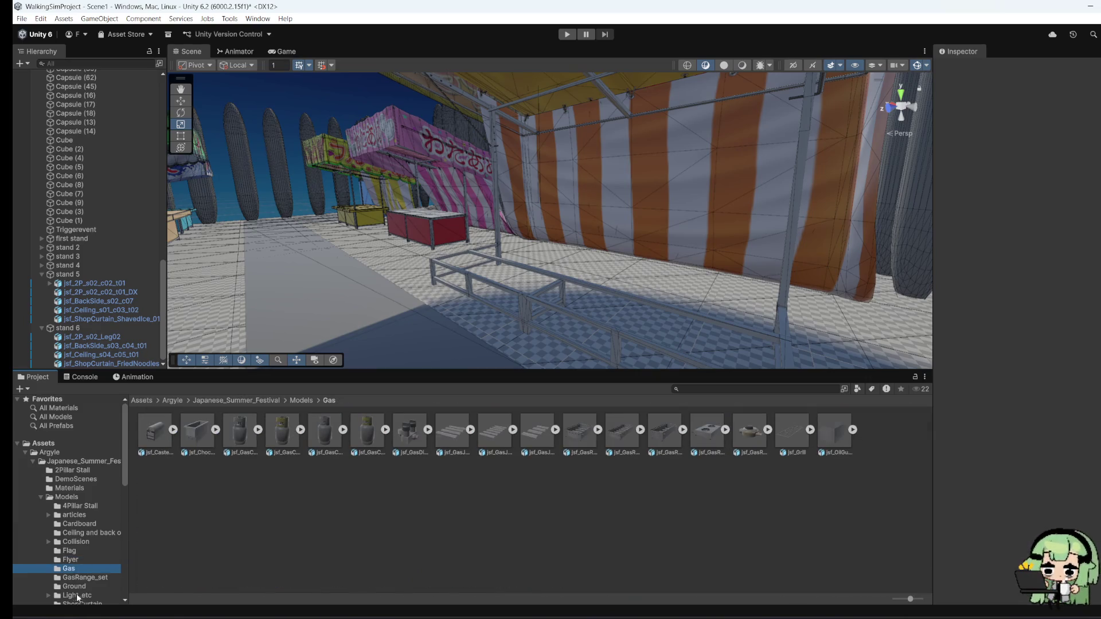
left_click(71, 579)
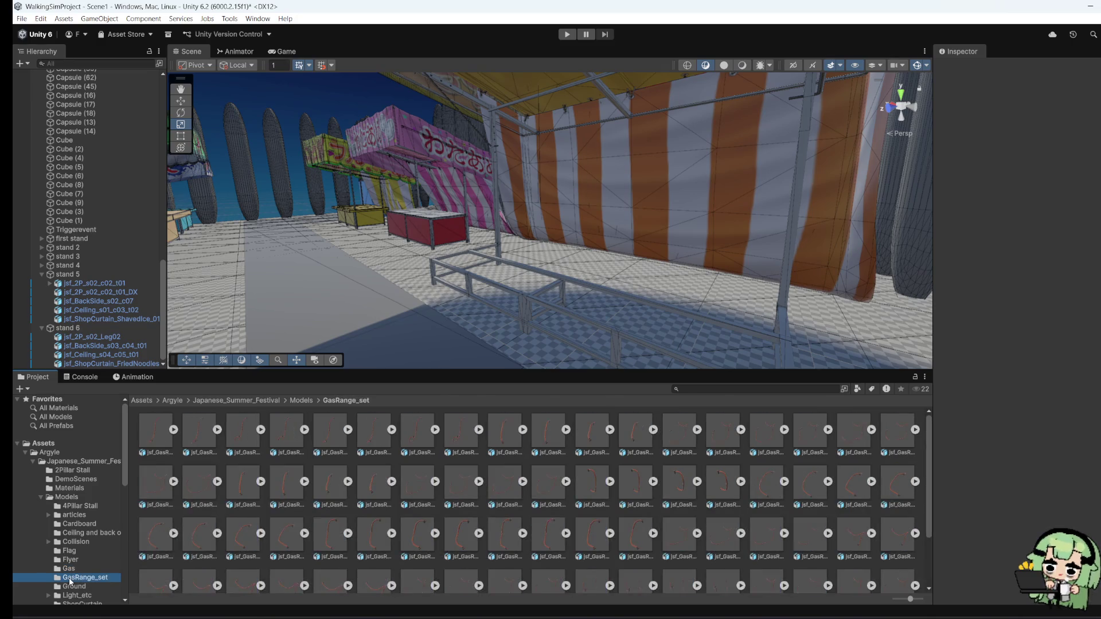
left_click(68, 586)
scroll(79, 568, "down", 5)
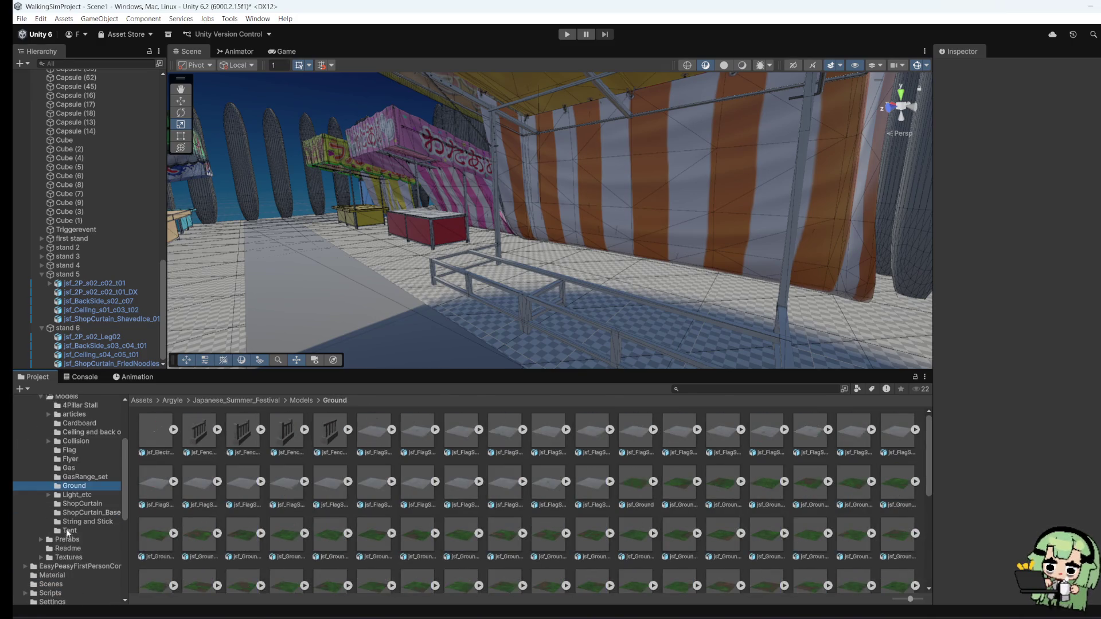
Step: Look through Light_etc, ShopCurtain_Base, String and Stick, Prefabs, Tent, Readme and 4Pillar Stall
left_click(71, 494)
left_click(72, 512)
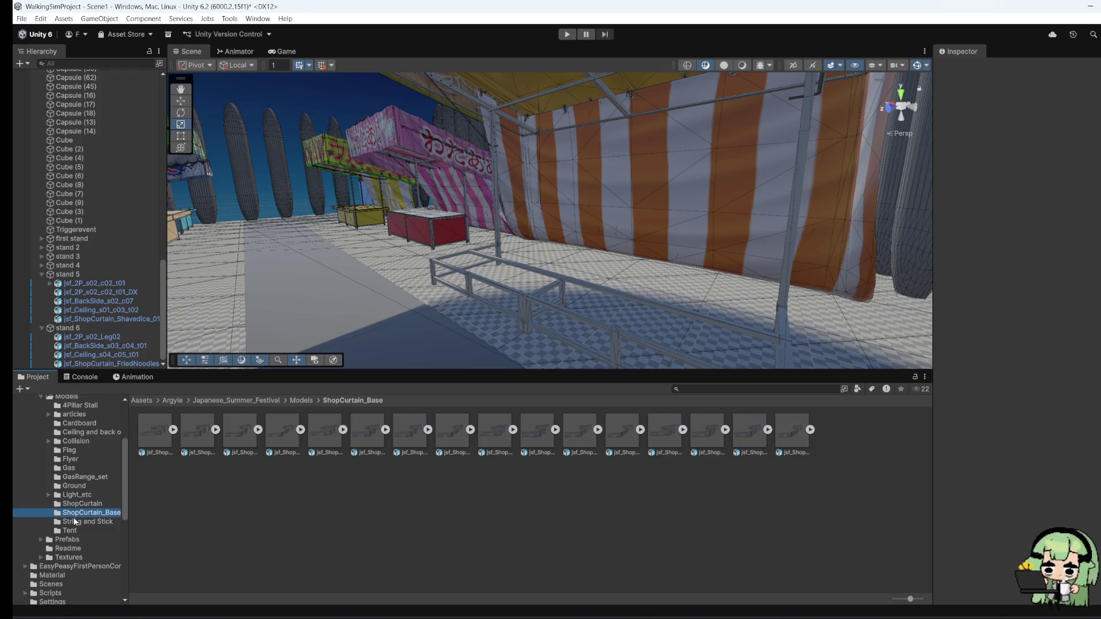
left_click(76, 522)
left_click(79, 540)
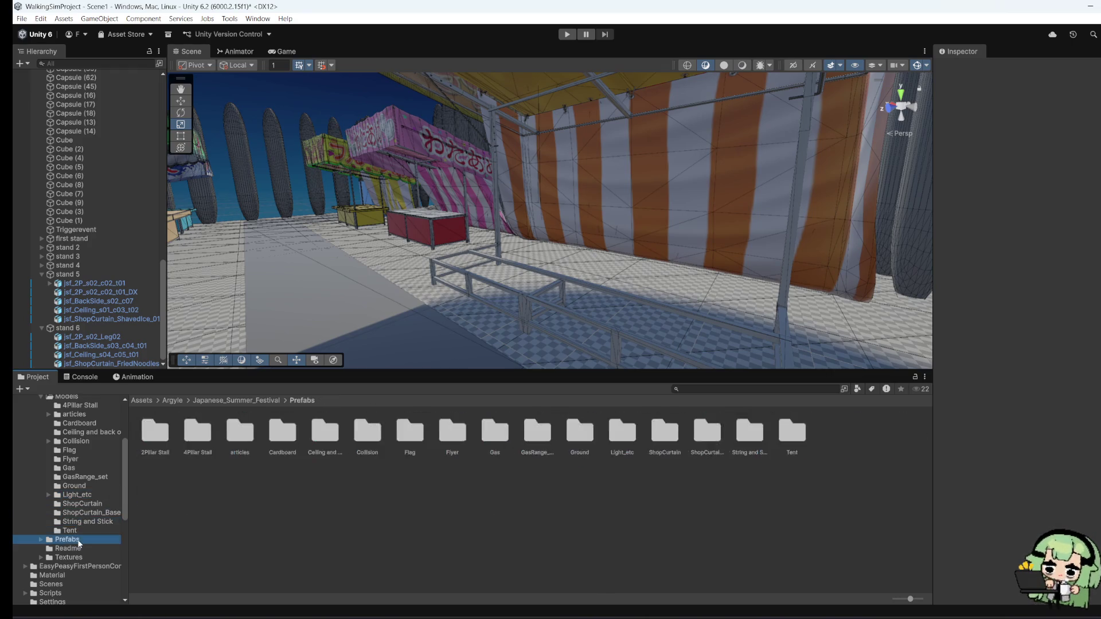
left_click(84, 532)
left_click(83, 544)
scroll(84, 542, "up", 3)
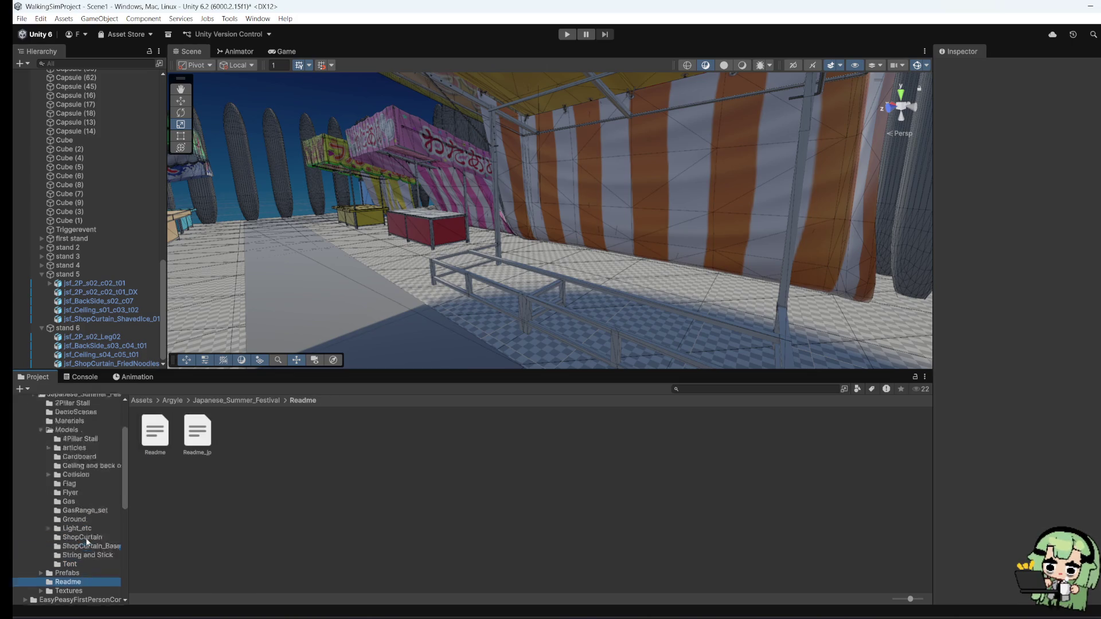
scroll(86, 539, "up", 3)
left_click(77, 504)
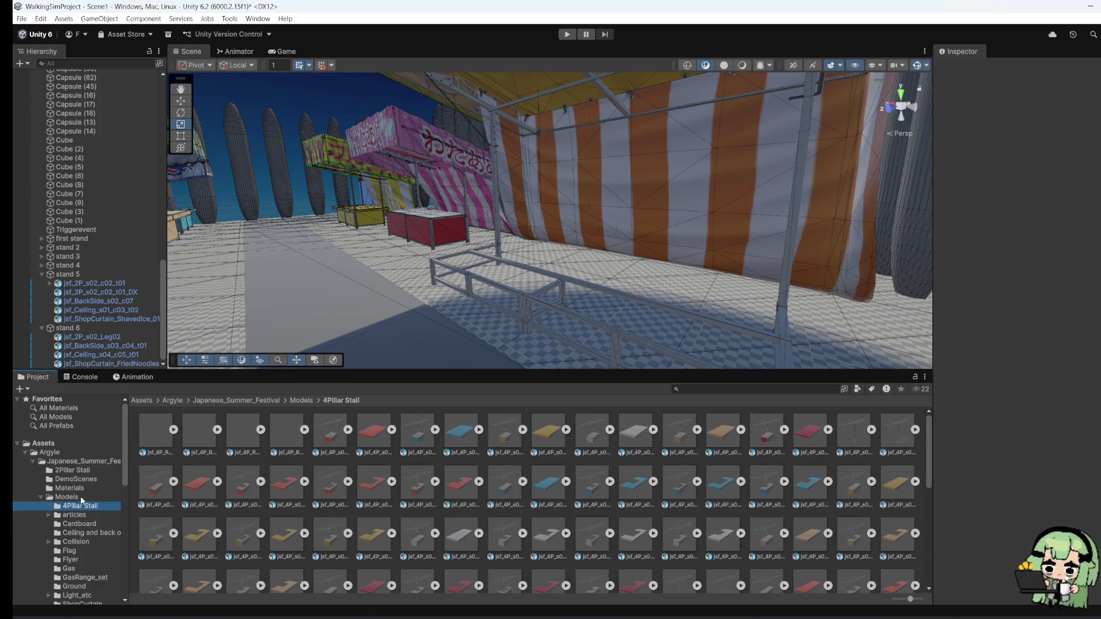
Step: Check materials and 2Pillar Stall, then open articles > WaterBalloonFishing and AppleCandy
left_click(102, 488)
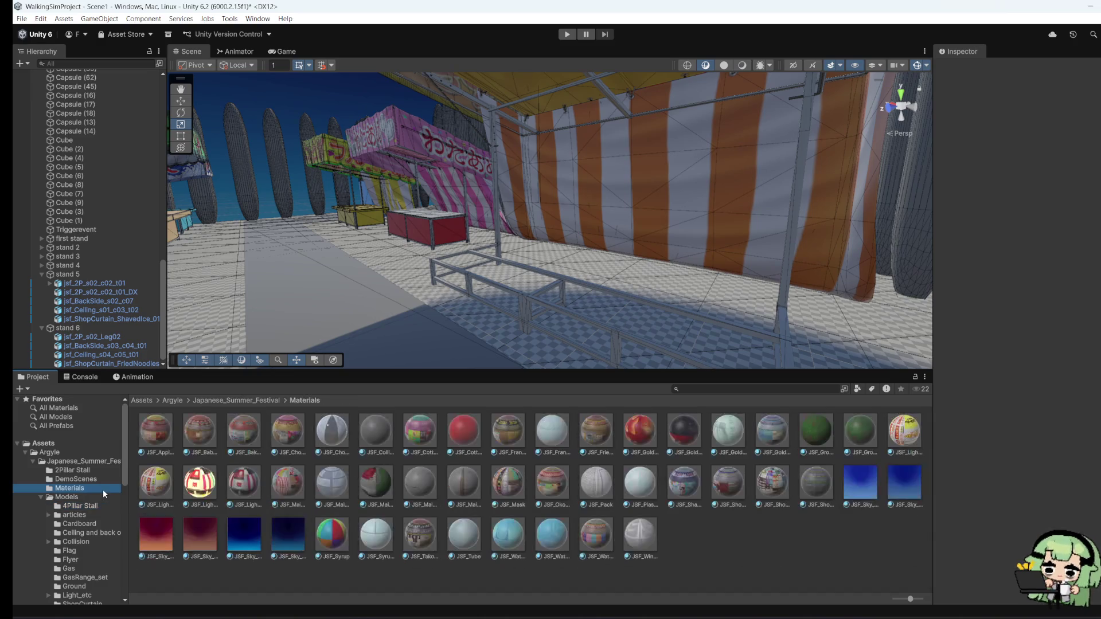
left_click(107, 471)
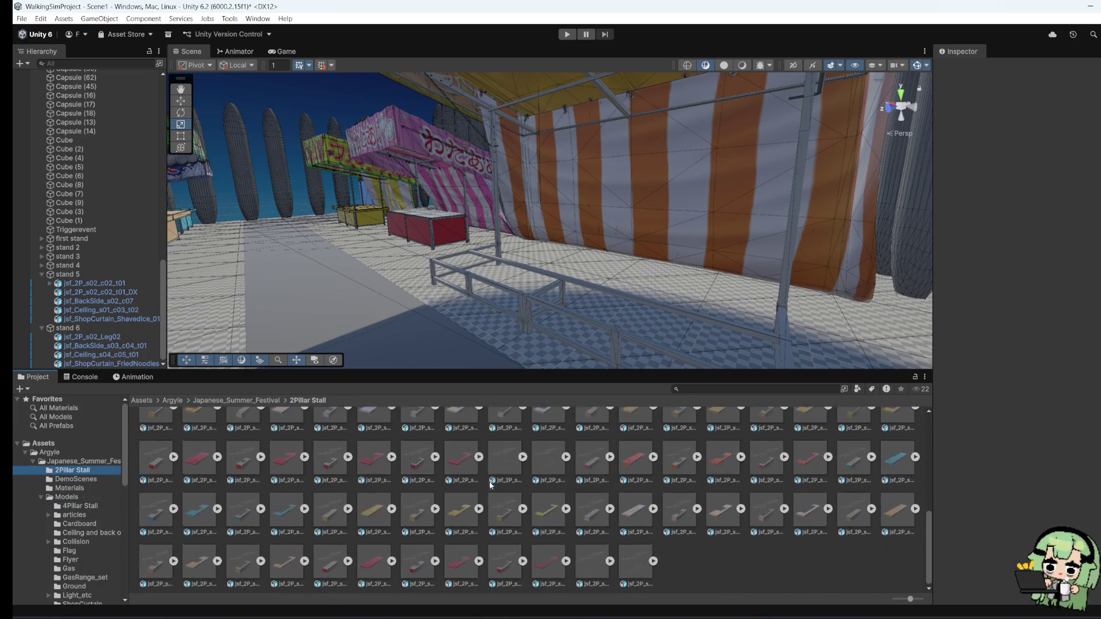
left_click(86, 524)
left_click(90, 516)
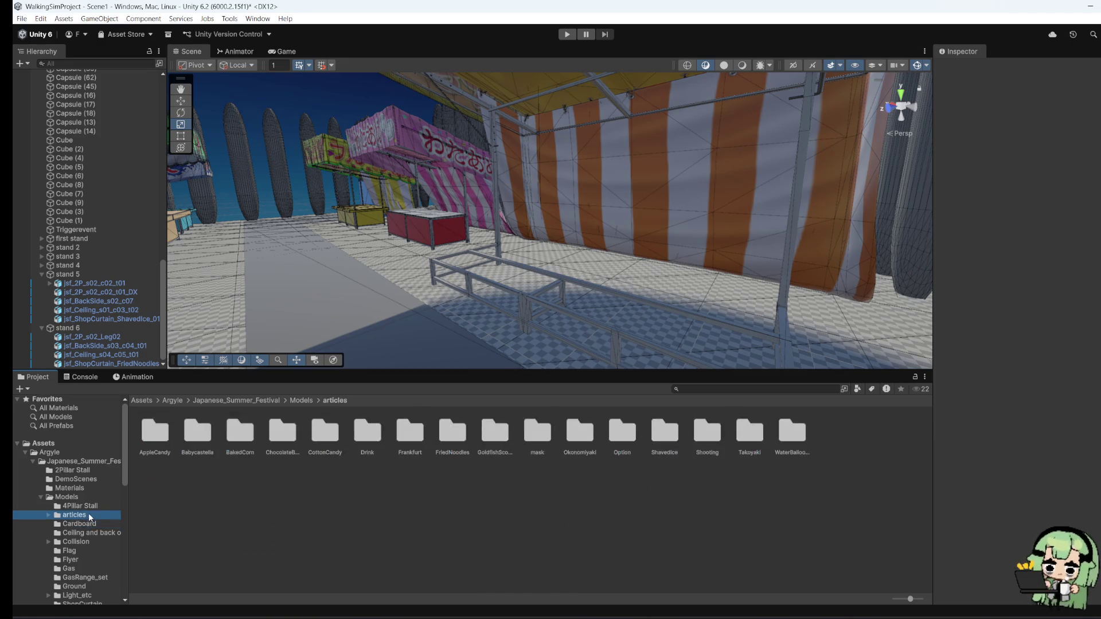
double_click(793, 439)
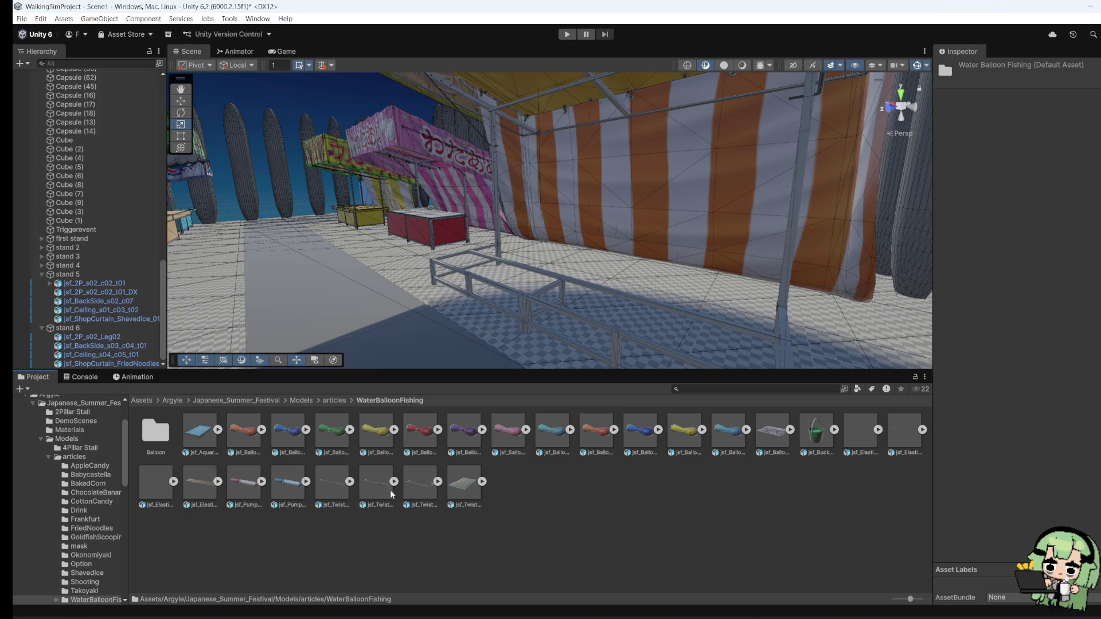
left_click(86, 465)
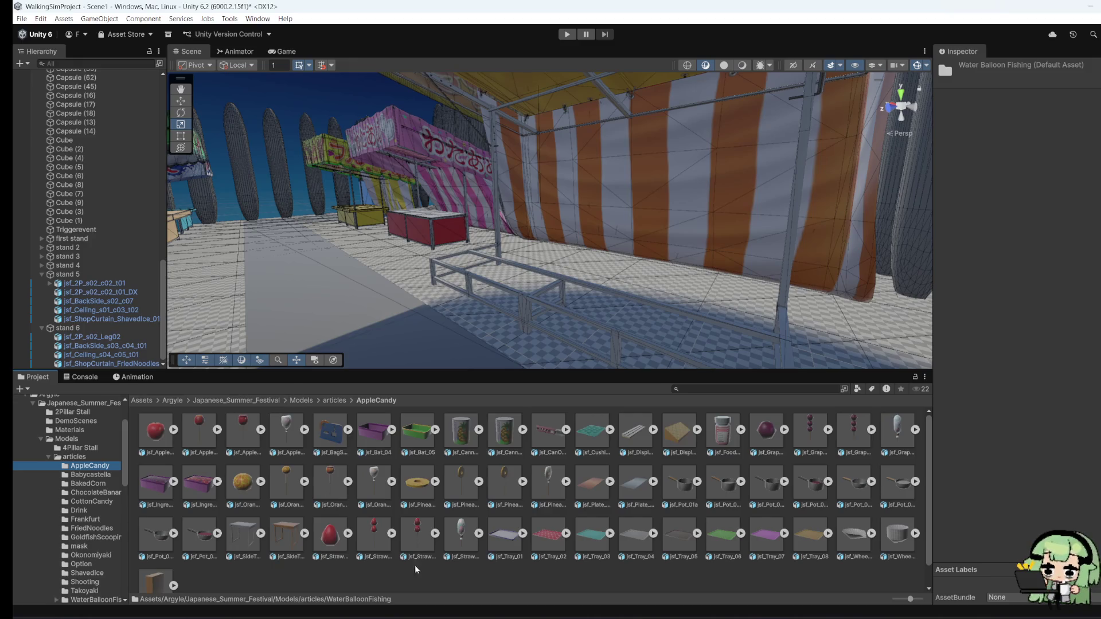
Step: Drag jsf_Tray_01 into the scene beside the stall and enlarge it
mouse_move(504, 533)
left_mouse_down()
mouse_move(435, 436)
mouse_move(401, 347)
mouse_move(579, 370)
left_mouse_up()
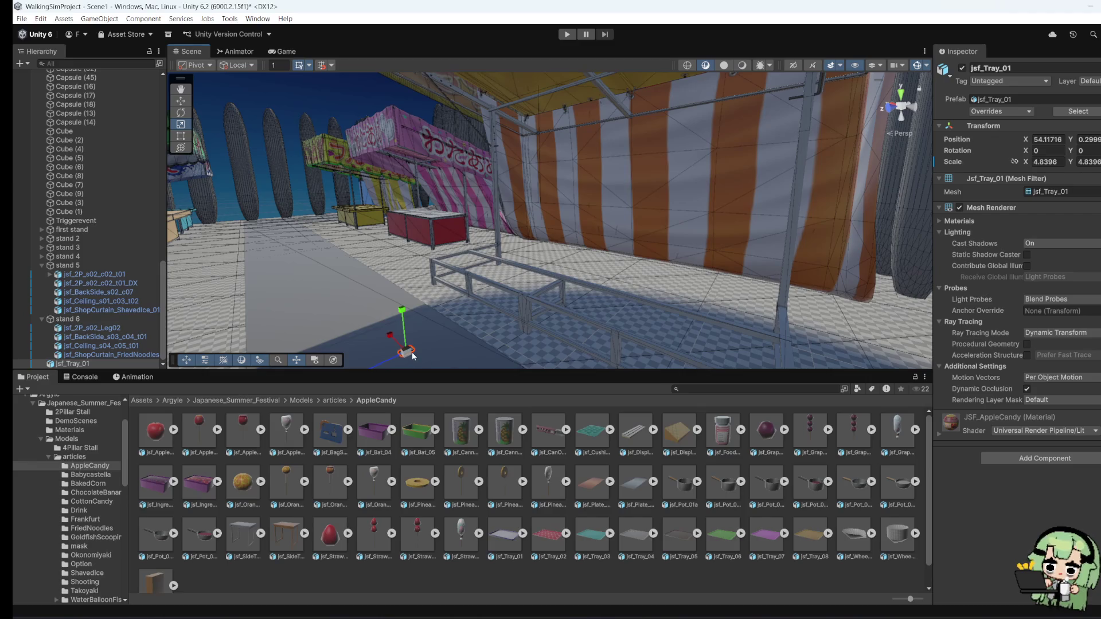
left_click_drag(412, 355, 673, 347)
mouse_move(394, 353)
left_mouse_down()
mouse_move(530, 329)
mouse_move(559, 297)
mouse_move(514, 328)
mouse_move(445, 332)
mouse_move(494, 292)
mouse_move(504, 267)
left_mouse_up()
Step: Raise the tray toward counter height and set its Y rotation to 90
left_click(183, 113)
left_click(187, 102)
type("1")
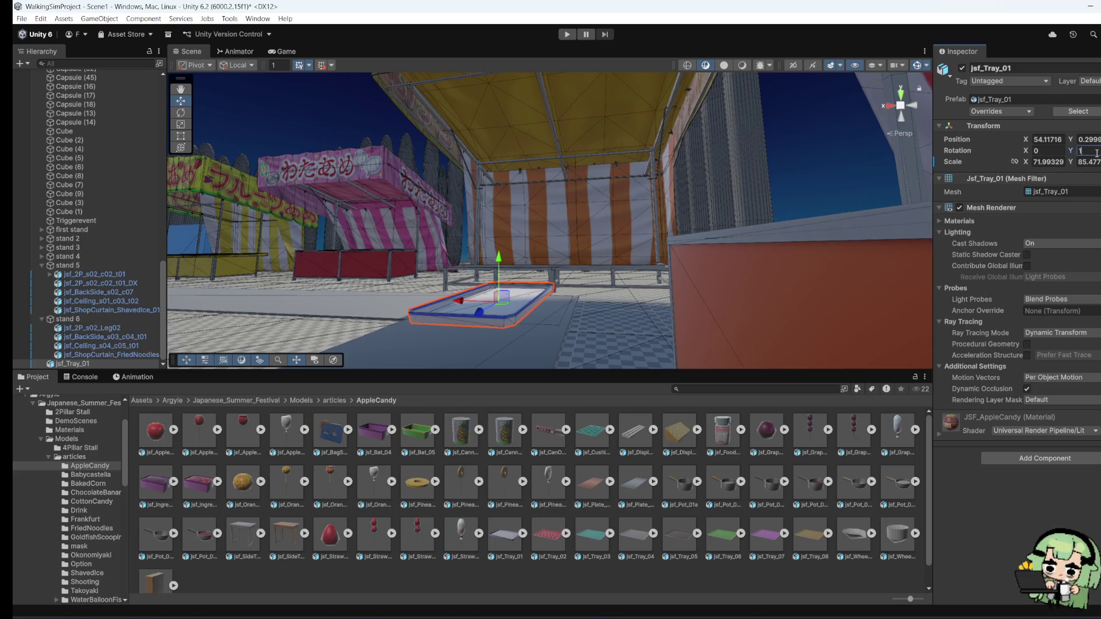
type("80")
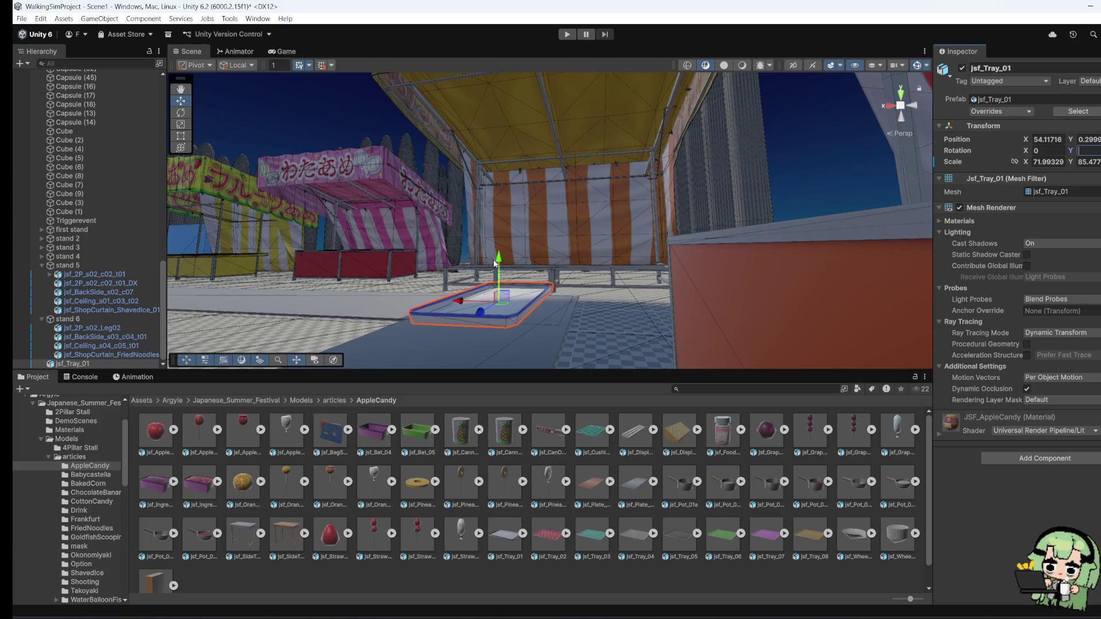
left_click_drag(494, 263, 503, 244)
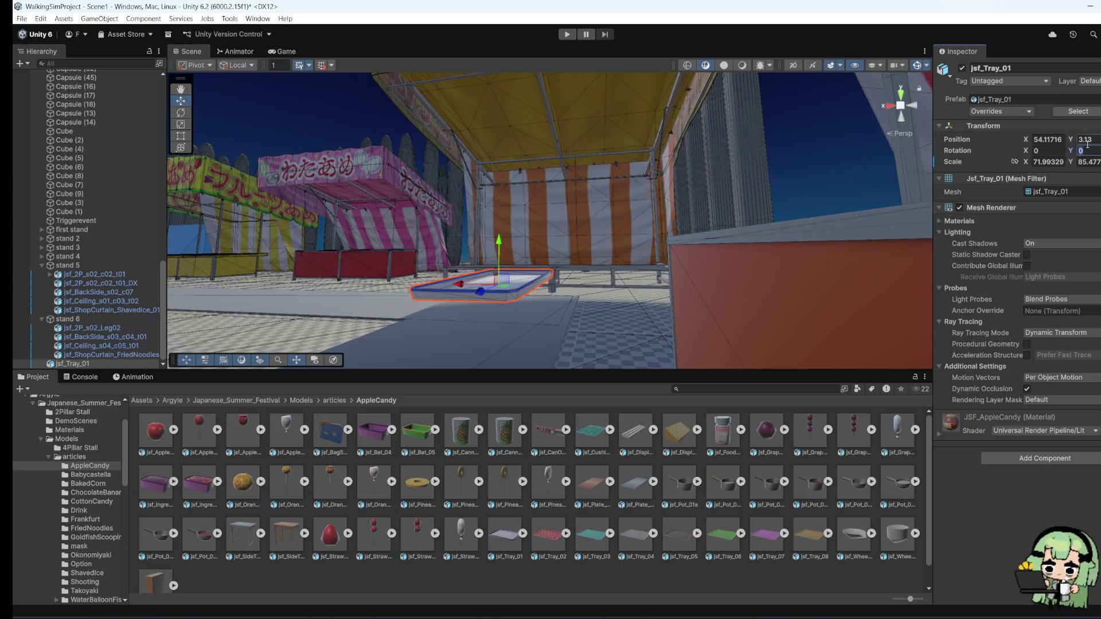
type("80")
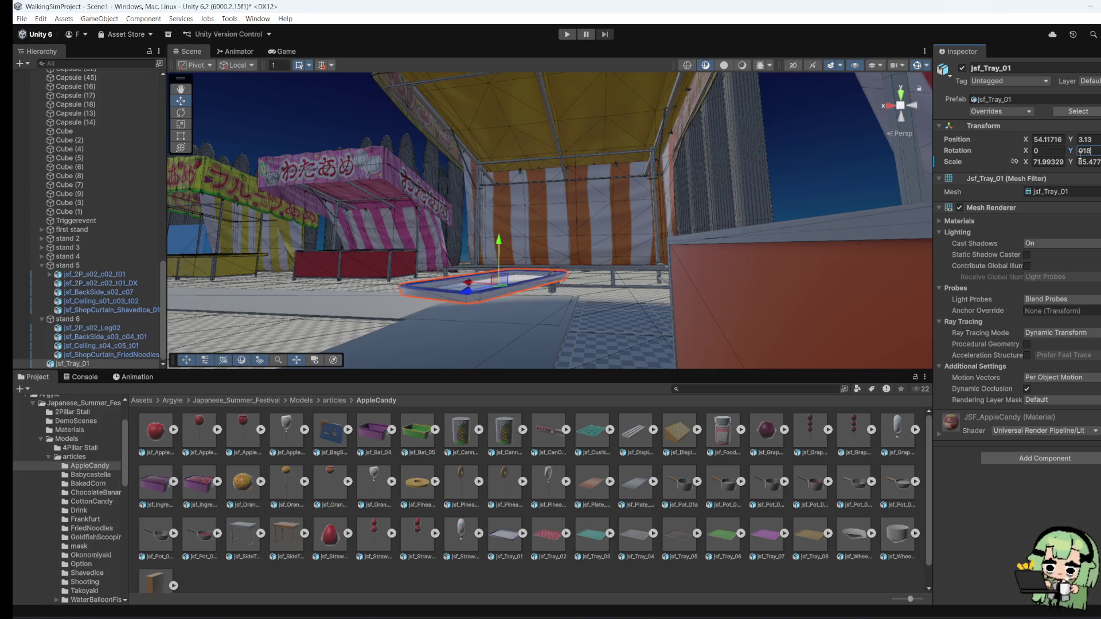
key("BackSpace")
type("90")
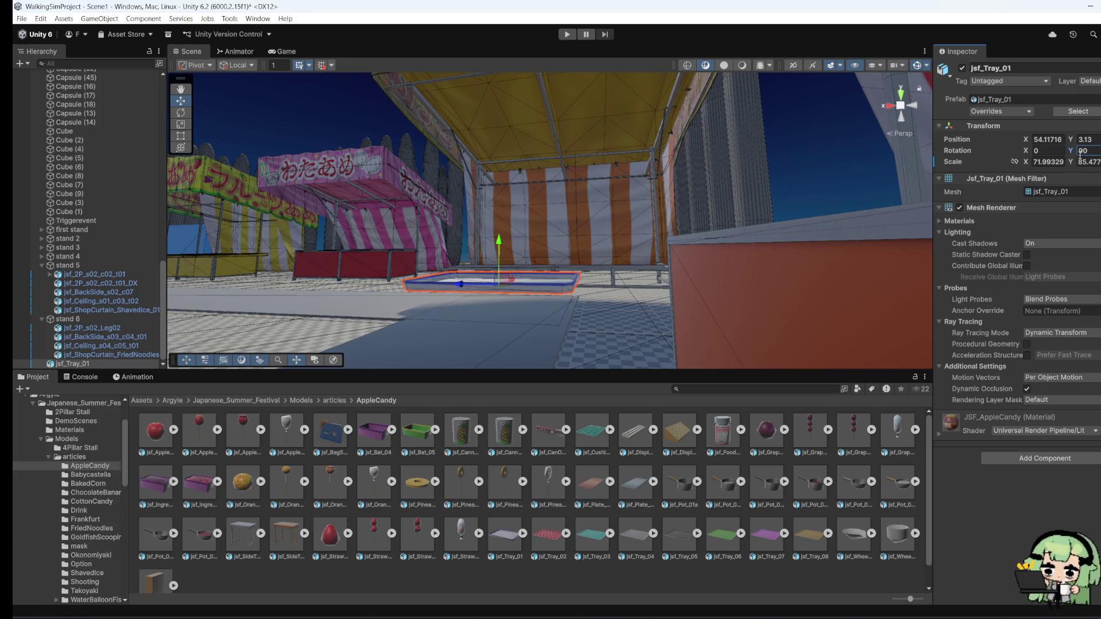
type("f")
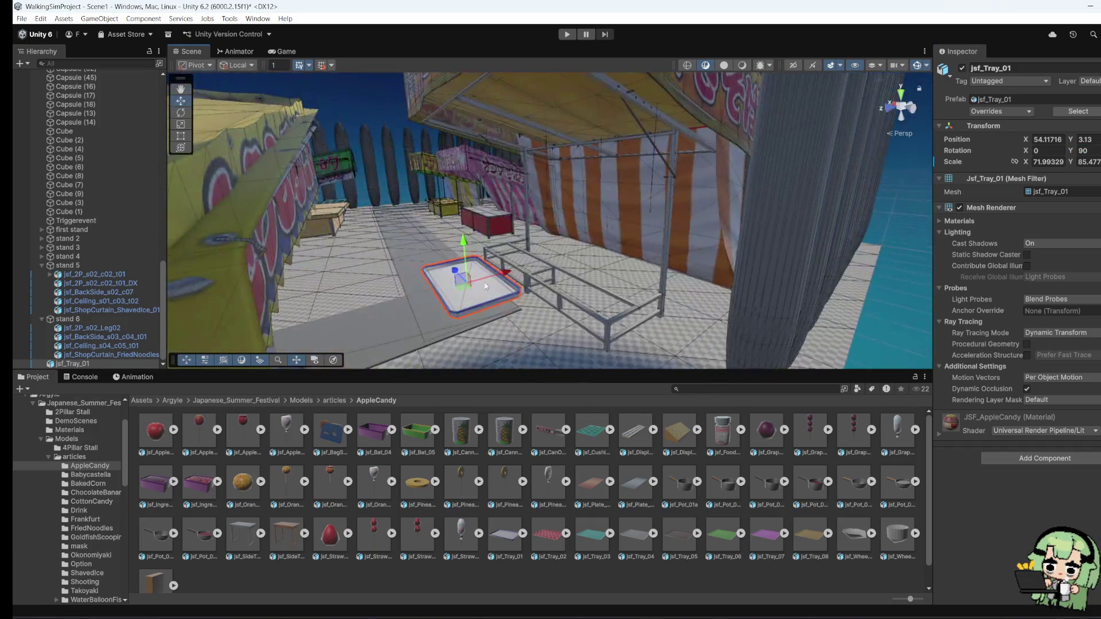
mouse_move(542, 272)
left_mouse_down()
mouse_move(456, 297)
mouse_move(612, 316)
mouse_move(683, 267)
left_mouse_up()
Step: Resize the tray along the counter with the Rect Tool and lift it onto the counter
left_click(180, 135)
left_click_drag(484, 298, 470, 310)
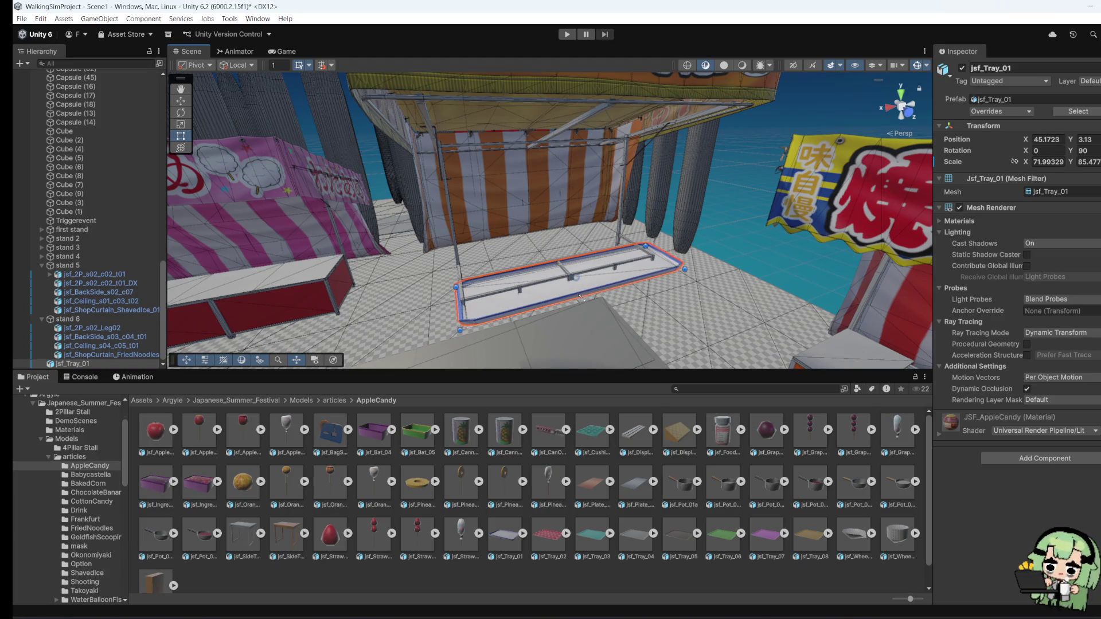
left_click_drag(582, 296, 565, 287)
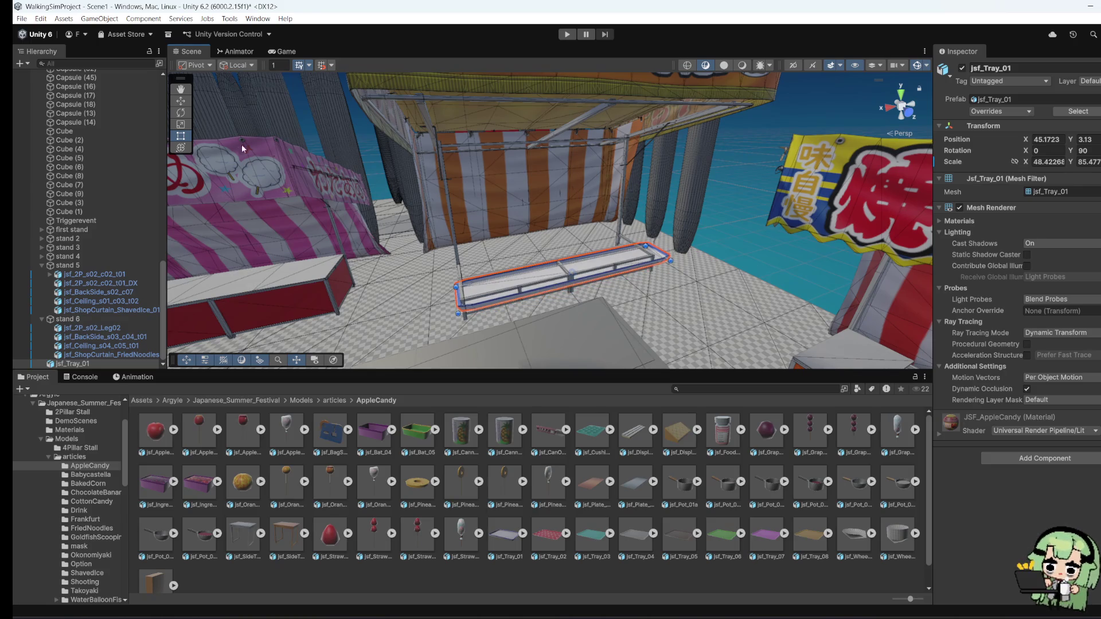
left_click(183, 102)
left_click_drag(572, 248, 572, 240)
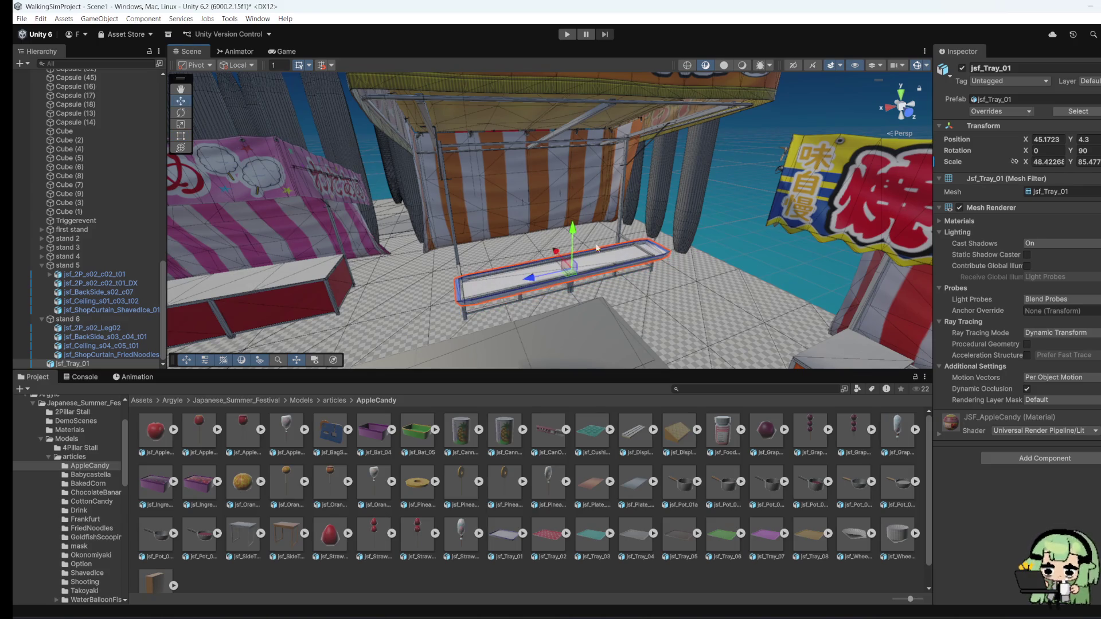
left_click(597, 248)
scroll(596, 247, "up", 3)
left_click(573, 269)
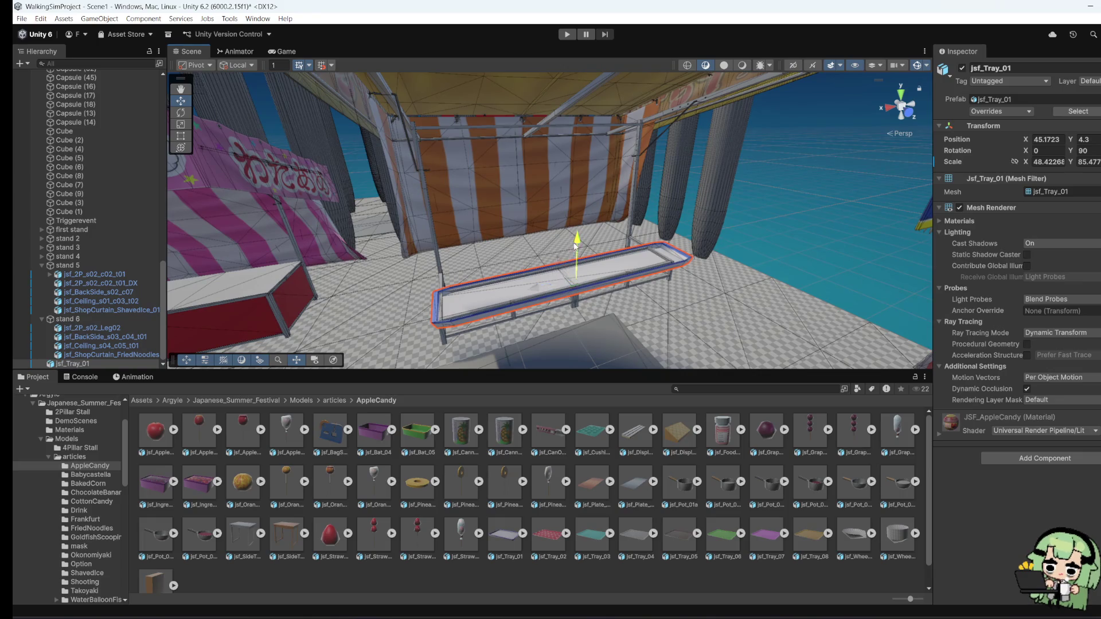
left_click_drag(575, 246, 542, 280)
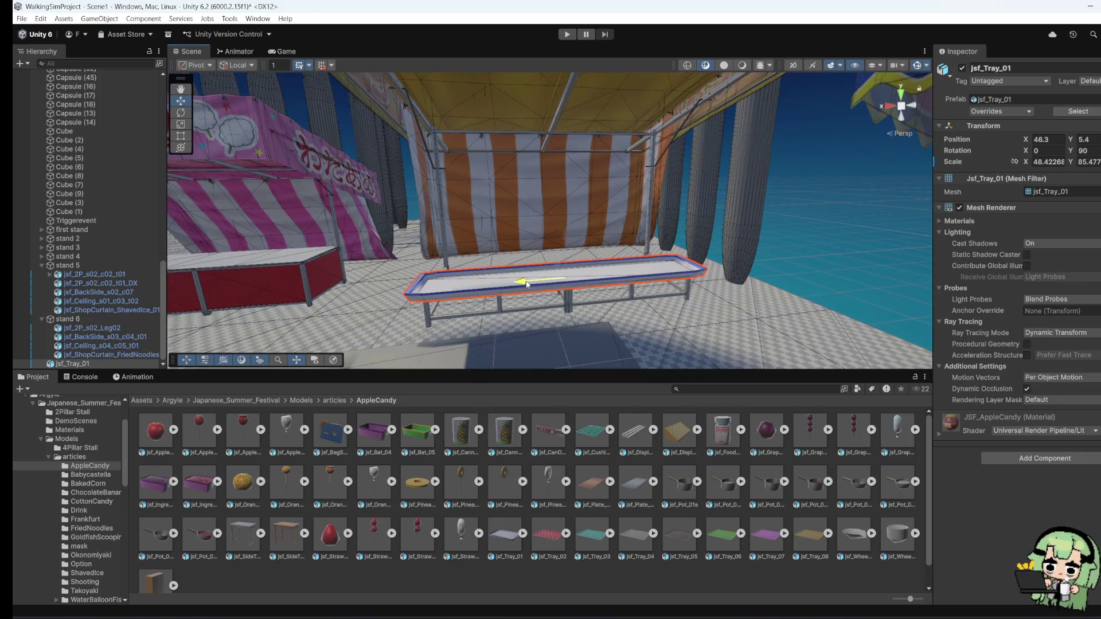
Step: From a new angle, shift the tray further along the stall and stretch it wider
left_click(874, 263)
mouse_move(803, 275)
left_mouse_down()
mouse_move(514, 291)
mouse_move(537, 242)
mouse_move(667, 362)
mouse_move(638, 336)
mouse_move(727, 314)
left_mouse_up()
left_click(596, 307)
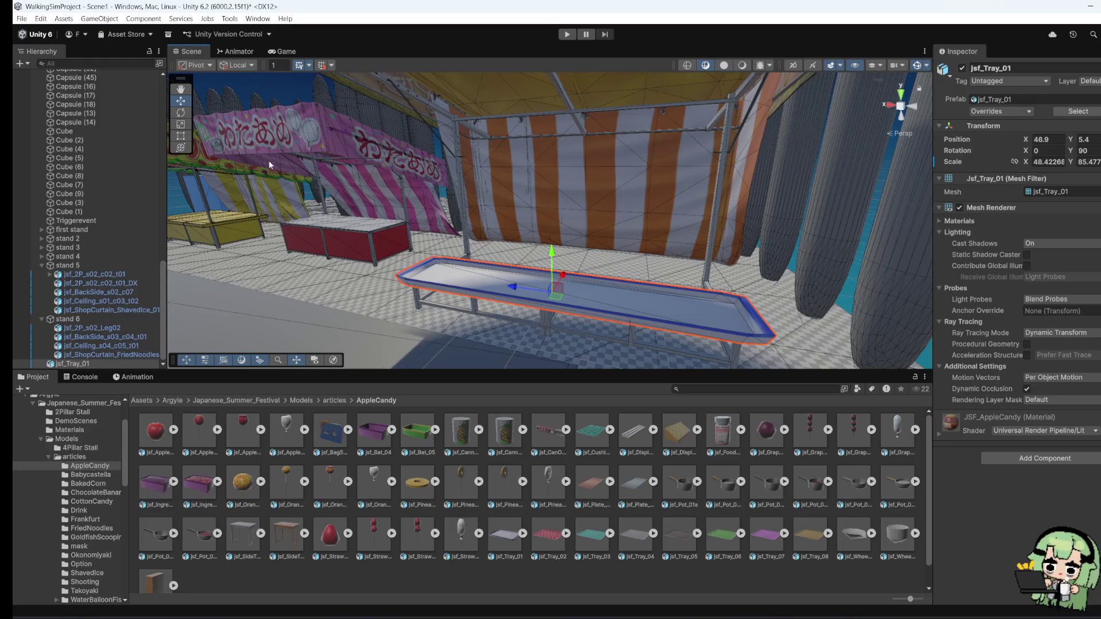
left_click(182, 138)
left_click_drag(751, 314, 476, 332)
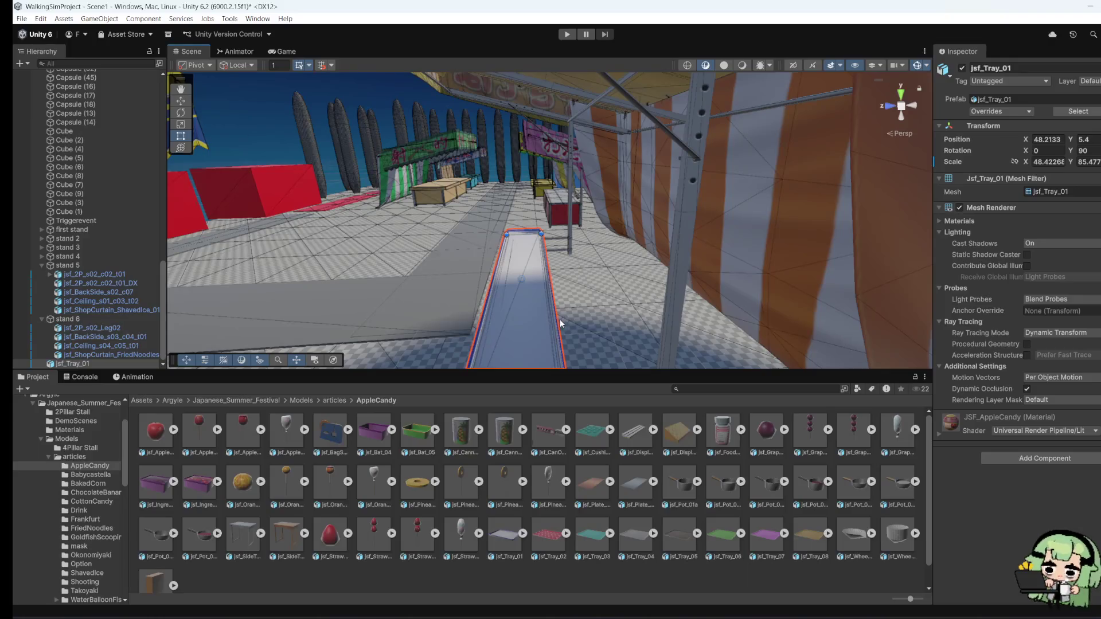
mouse_move(560, 324)
left_mouse_down()
mouse_move(533, 324)
mouse_move(546, 278)
mouse_move(535, 305)
left_mouse_up()
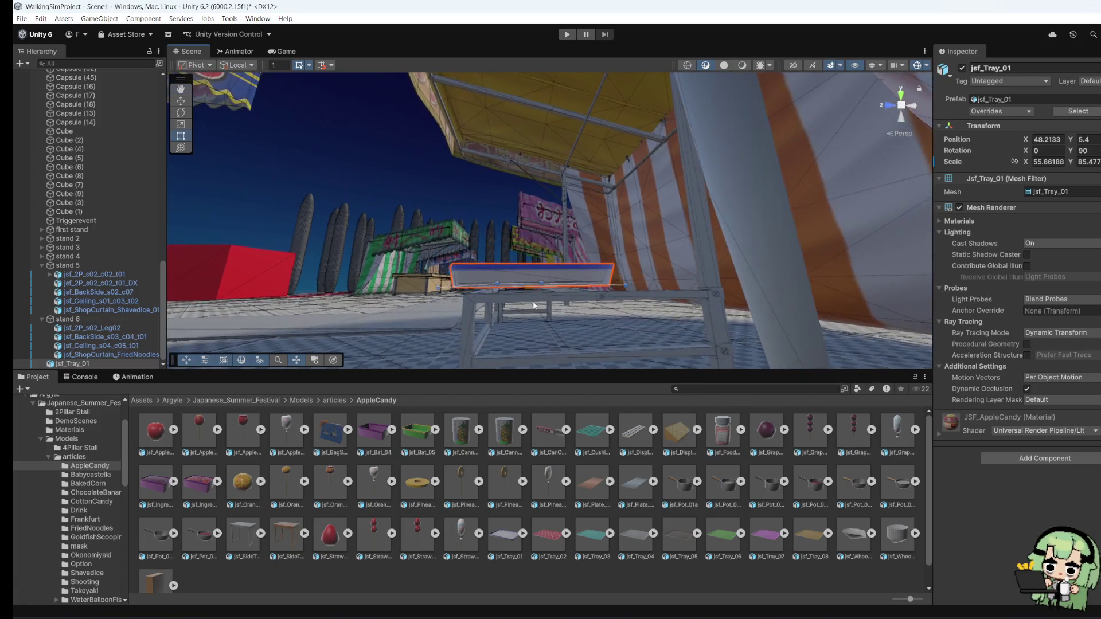
Step: Expand the first stand's parts and undo the tray's last stretch
left_click(532, 271)
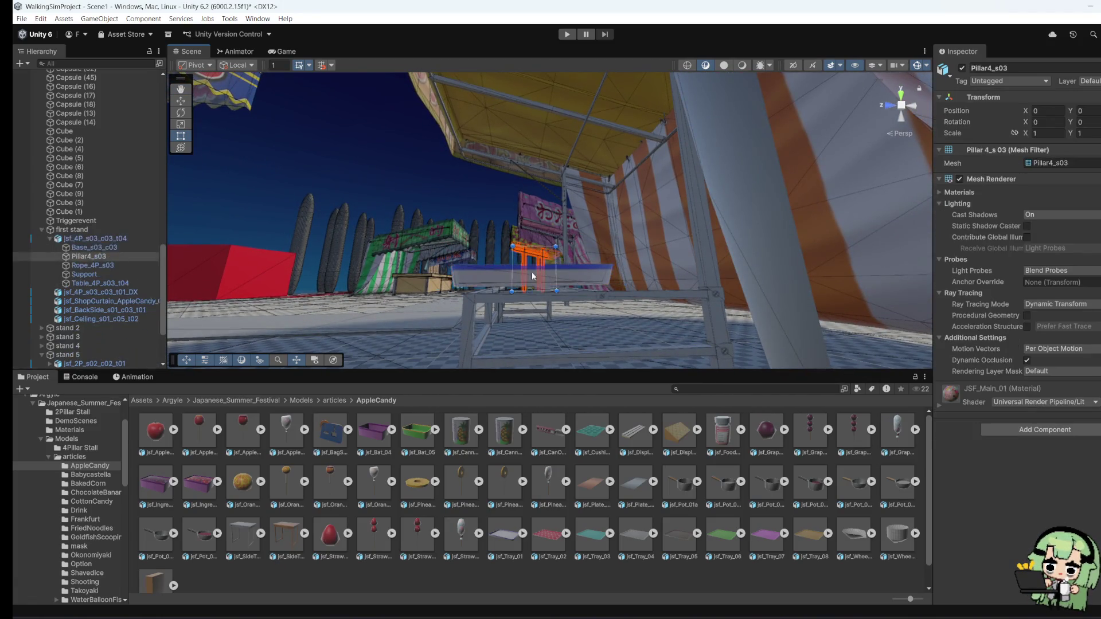
left_click(493, 276)
mouse_move(533, 288)
left_mouse_down()
mouse_move(517, 309)
mouse_move(604, 288)
mouse_move(565, 272)
left_mouse_up()
key("ctrl+z")
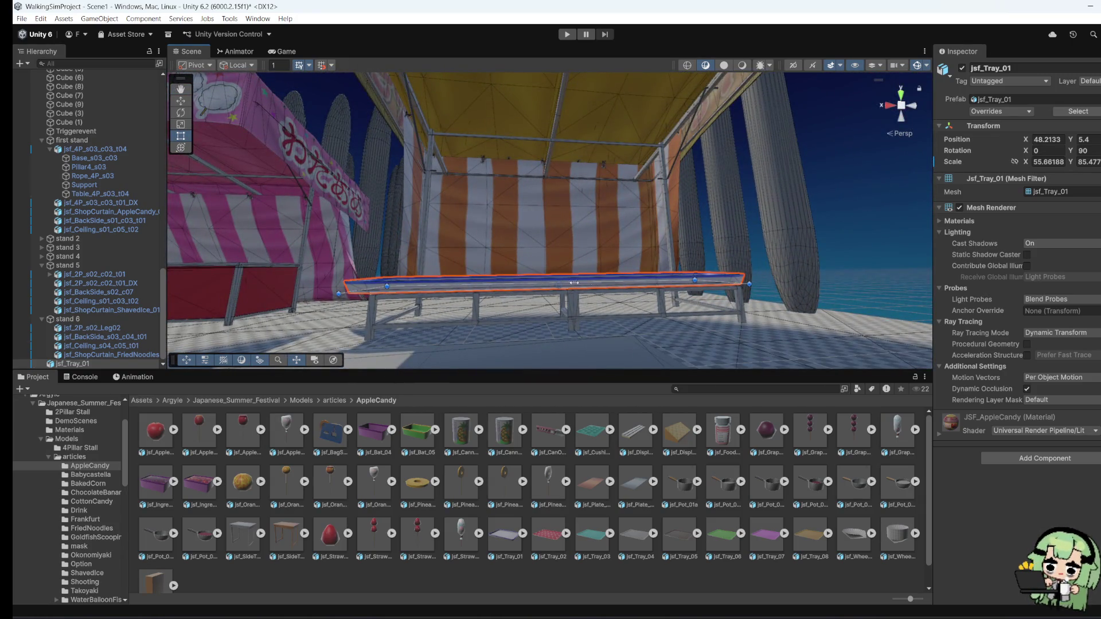
left_click(574, 283)
mouse_move(574, 283)
left_mouse_down()
mouse_move(489, 301)
mouse_move(542, 284)
mouse_move(838, 322)
mouse_move(563, 278)
left_mouse_up()
scroll(684, 288, "down", 2)
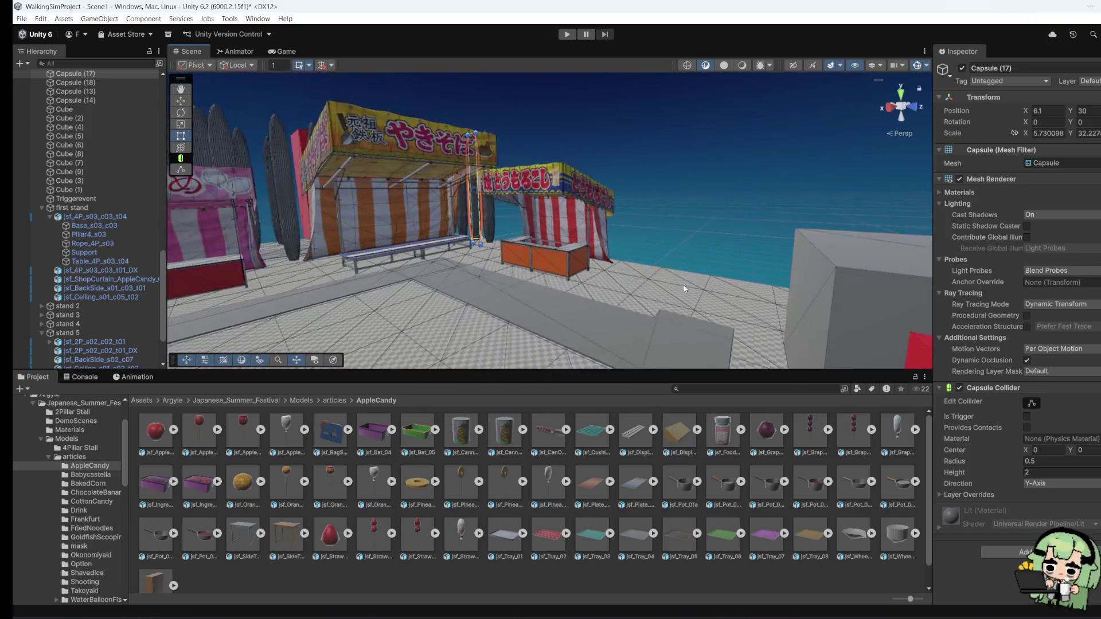
Step: Collapse stand 5, scale stand 6 down to about 0.76, and enter Play mode
mouse_move(684, 288)
left_mouse_down()
mouse_move(456, 210)
mouse_move(413, 229)
left_mouse_up()
scroll(116, 343, "down", 3)
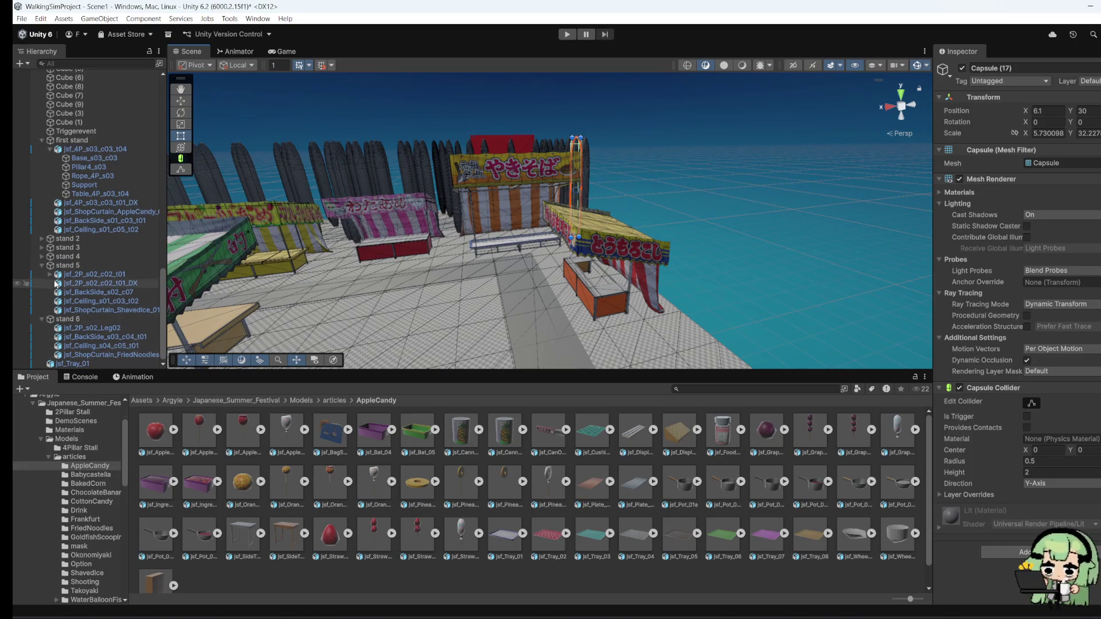
left_click(42, 265)
left_click(69, 363)
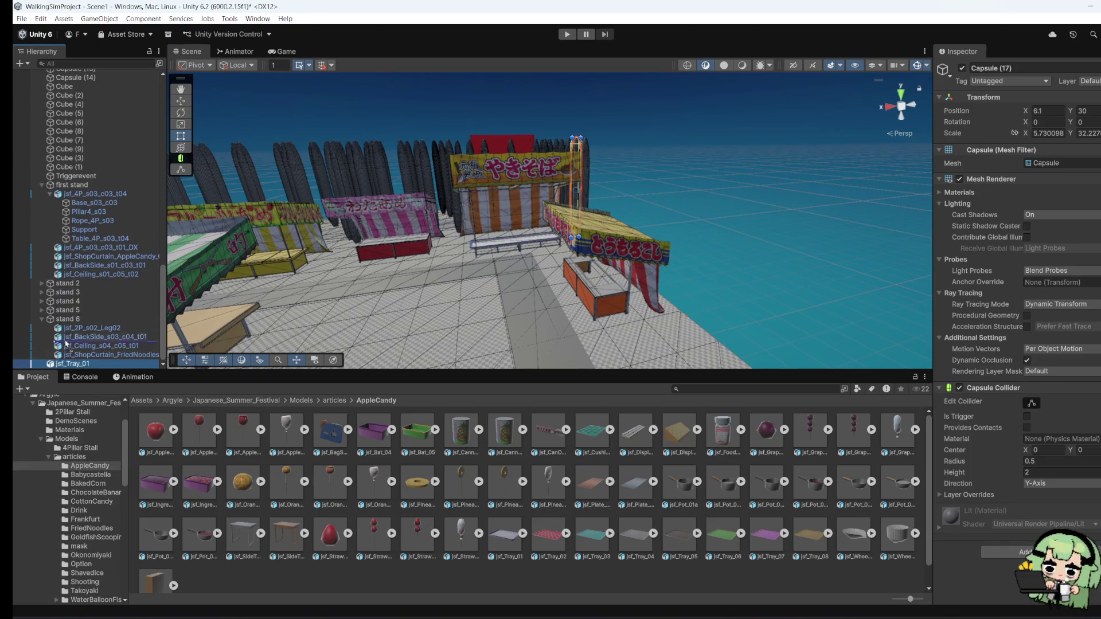
left_click(68, 319)
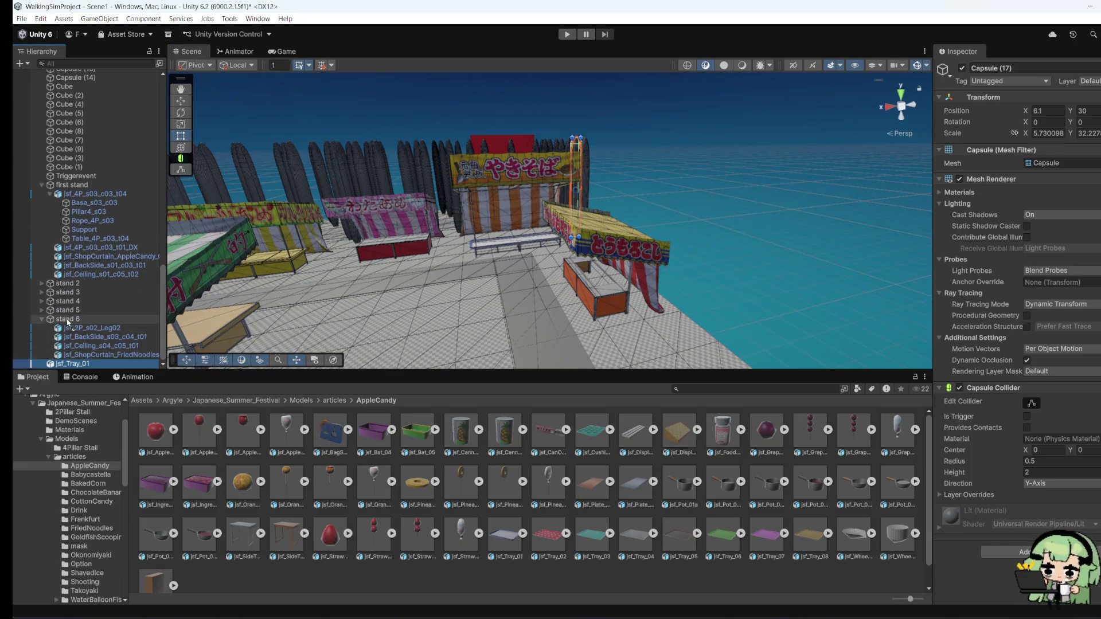
left_click(182, 125)
left_click_drag(522, 254, 504, 246)
left_click_drag(615, 218, 727, 165)
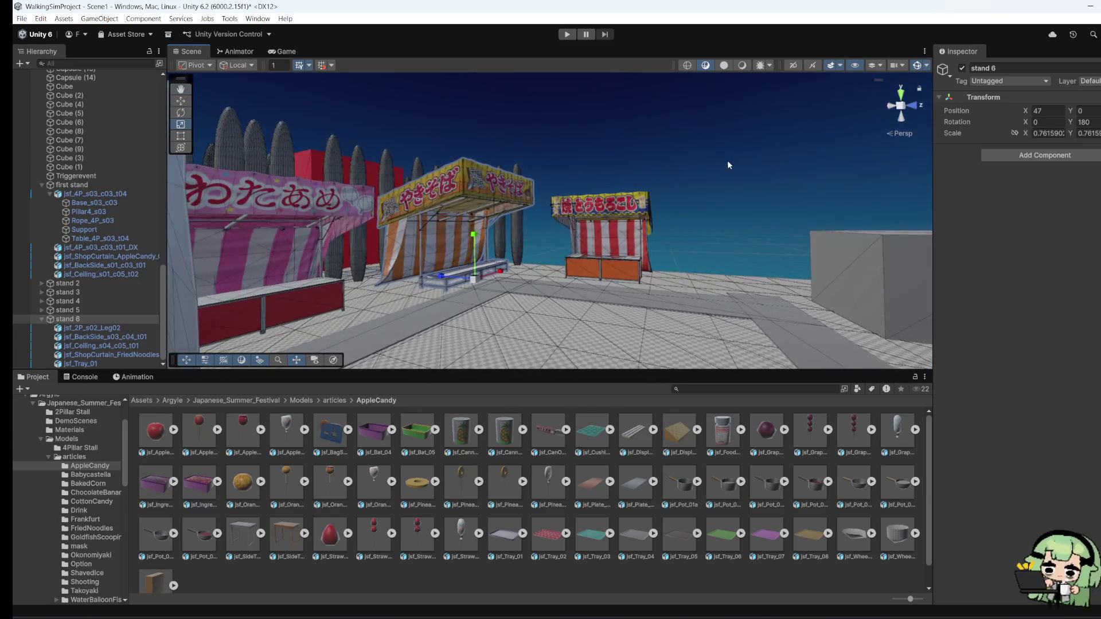
left_click(567, 35)
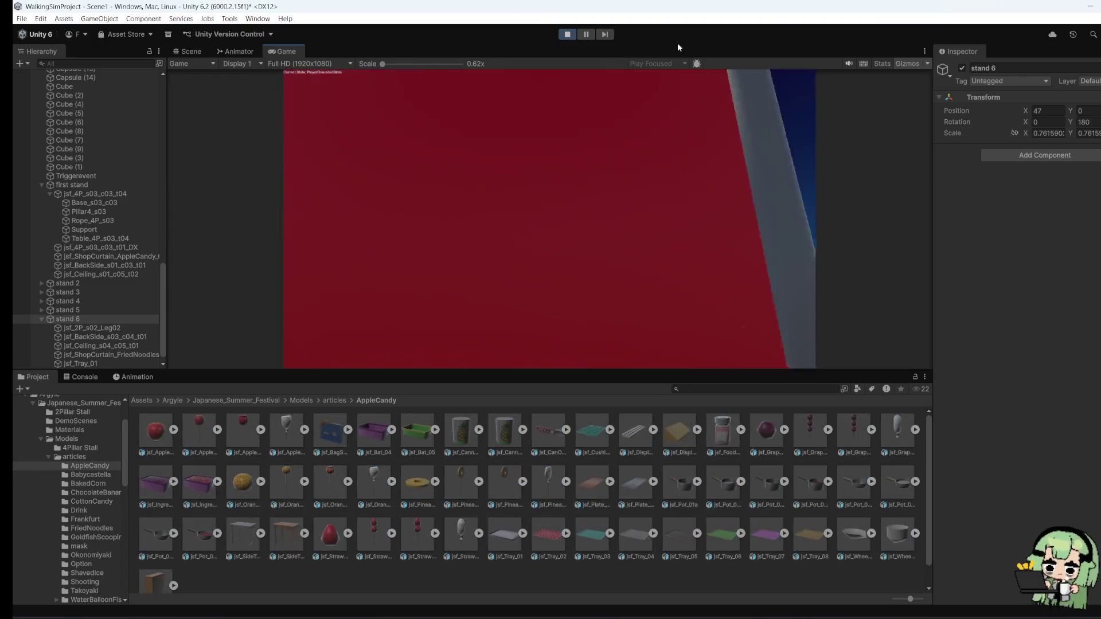
Step: Walk in first person past the candy stall's curtains and along the pink stall's red counter
left_click(209, 235)
key("w")
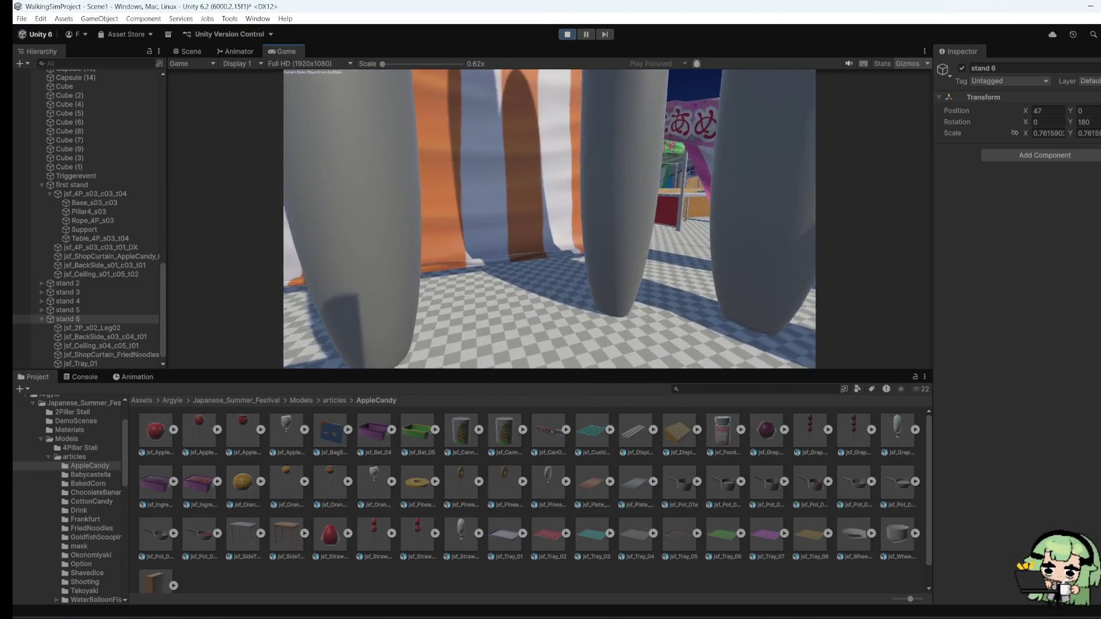
key("w")
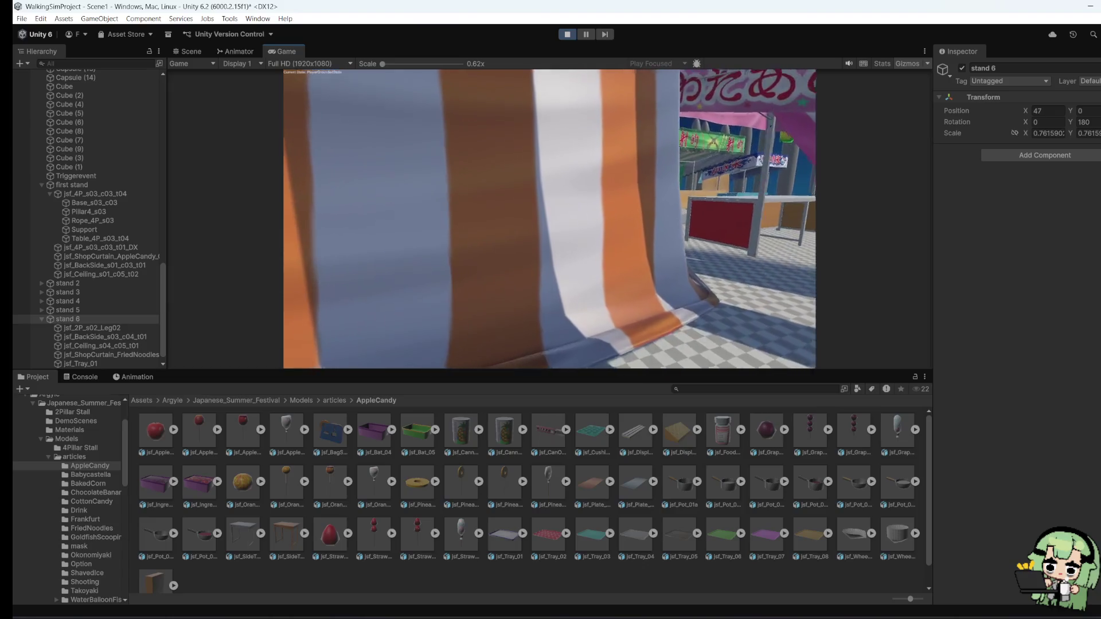
key("w")
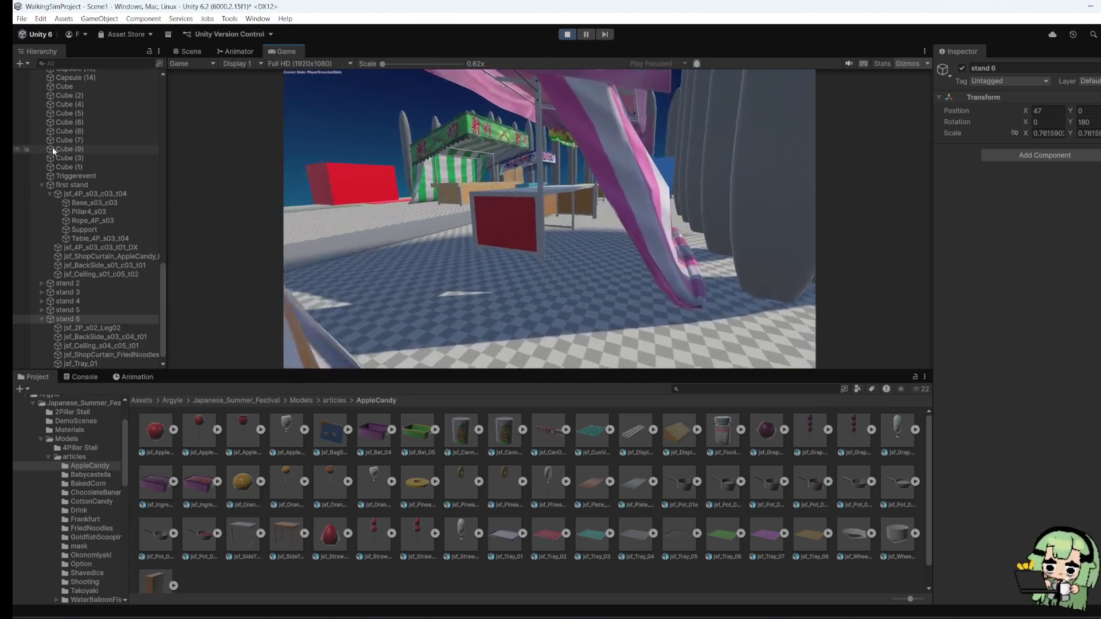
key("w")
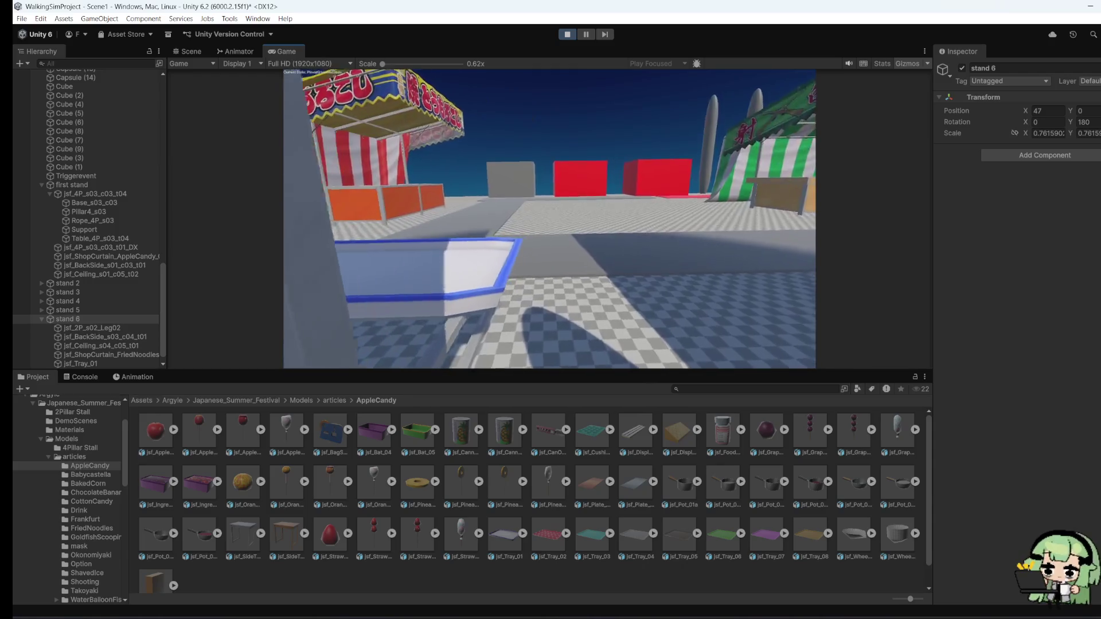
key("w")
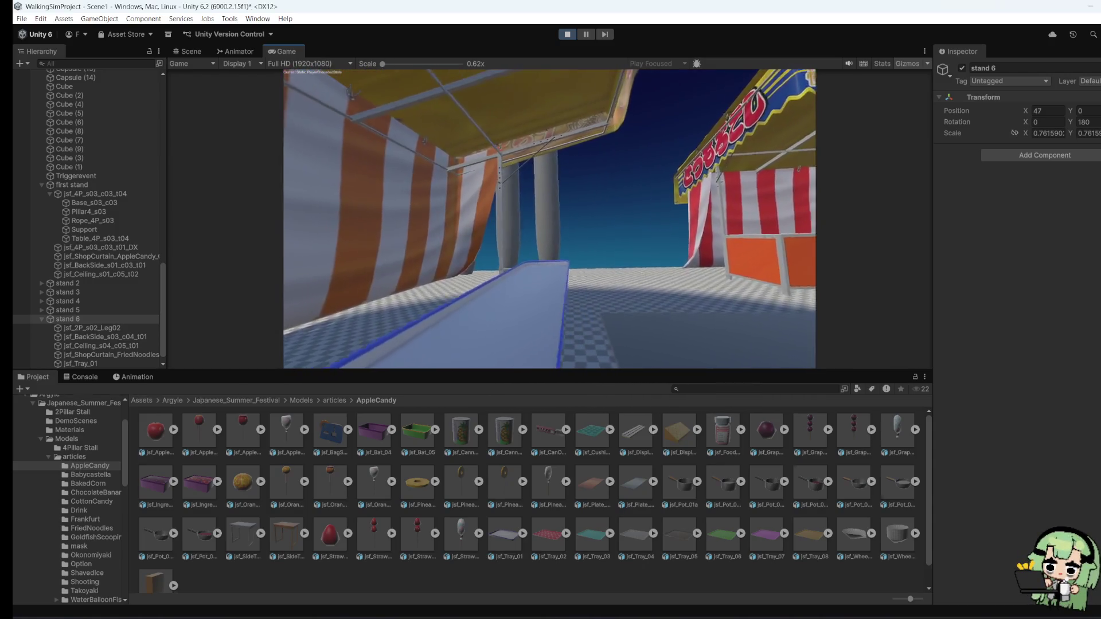
key("w")
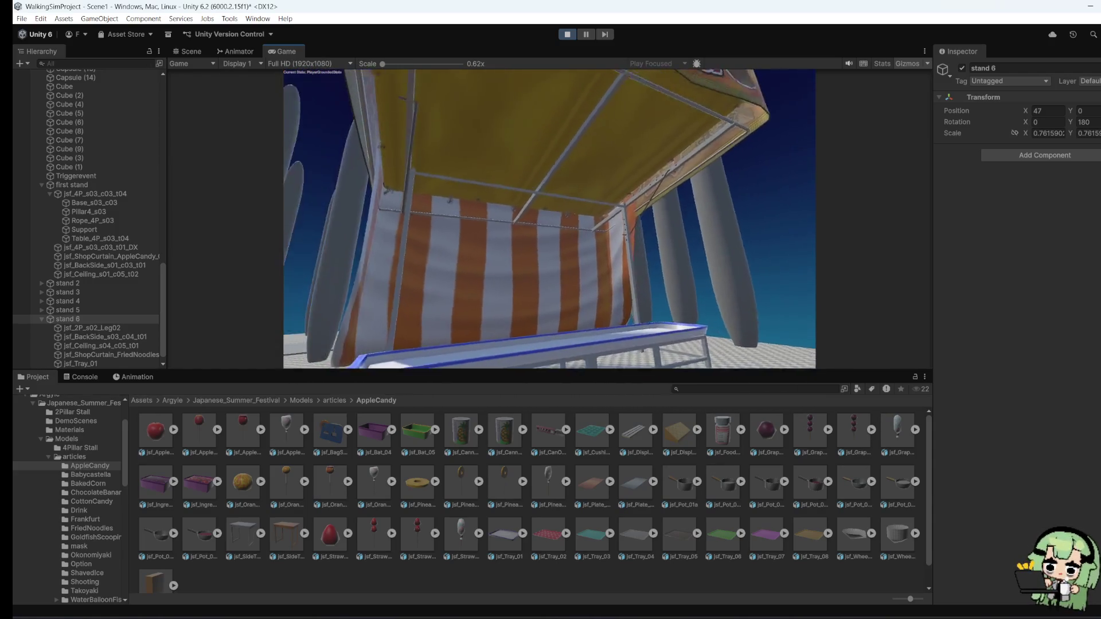
key("w")
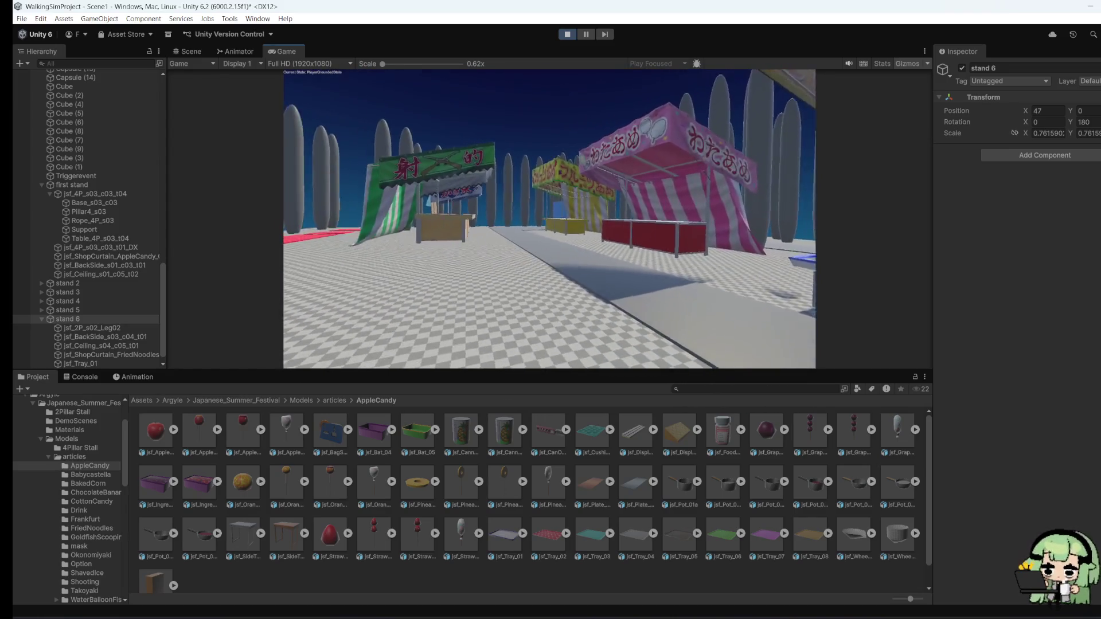
key("w")
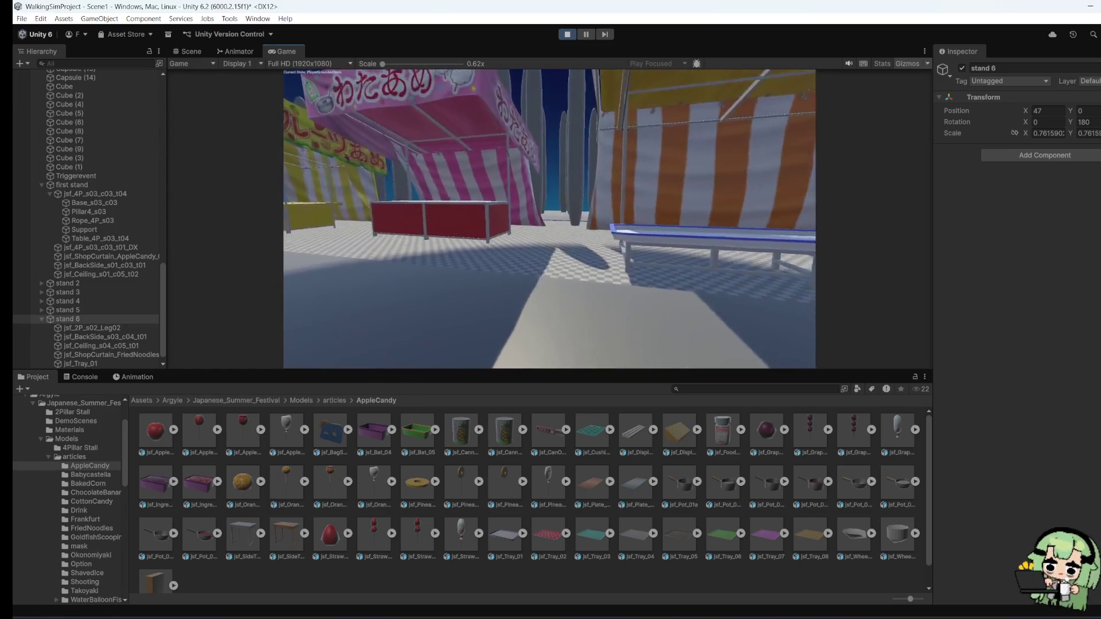
key("w")
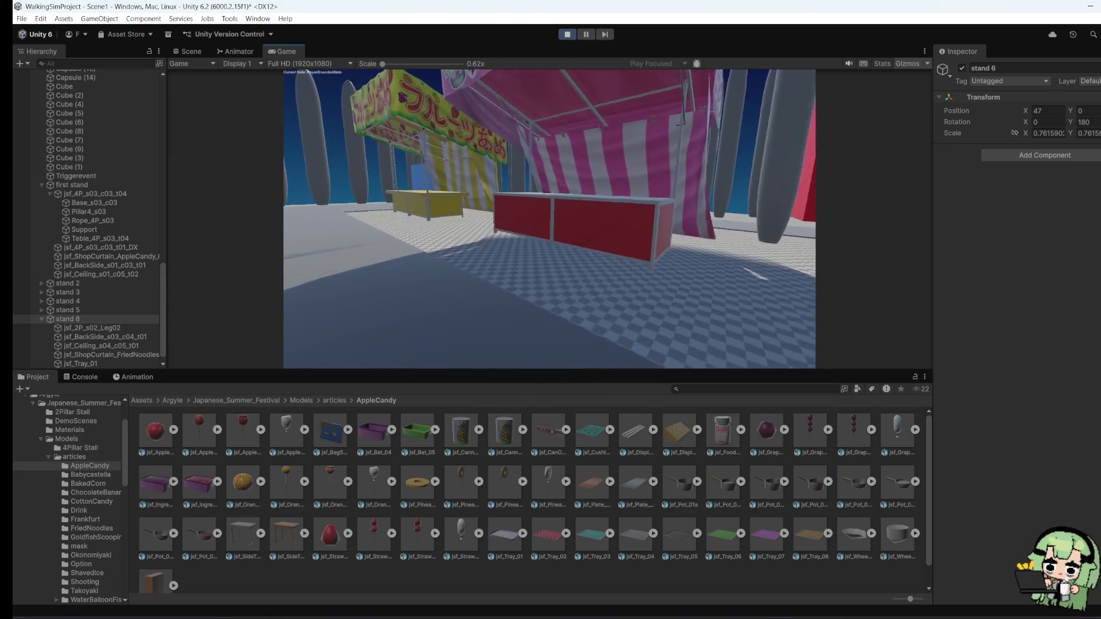
key("w")
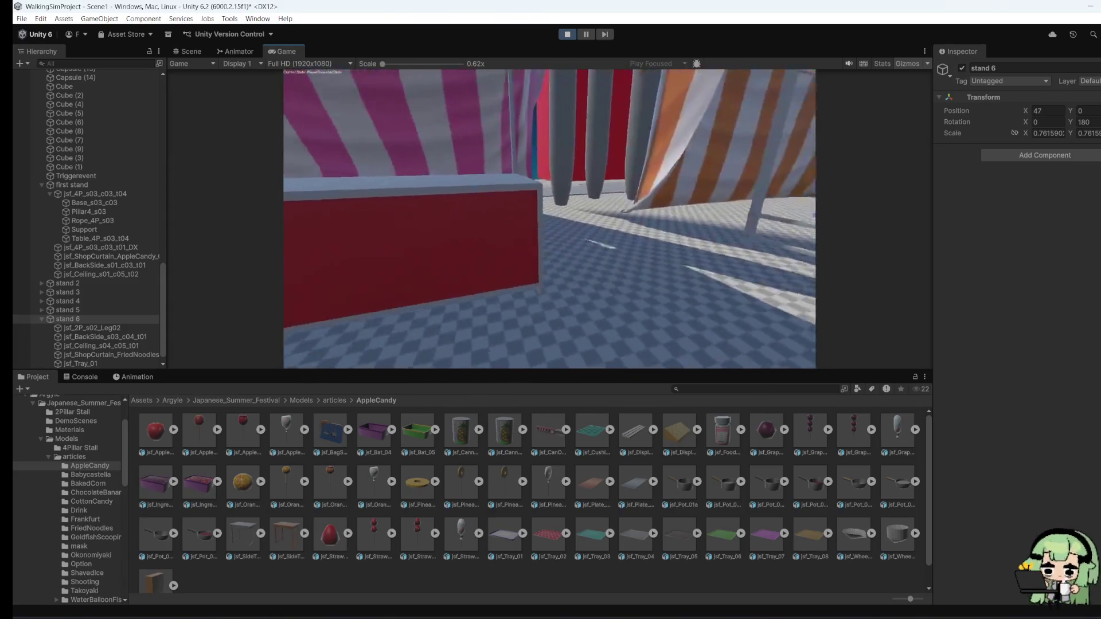
key("w")
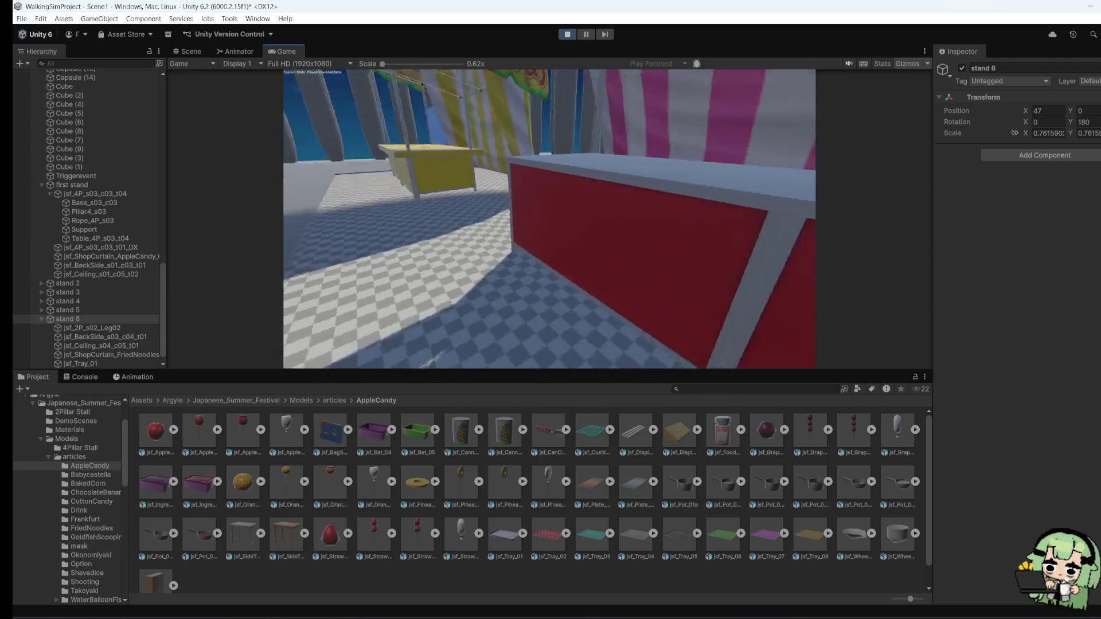
Step: Bring up the Windows Start menu, then stop Play mode to return to editing
key("super")
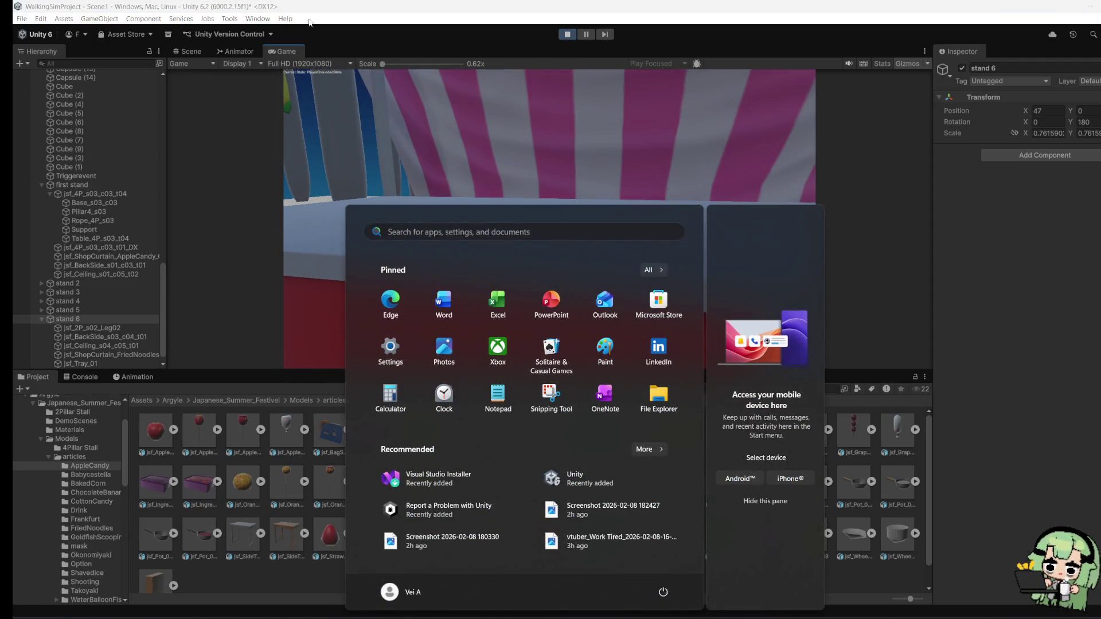
key("super")
key("super")
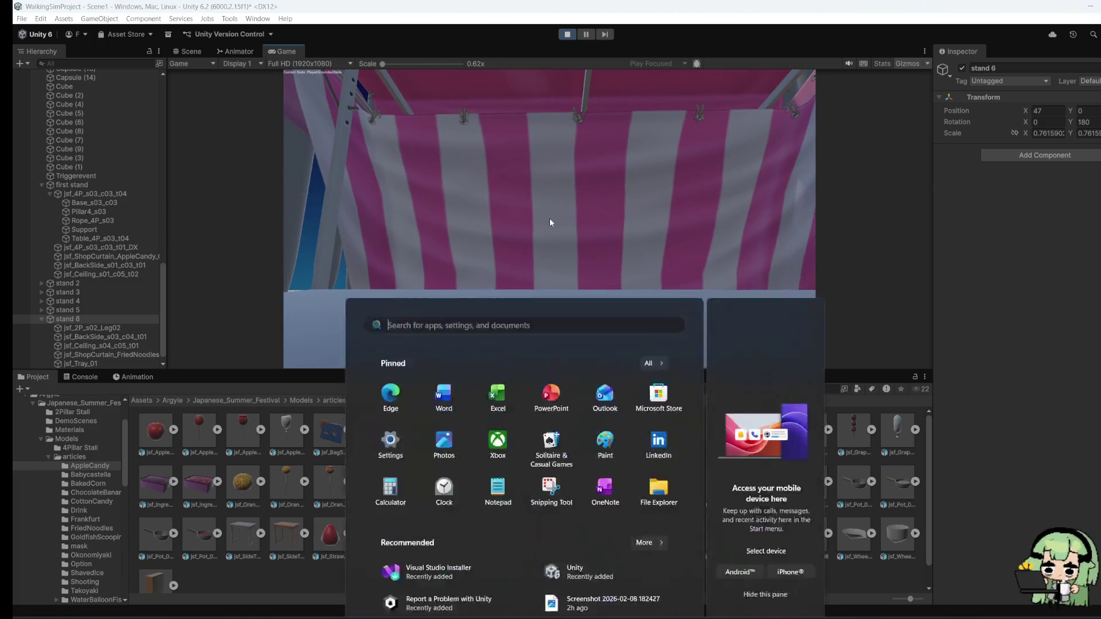
left_click(566, 36)
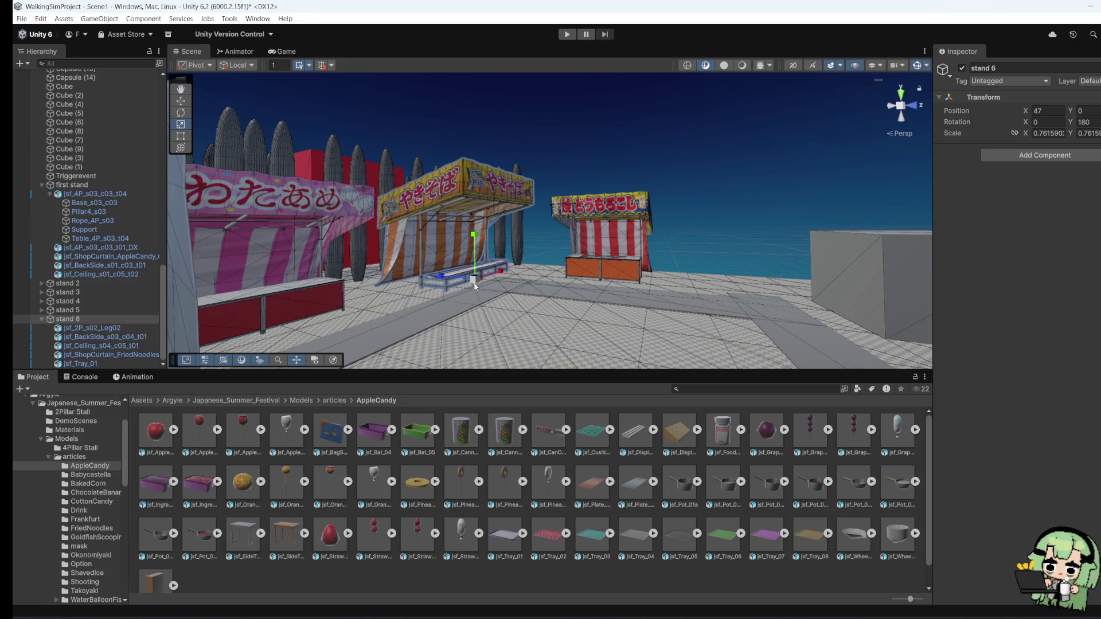
Step: Shrink stand 6 to about 0.64, move it to X 52.8, and collapse the stand groups
mouse_move(475, 287)
left_mouse_down()
mouse_move(467, 281)
mouse_move(589, 316)
mouse_move(534, 305)
mouse_move(573, 324)
mouse_move(548, 315)
left_mouse_up()
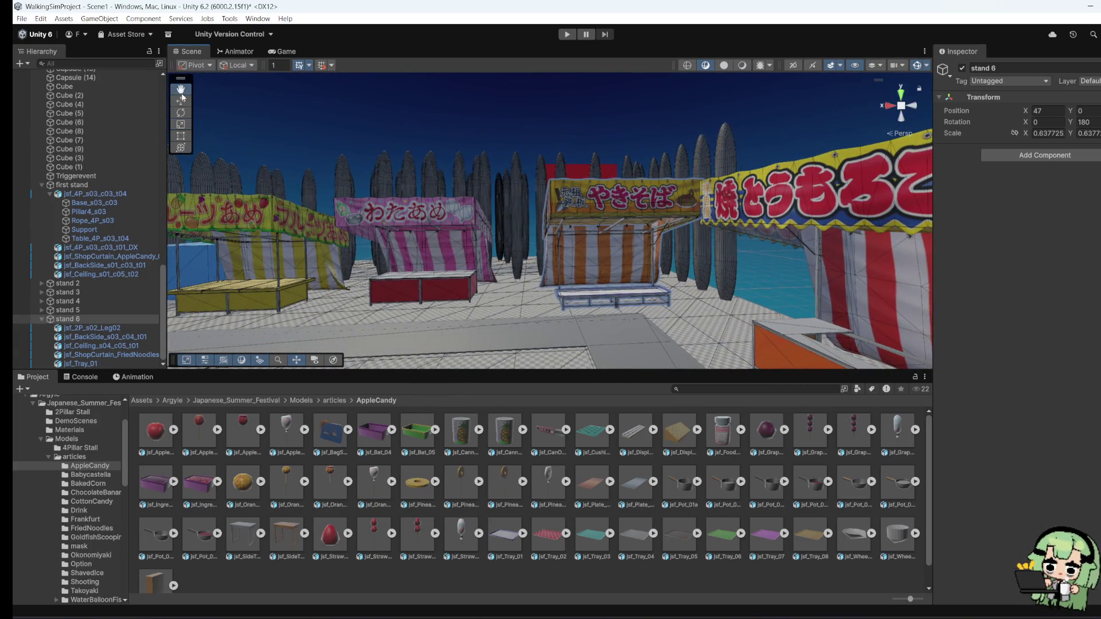
mouse_move(652, 304)
left_mouse_down()
mouse_move(525, 294)
mouse_move(555, 311)
mouse_move(504, 361)
left_mouse_up()
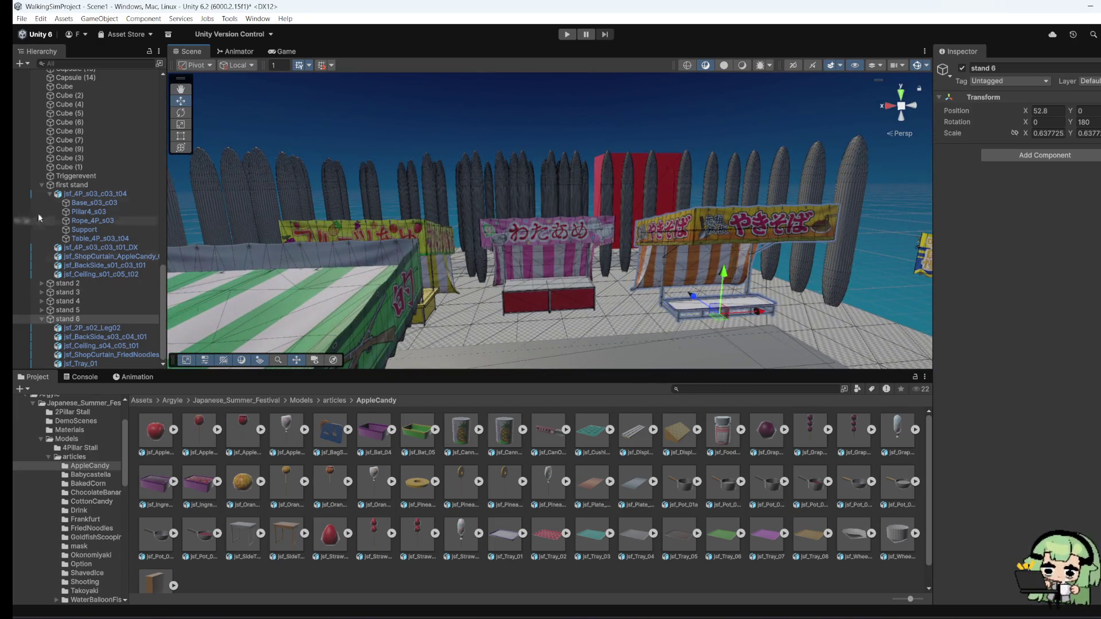
left_click(66, 185)
left_click(50, 193)
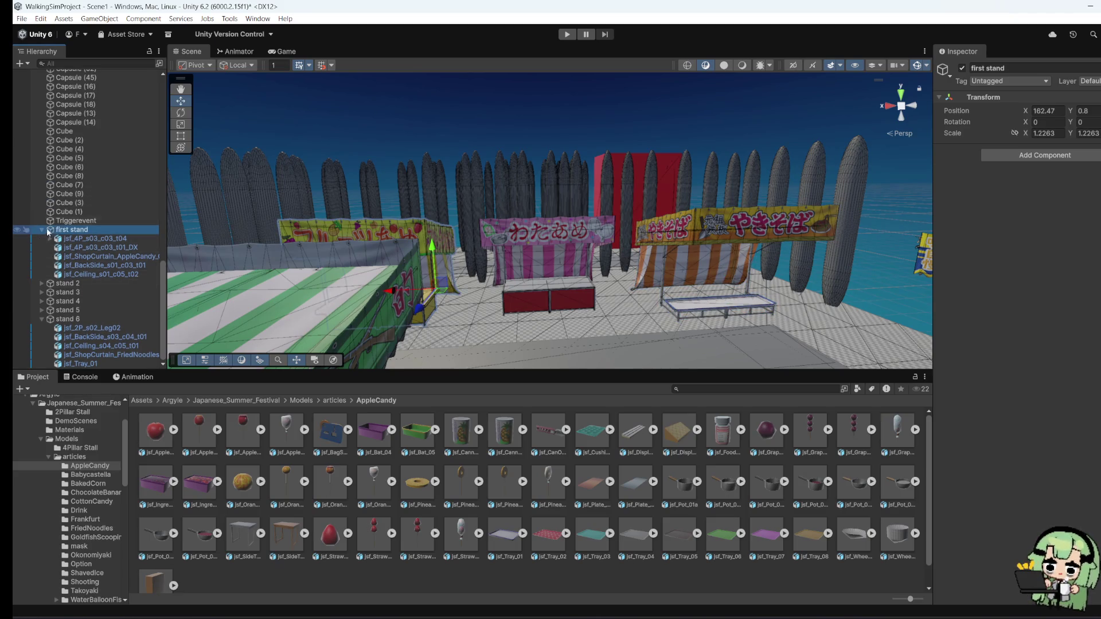
left_click(41, 229)
left_click(40, 319)
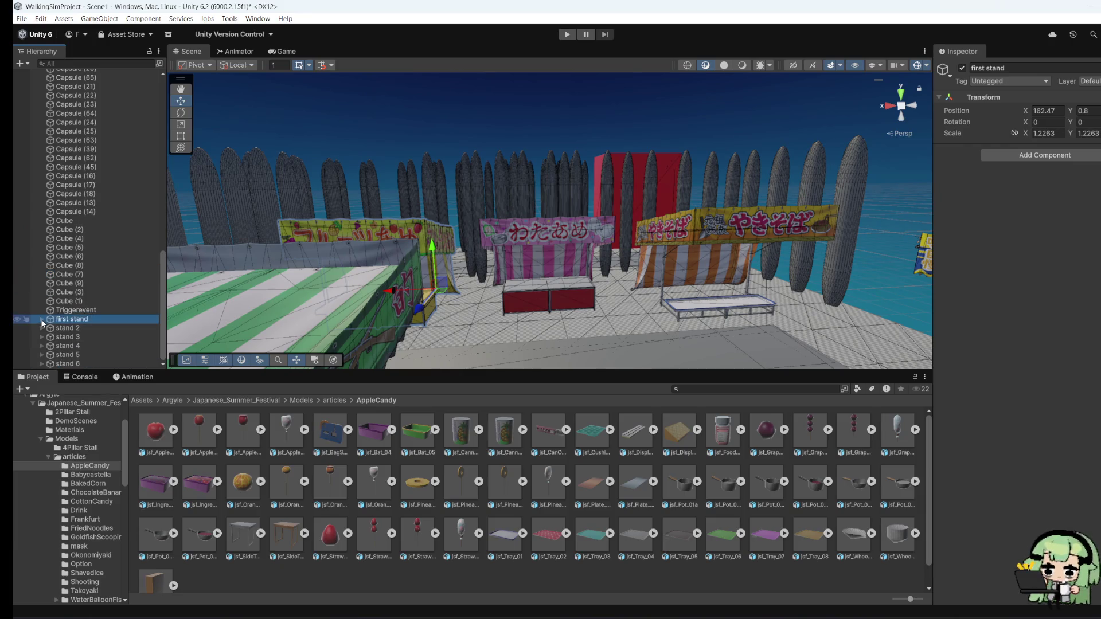
key("f")
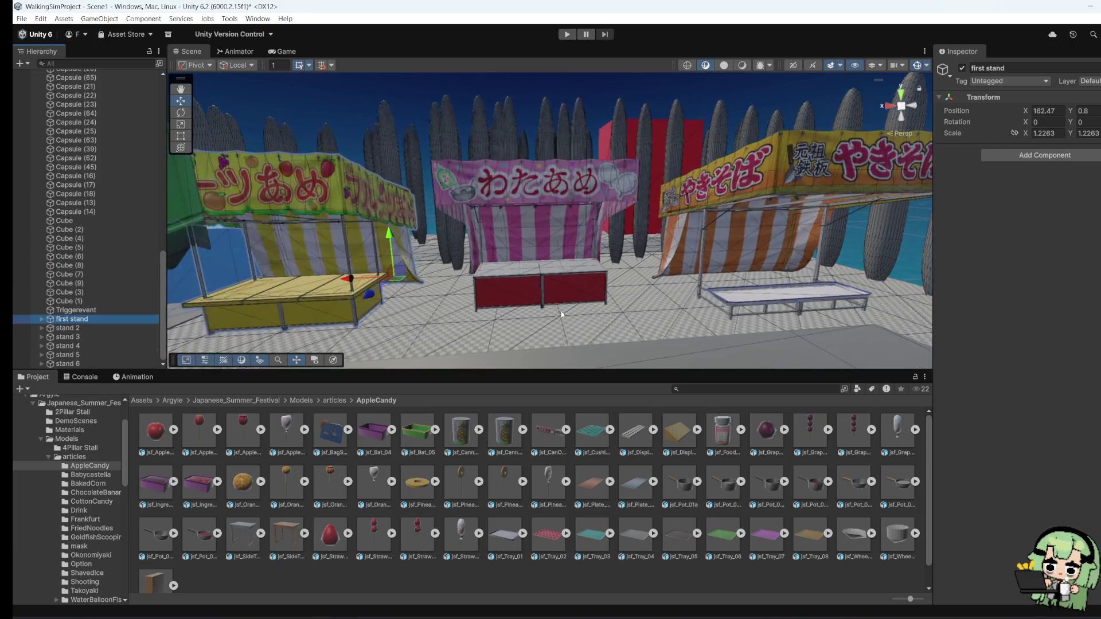
Step: Slide stand 2, the cotton-candy stall, to X 124.7, then select the yakisoba curtain
left_click(89, 330)
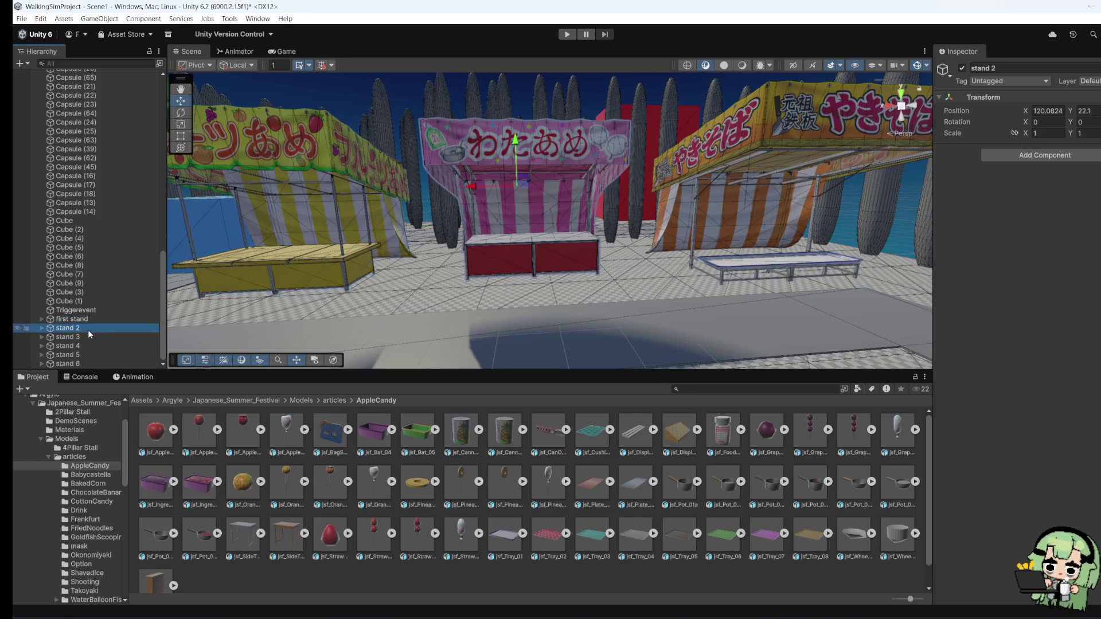
left_click_drag(476, 188, 469, 187)
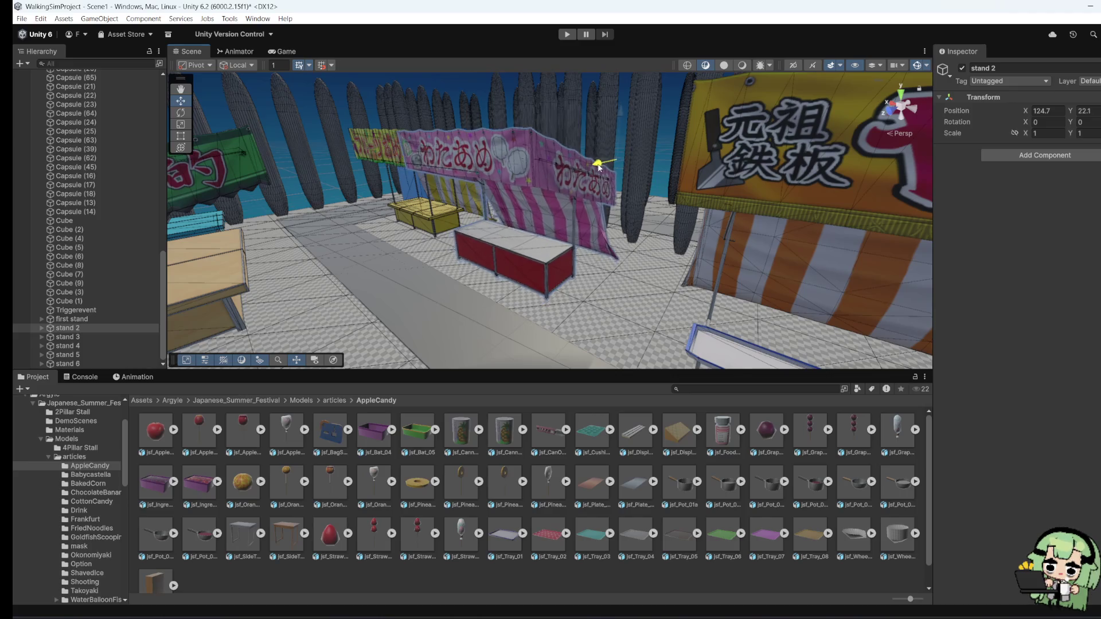
mouse_move(529, 195)
left_mouse_down()
mouse_move(728, 222)
mouse_move(462, 242)
left_mouse_up()
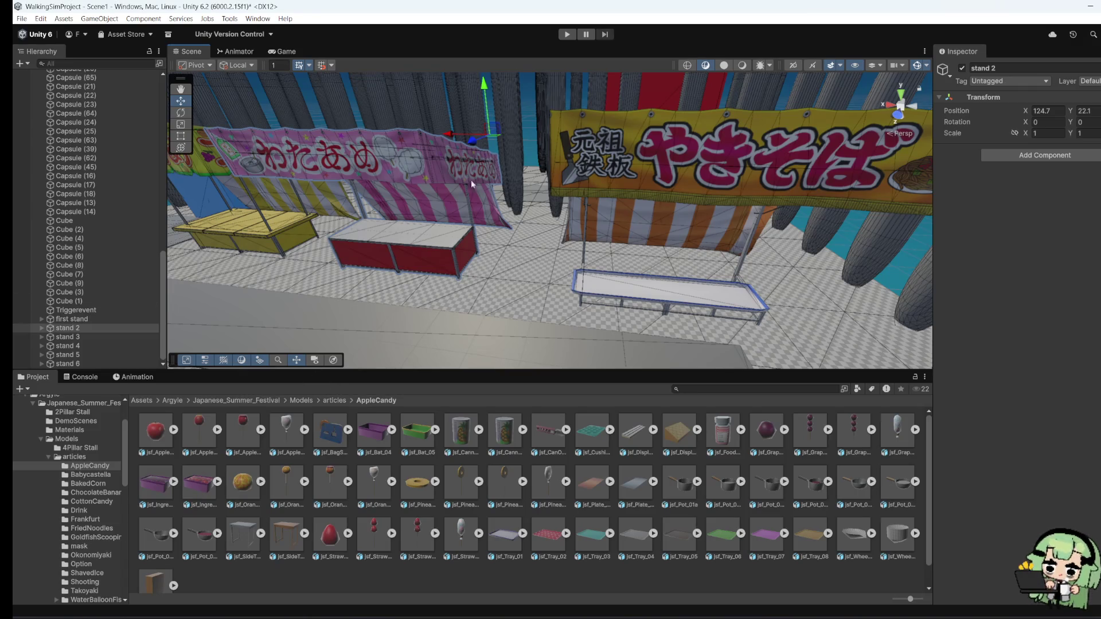
left_click(80, 338)
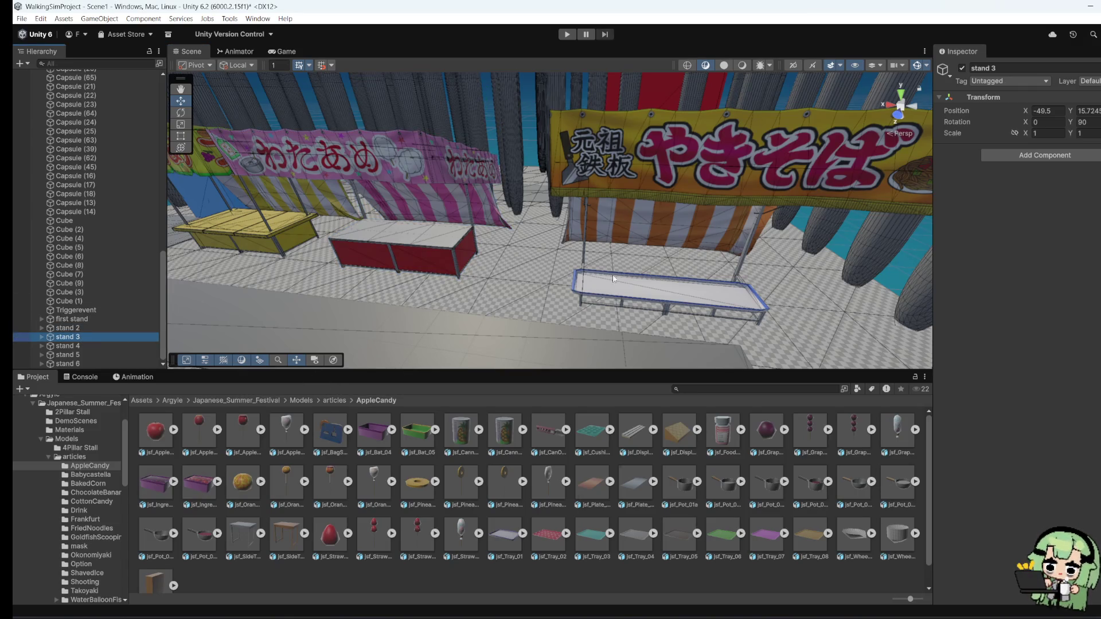
scroll(614, 280, "down", 5)
left_click(555, 214)
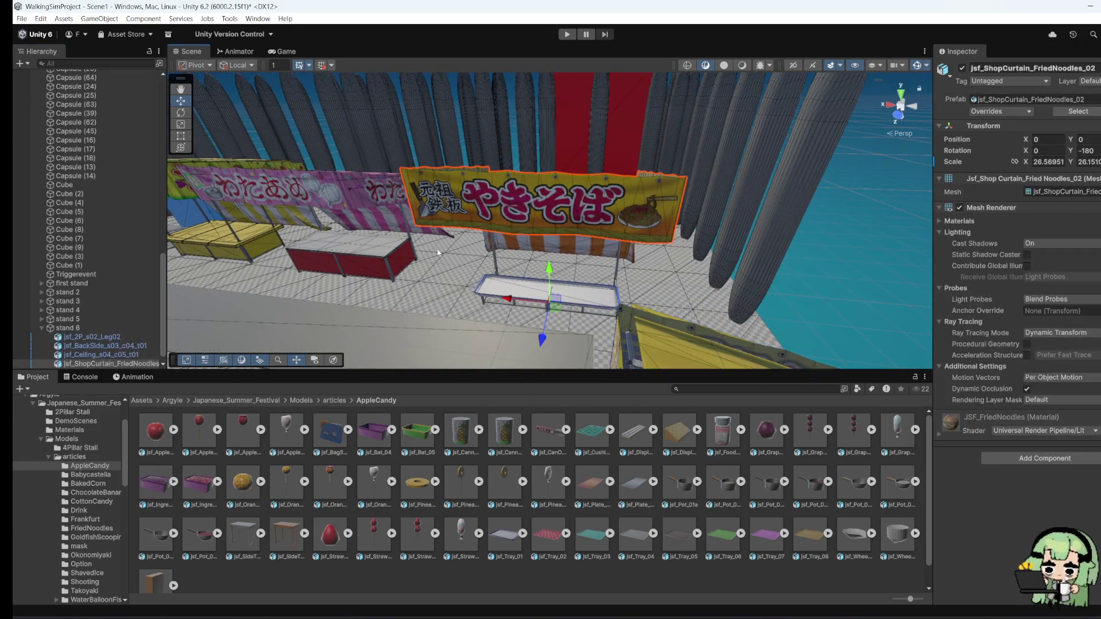
Step: Move stand 6, the yakisoba stall, along X to 61 and view it at eye level
scroll(115, 328, "down", 1)
left_click(68, 318)
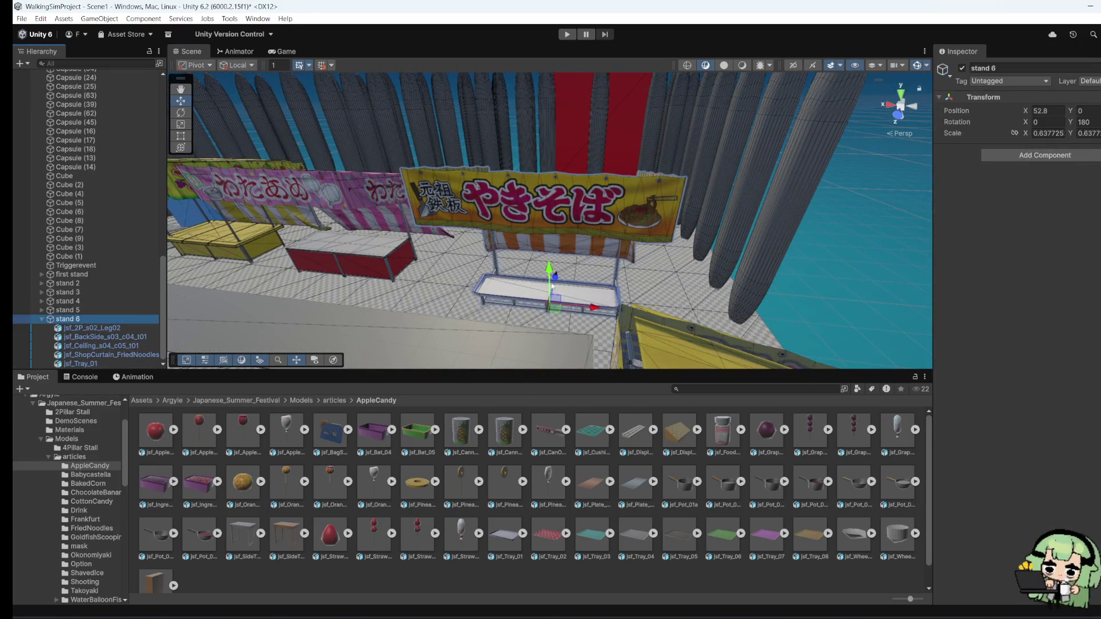
mouse_move(589, 311)
left_mouse_down()
mouse_move(551, 298)
mouse_move(553, 278)
left_mouse_up()
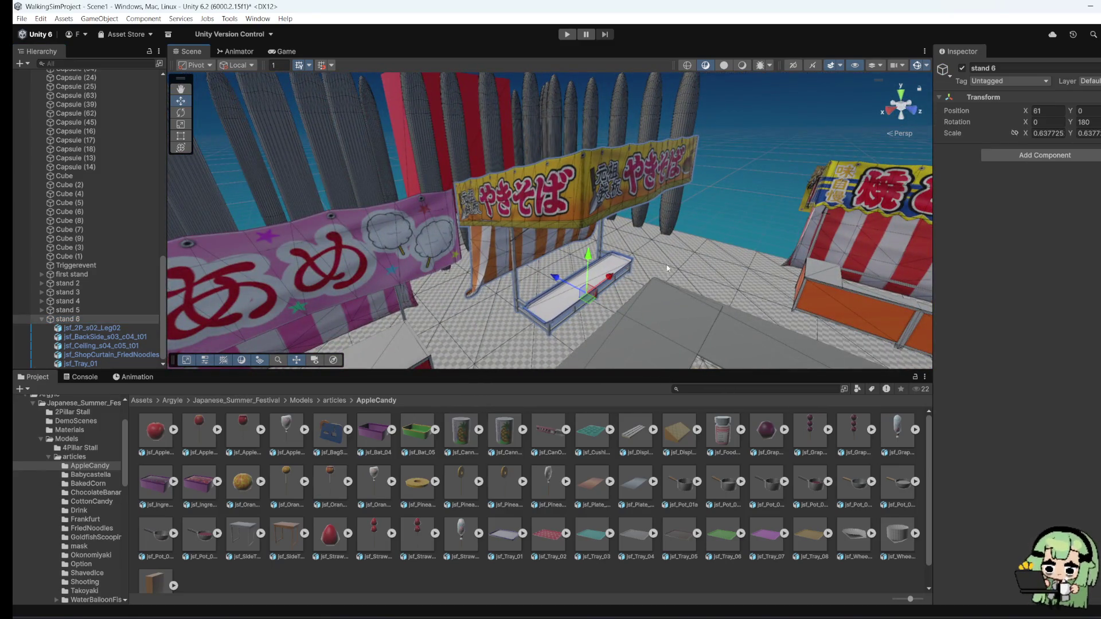
mouse_move(667, 268)
left_mouse_down()
mouse_move(707, 222)
mouse_move(579, 258)
mouse_move(394, 377)
mouse_move(212, 377)
mouse_move(553, 234)
left_mouse_up()
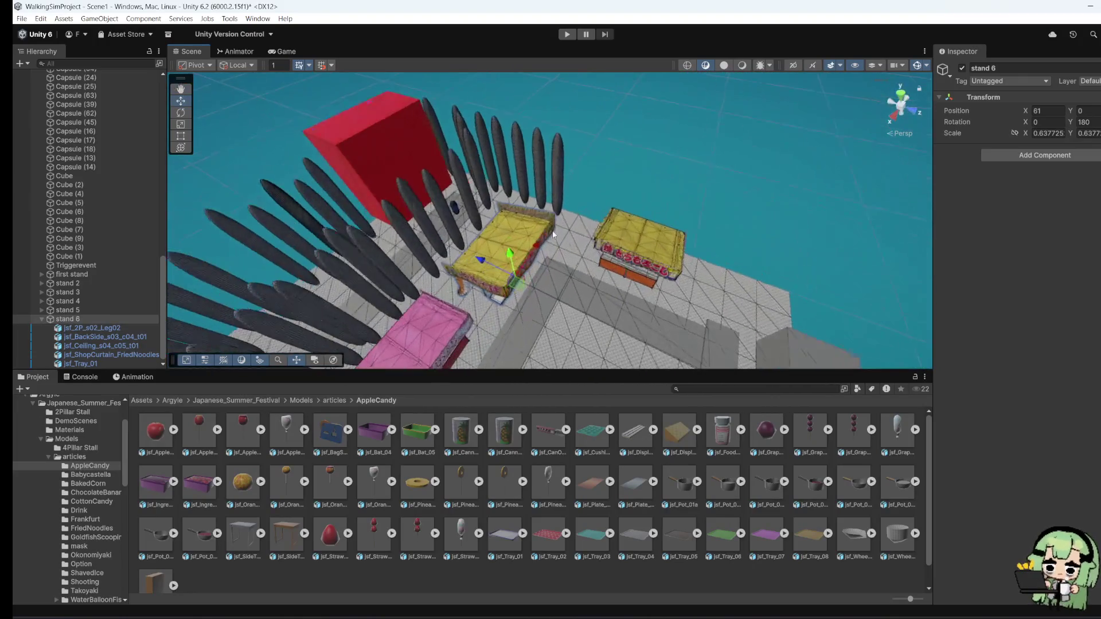
mouse_move(669, 249)
left_mouse_down()
mouse_move(640, 117)
mouse_move(648, 149)
mouse_move(593, 229)
mouse_move(618, 236)
mouse_move(633, 211)
left_mouse_up()
scroll(613, 232, "up", 4)
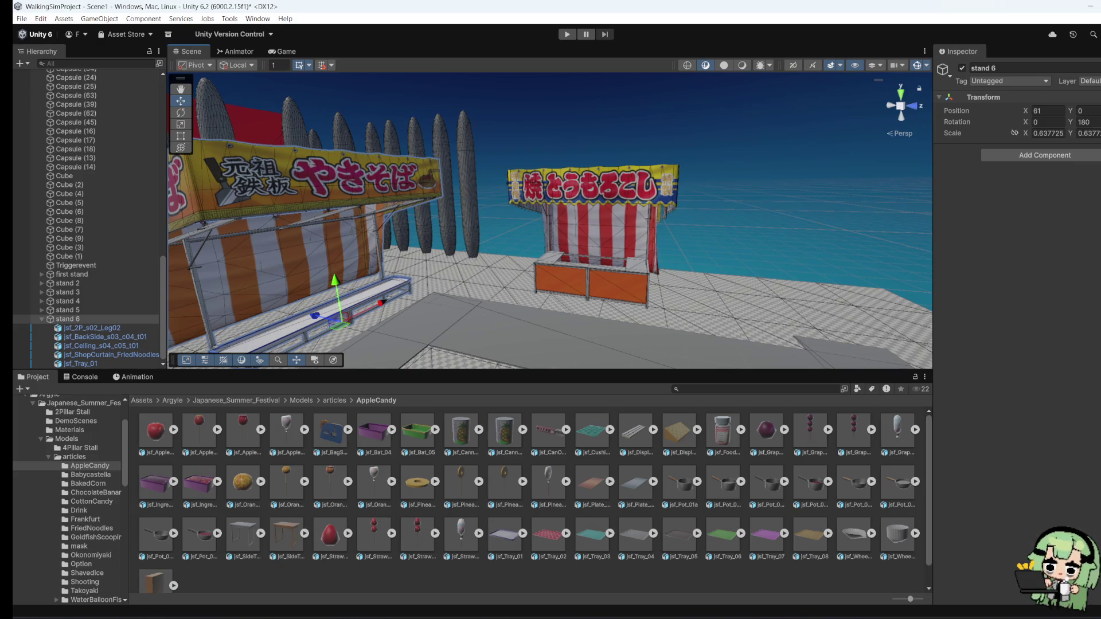
Step: Inspect stand 6's leg pieces, collapse stand 6, and select stands 5 and 3 in the Hierarchy
left_click(112, 327)
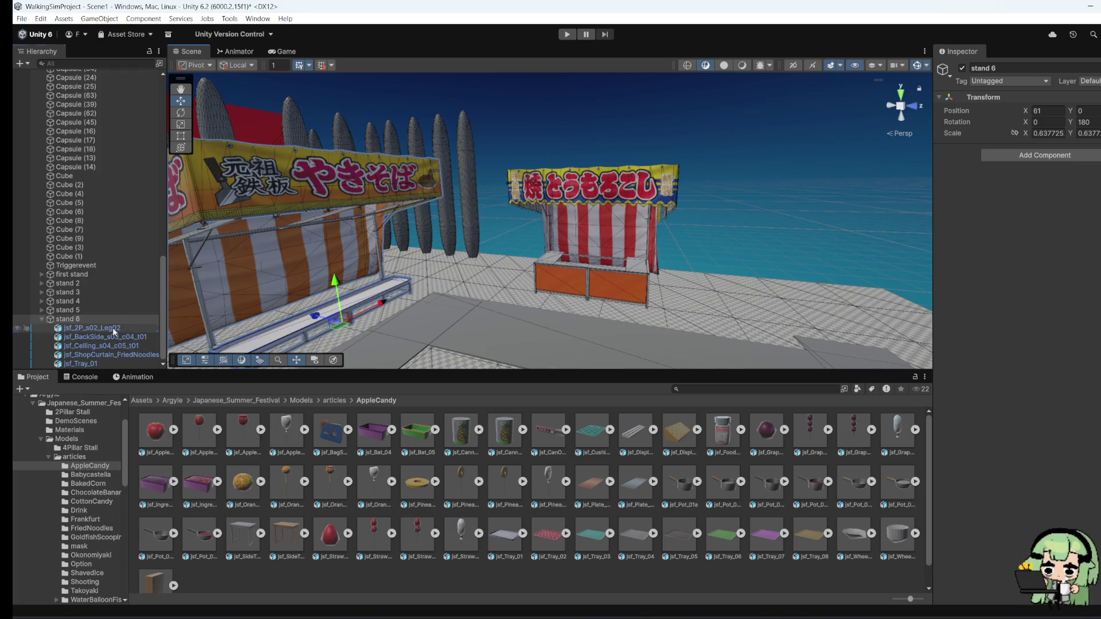
left_click(108, 311)
left_click(108, 318)
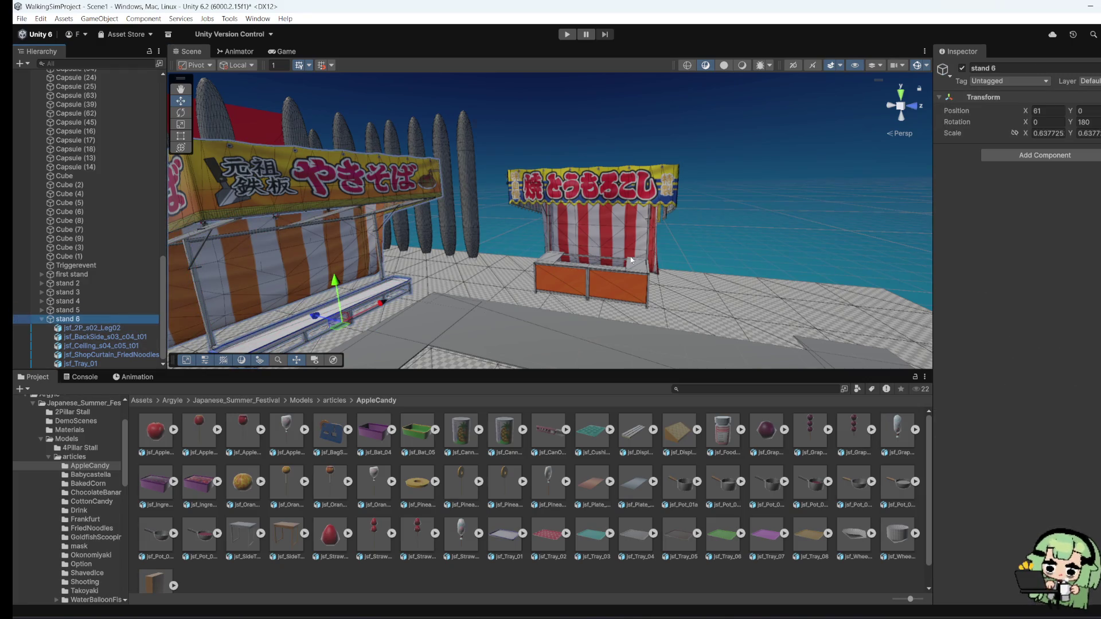
left_click(119, 317)
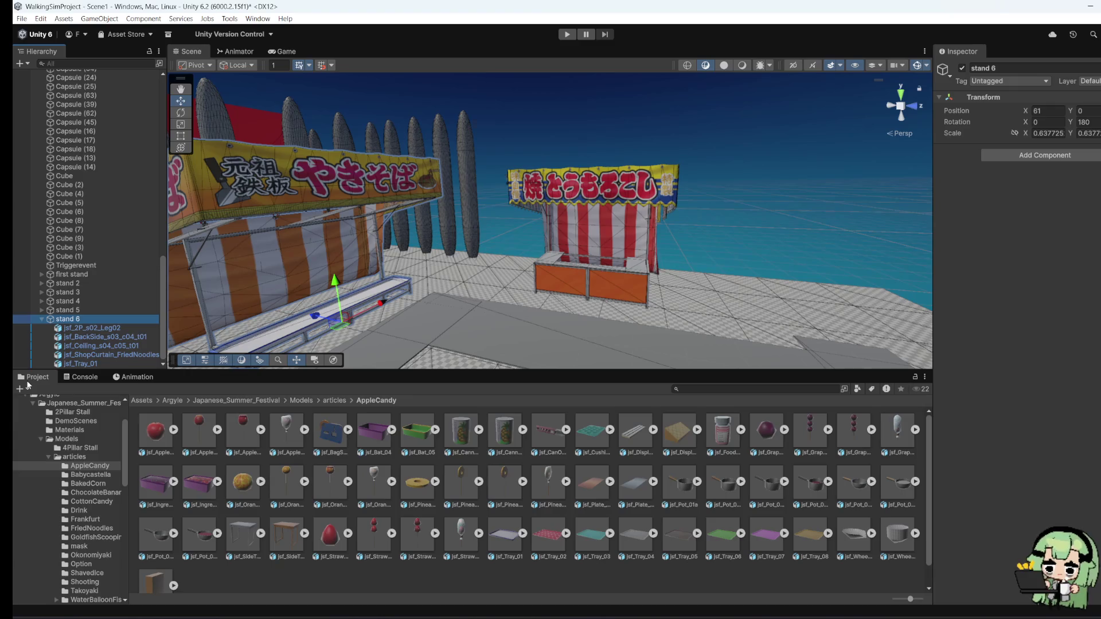
left_click(40, 318)
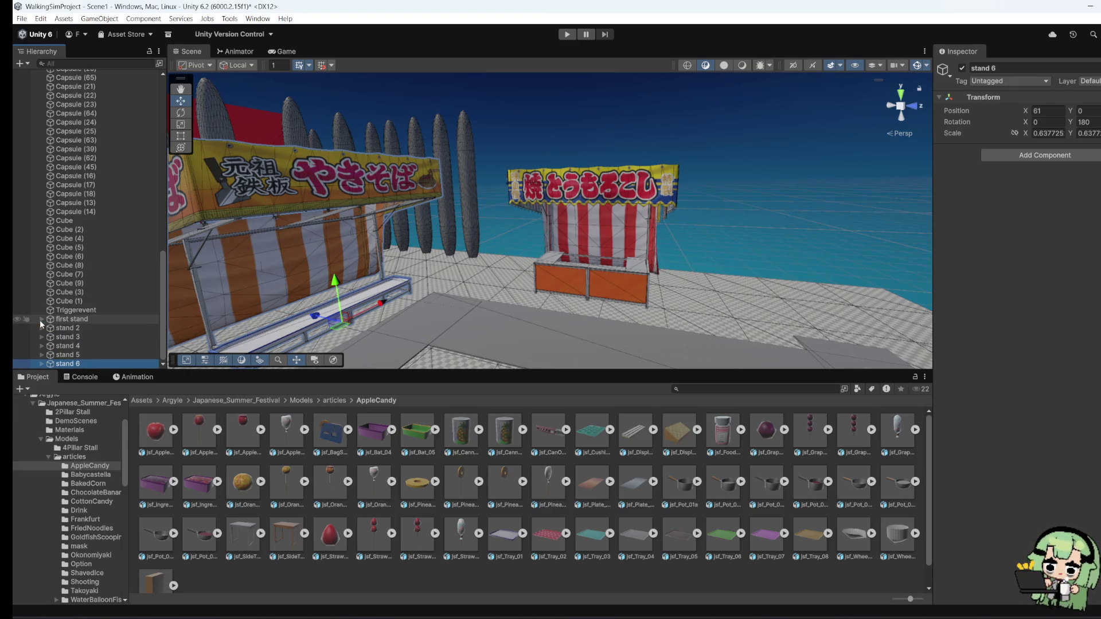
left_click(82, 364)
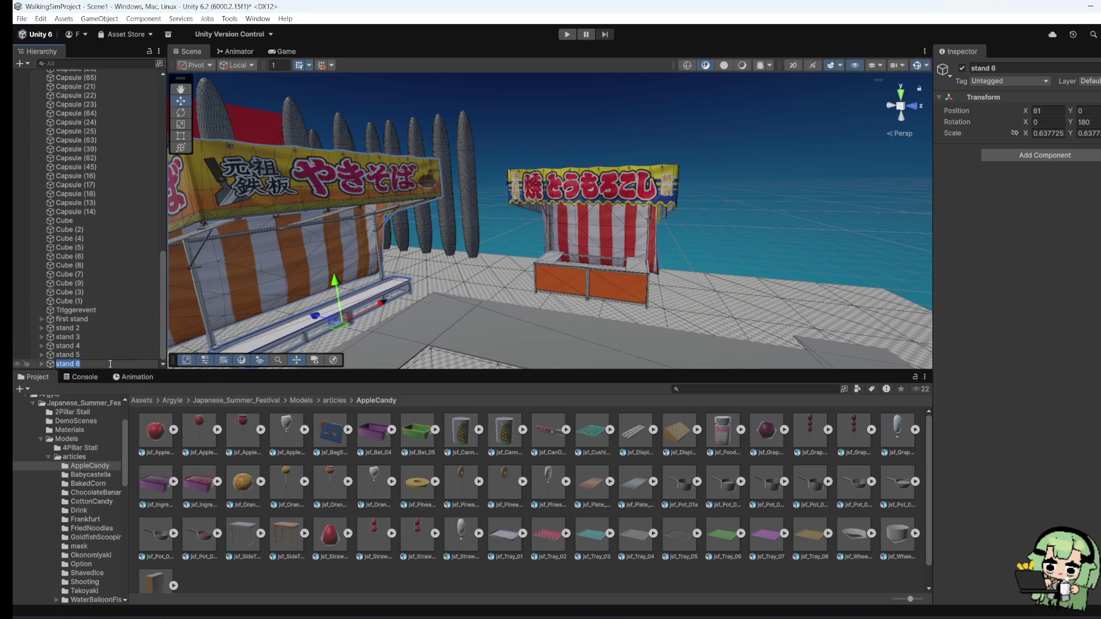
left_click(108, 354)
left_click(105, 346)
left_click(103, 338)
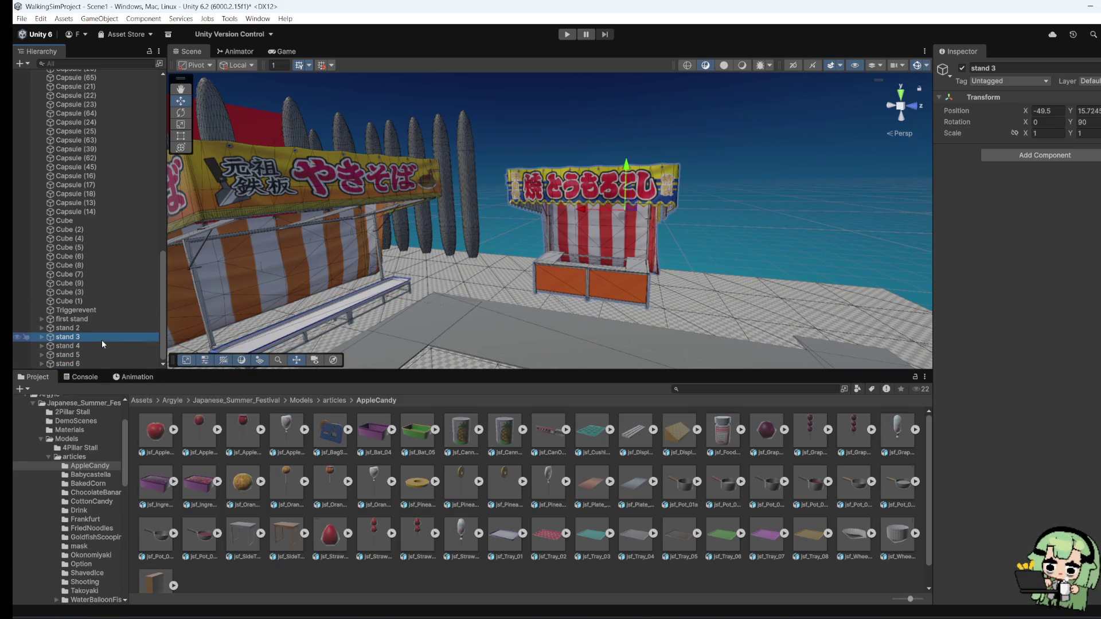
scroll(580, 212, "down", 2)
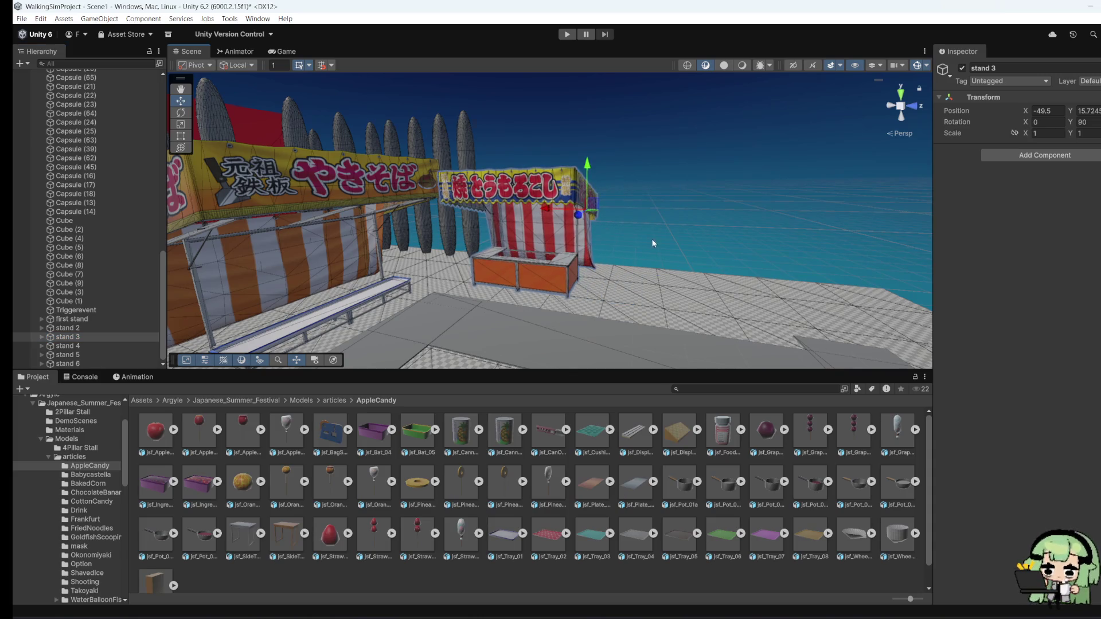
left_click_drag(652, 243, 493, 322)
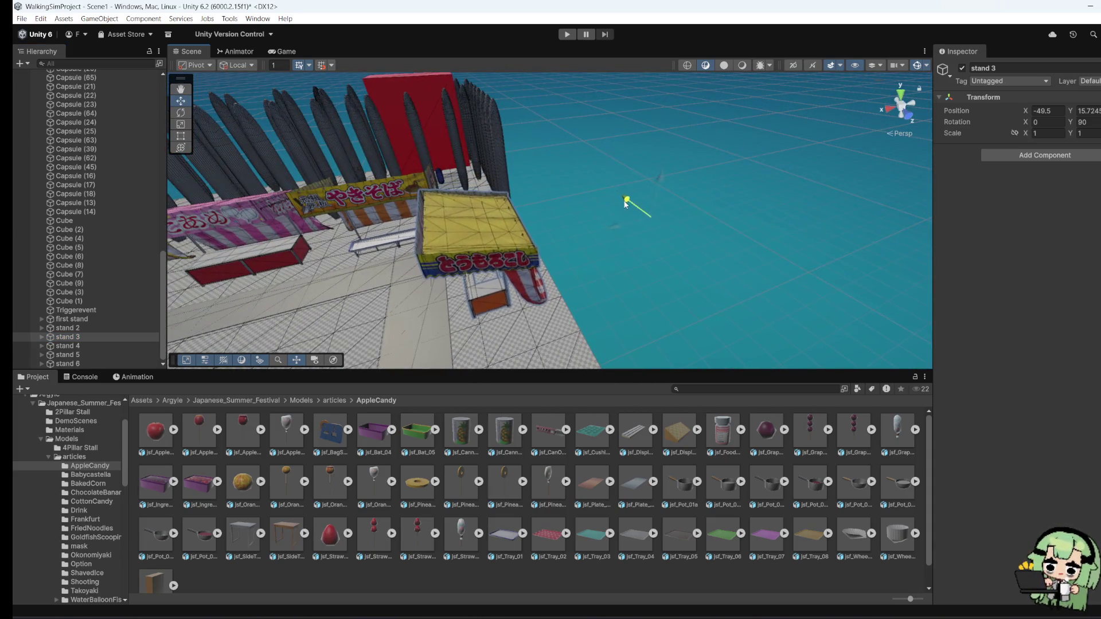
left_click_drag(617, 196, 426, 256)
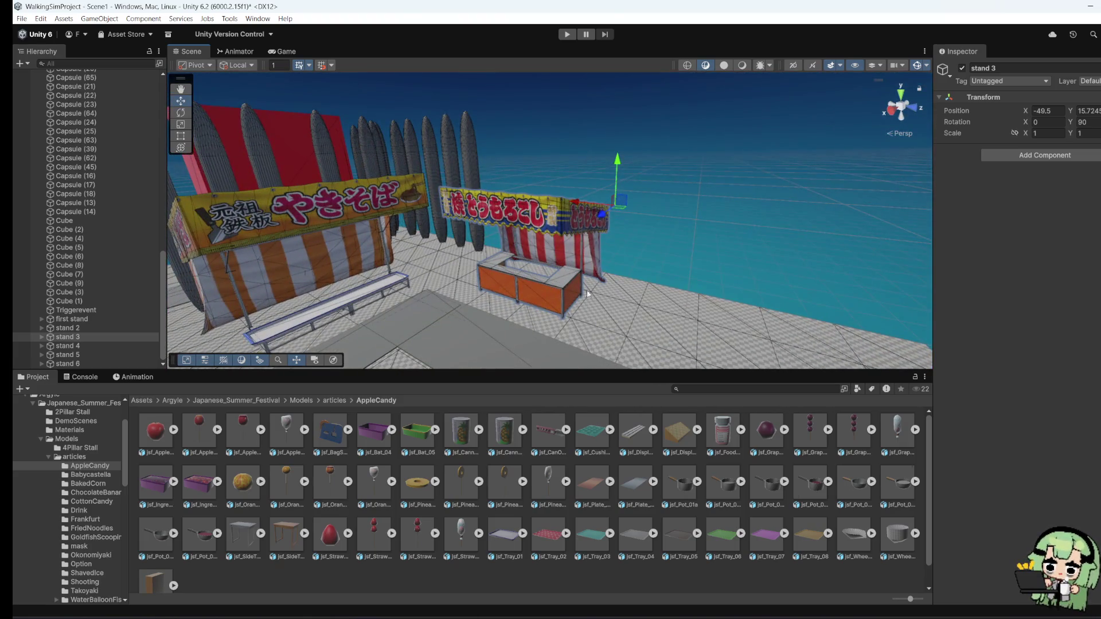
scroll(586, 293, "down", 3)
mouse_move(587, 293)
left_mouse_down()
mouse_move(383, 250)
mouse_move(494, 237)
mouse_move(748, 296)
mouse_move(661, 342)
mouse_move(564, 187)
mouse_move(580, 235)
mouse_move(590, 226)
mouse_move(564, 275)
mouse_move(389, 259)
left_mouse_up()
scroll(564, 188, "up", 5)
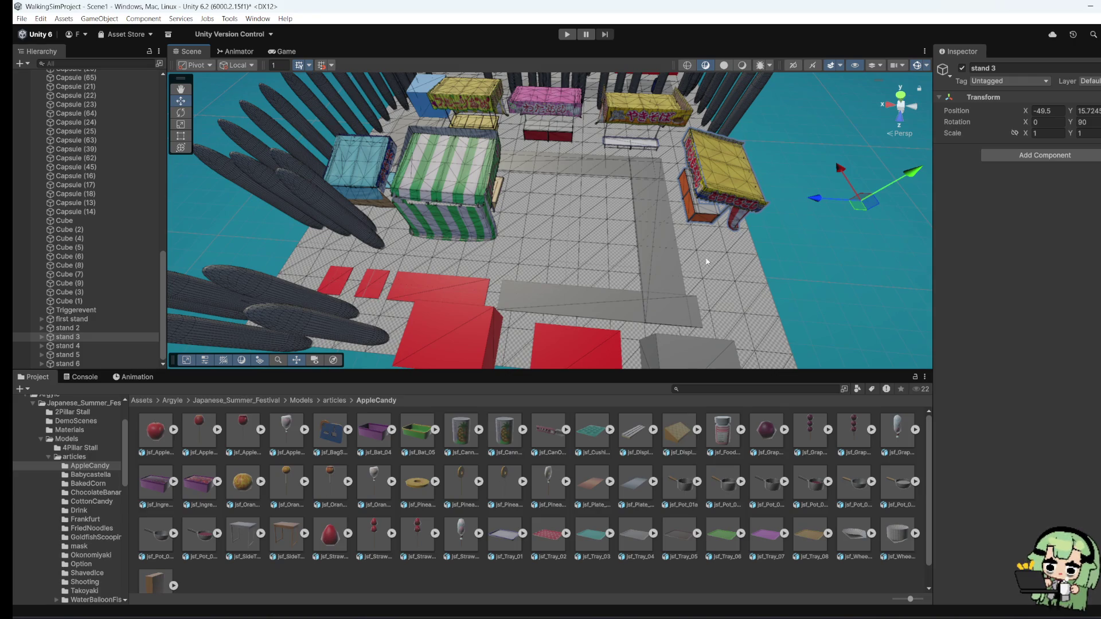
left_click_drag(706, 261, 241, 218)
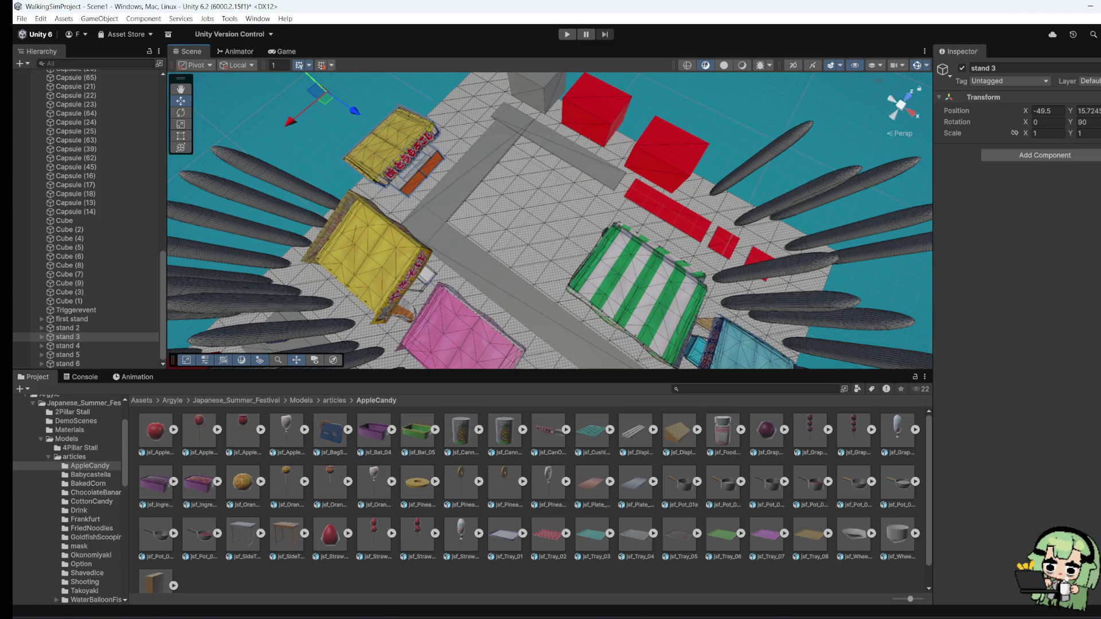
mouse_move(645, 206)
left_mouse_down()
mouse_move(548, 188)
mouse_move(624, 252)
mouse_move(631, 238)
mouse_move(444, 228)
mouse_move(472, 194)
mouse_move(470, 172)
mouse_move(630, 218)
mouse_move(913, 255)
mouse_move(829, 228)
mouse_move(501, 212)
mouse_move(499, 222)
mouse_move(507, 213)
mouse_move(507, 250)
mouse_move(592, 208)
mouse_move(744, 173)
mouse_move(778, 207)
mouse_move(462, 232)
mouse_move(544, 258)
mouse_move(621, 319)
mouse_move(590, 315)
mouse_move(621, 220)
mouse_move(760, 223)
mouse_move(738, 257)
left_mouse_up()
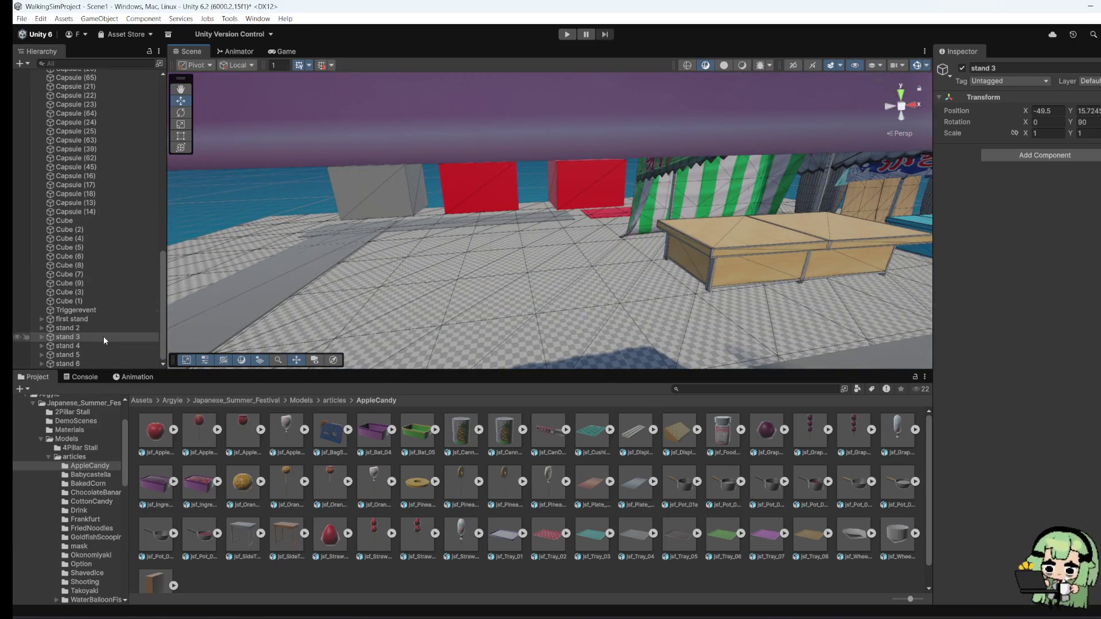
mouse_move(614, 297)
left_mouse_down()
mouse_move(448, 254)
mouse_move(282, 287)
mouse_move(422, 308)
mouse_move(460, 279)
mouse_move(584, 291)
mouse_move(550, 275)
mouse_move(504, 303)
left_mouse_up()
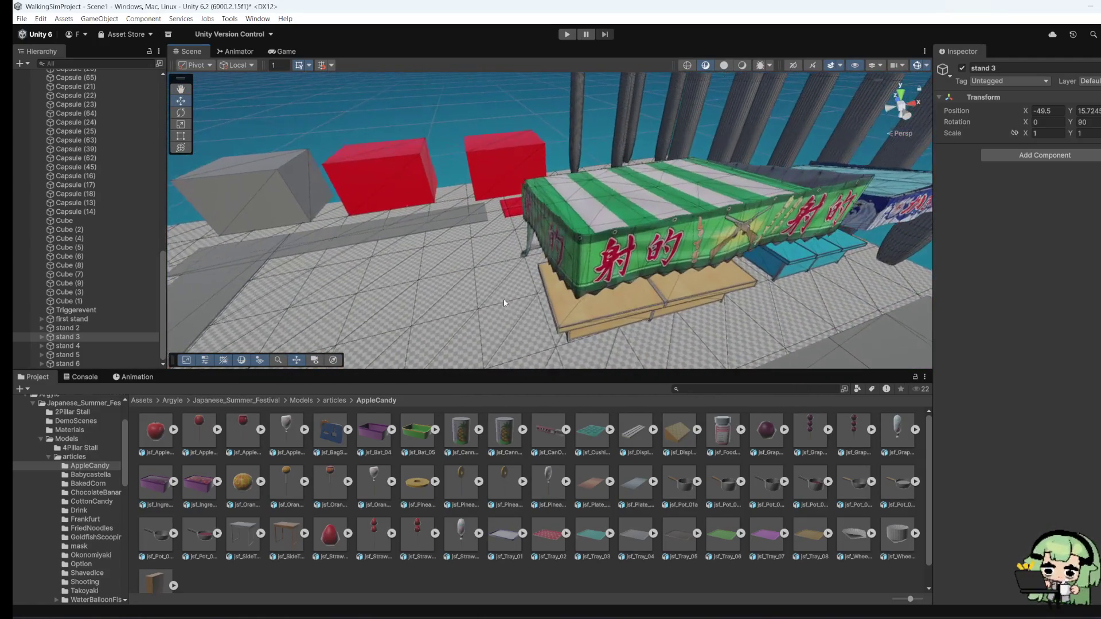
mouse_move(525, 256)
left_mouse_down()
mouse_move(668, 233)
mouse_move(608, 197)
left_mouse_up()
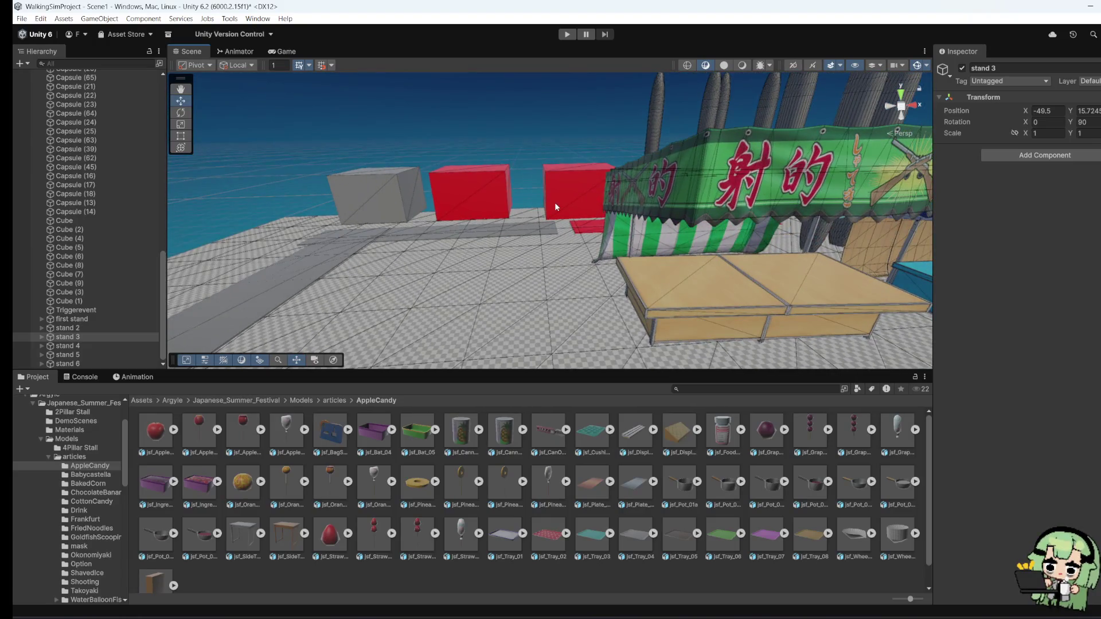
Step: Nudge stand 4, the green shooting stall, to X 164.2, then show the 2Pillar Stall models
left_click(67, 346)
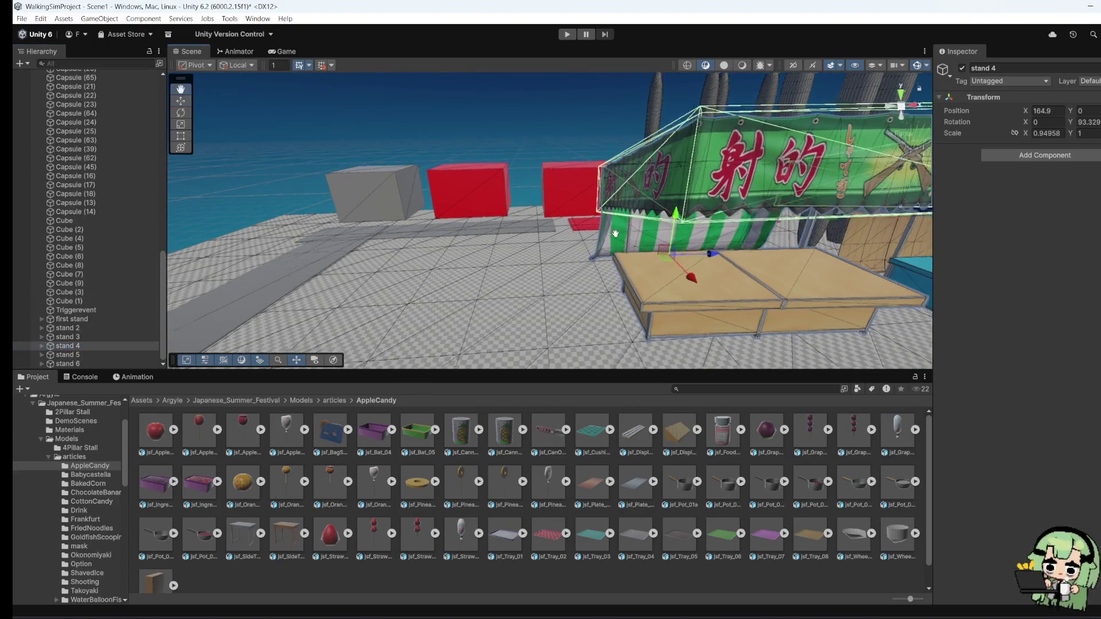
left_click_drag(615, 234, 764, 168)
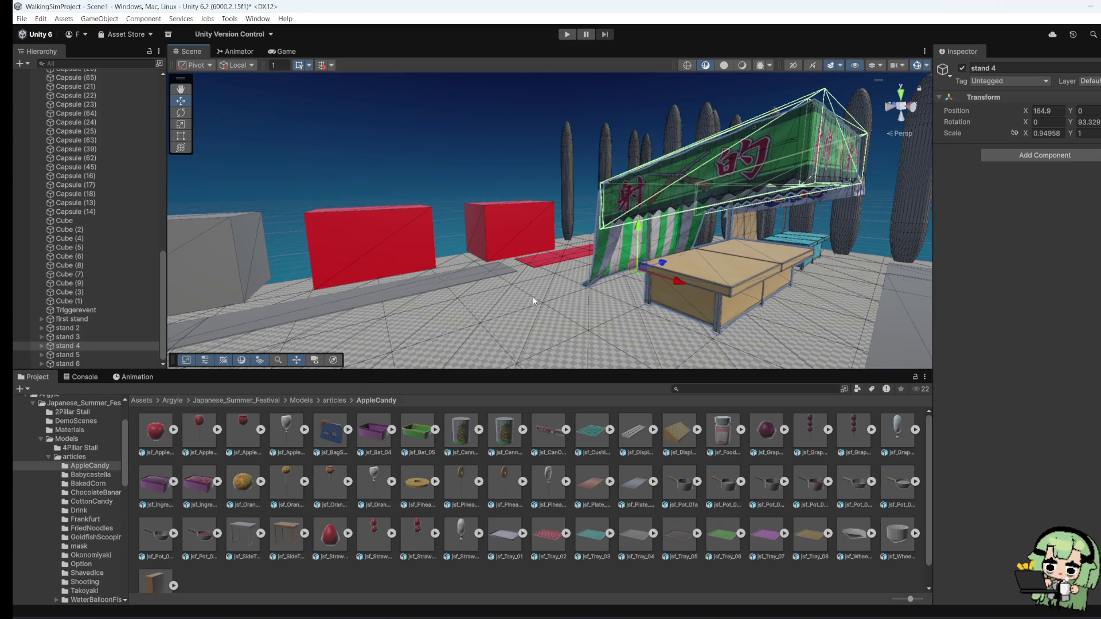
scroll(617, 303, "down", 2)
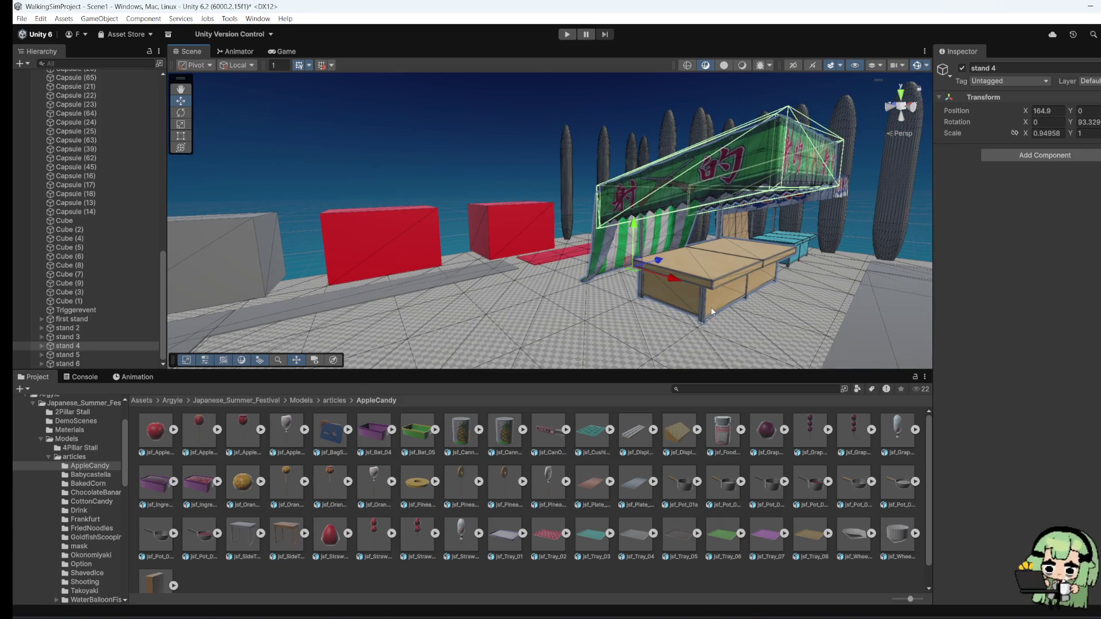
scroll(712, 312, "up", 5)
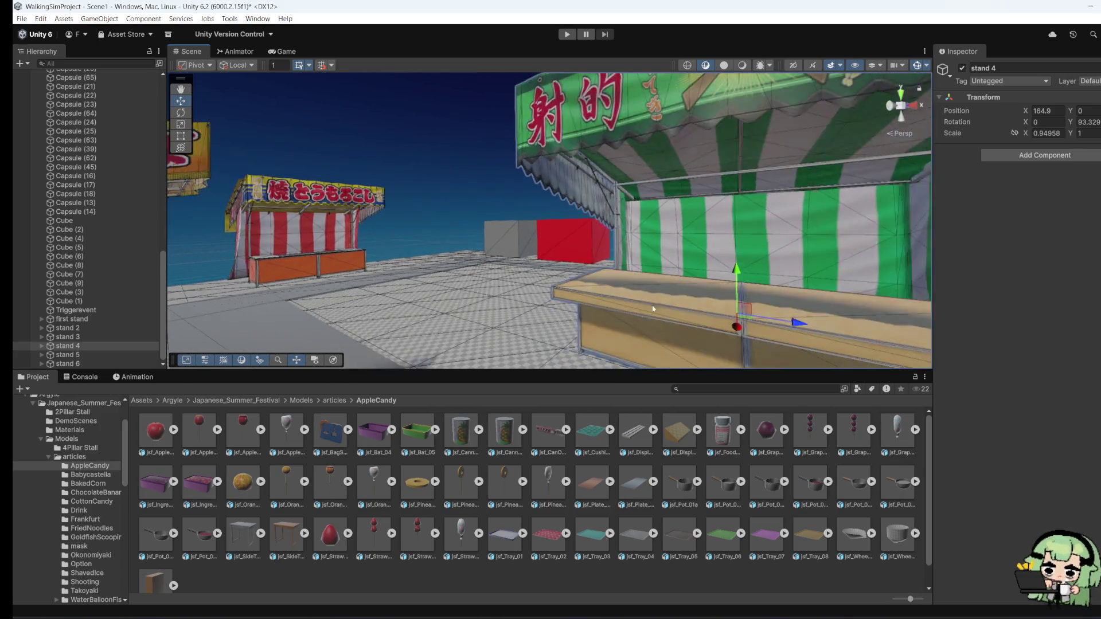
scroll(652, 309, "down", 3)
mouse_move(695, 306)
left_mouse_down()
mouse_move(1043, 346)
mouse_move(401, 336)
mouse_move(667, 287)
left_mouse_up()
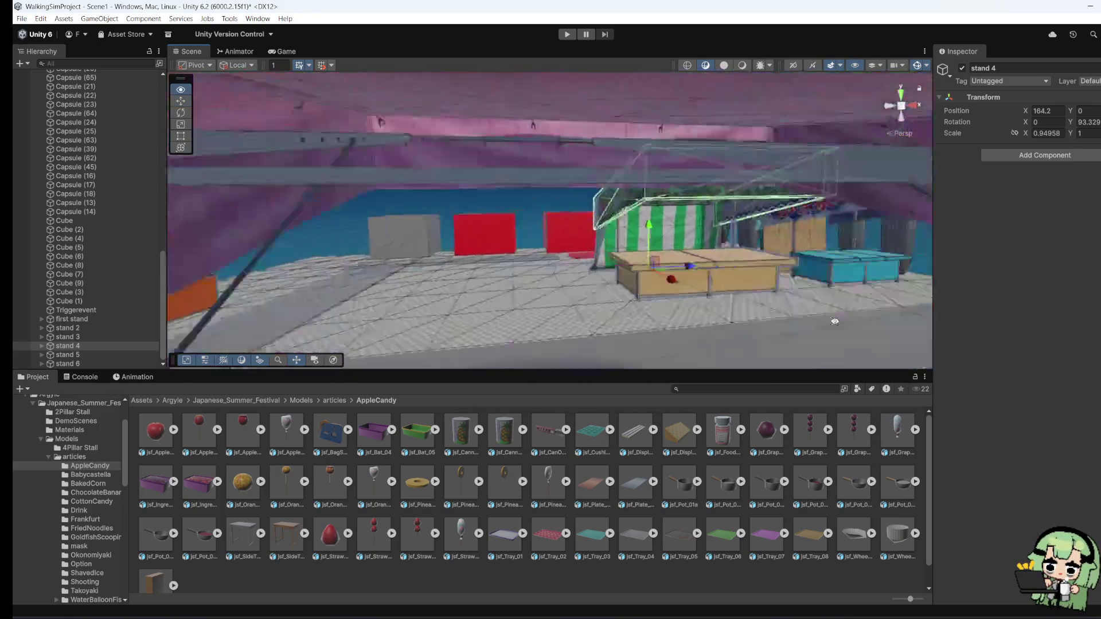
scroll(401, 336, "up", 3)
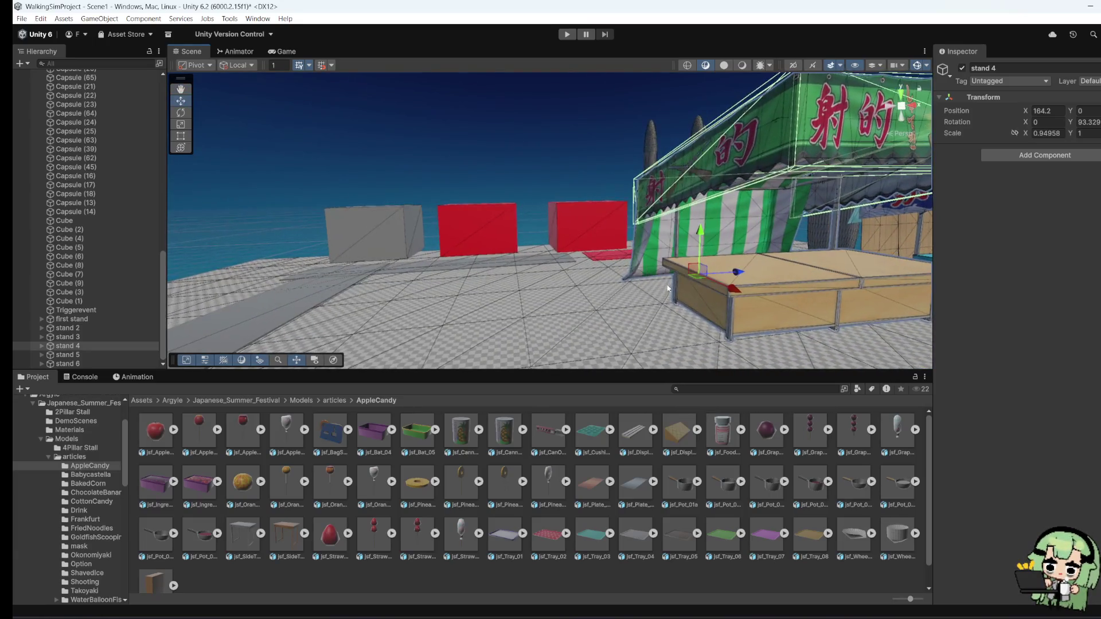
scroll(665, 289, "up", 2)
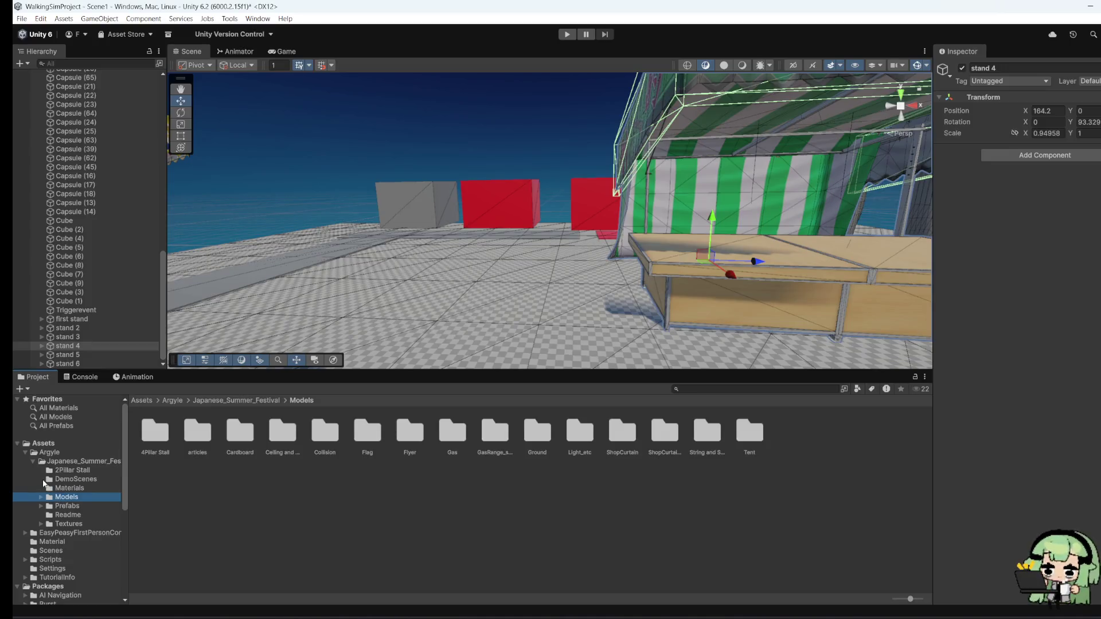
left_click(49, 467)
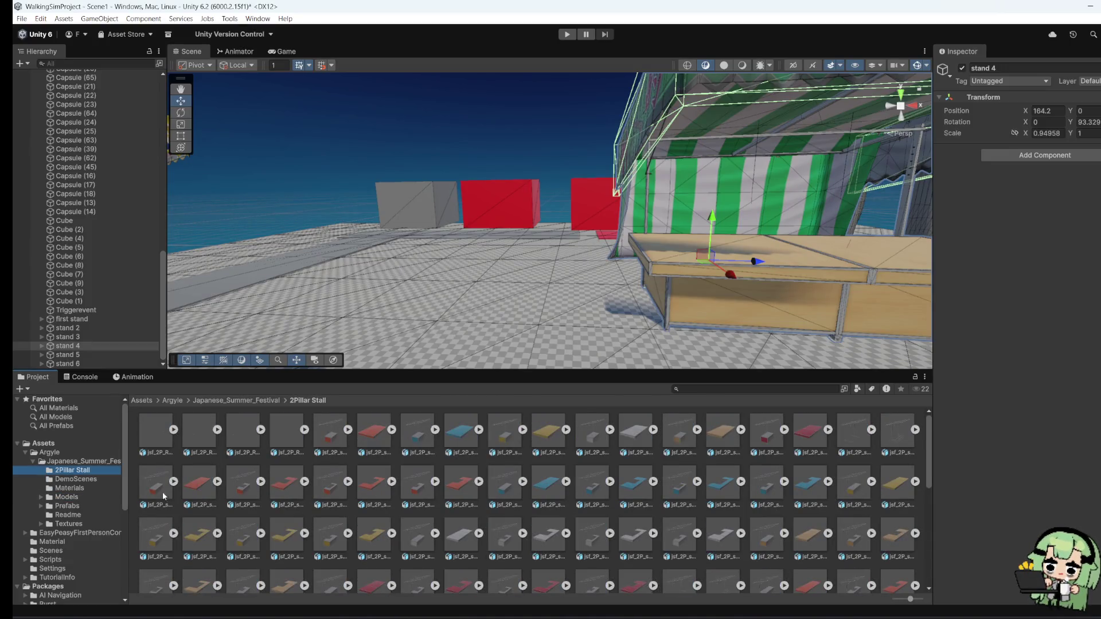
mouse_move(516, 258)
left_mouse_down()
mouse_move(413, 217)
mouse_move(516, 258)
left_mouse_up()
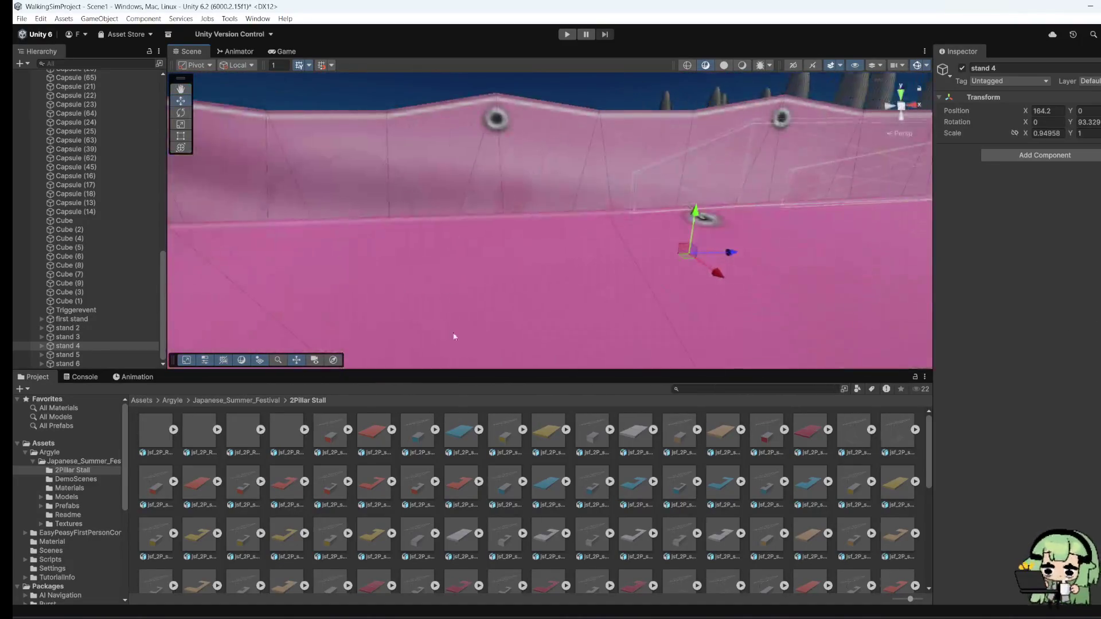
scroll(613, 433, "down", 2)
scroll(696, 318, "down", 5)
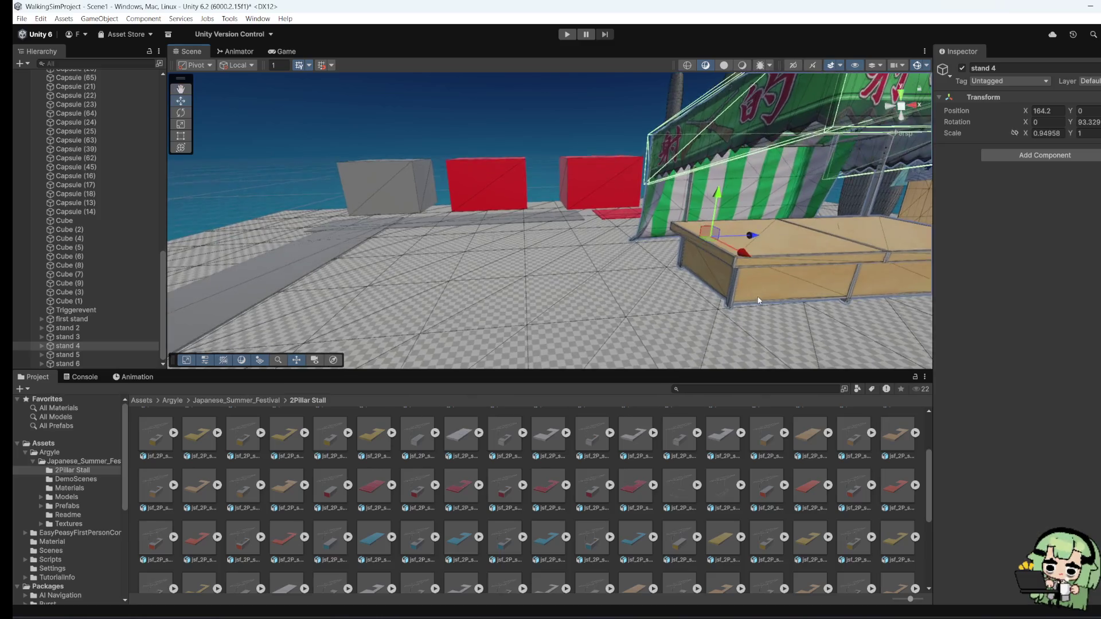
scroll(695, 532, "down", 3)
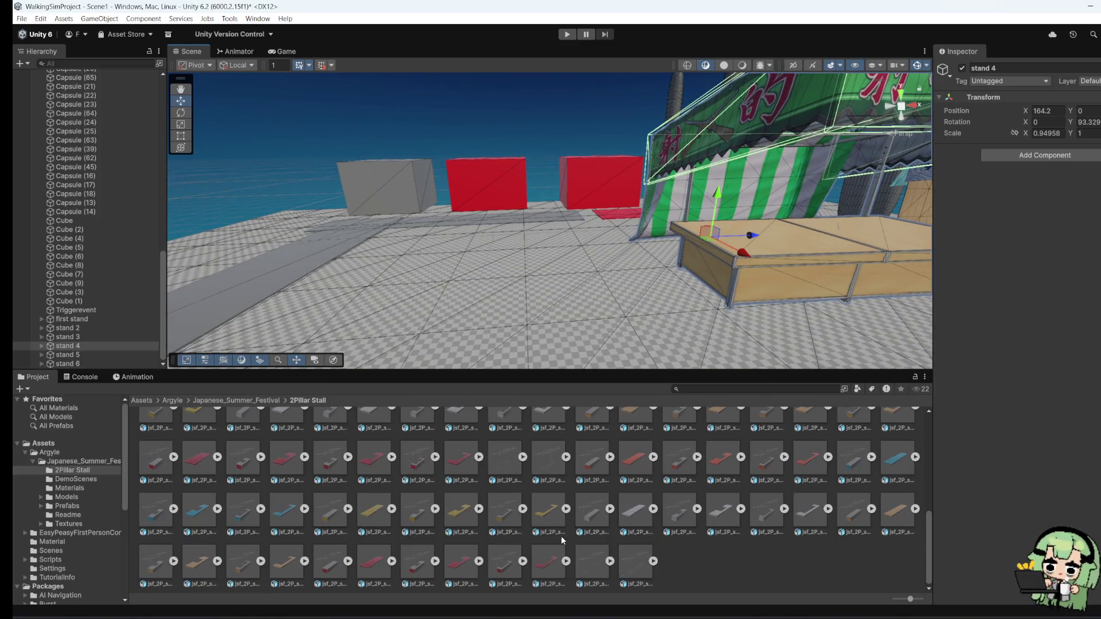
left_click_drag(584, 367, 507, 347)
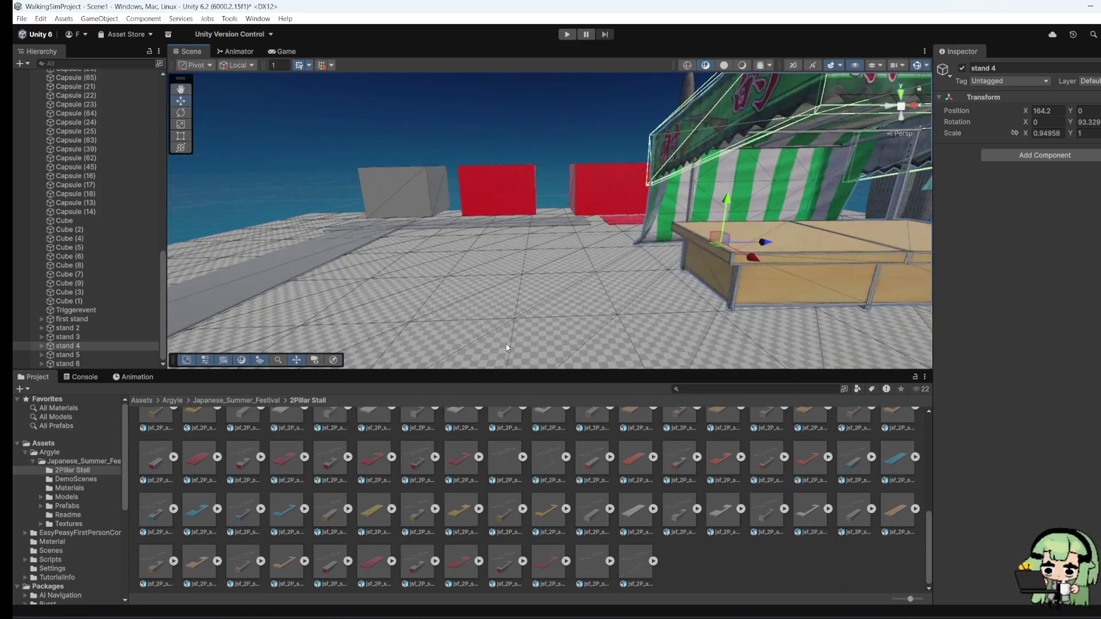
left_click_drag(424, 562, 528, 329)
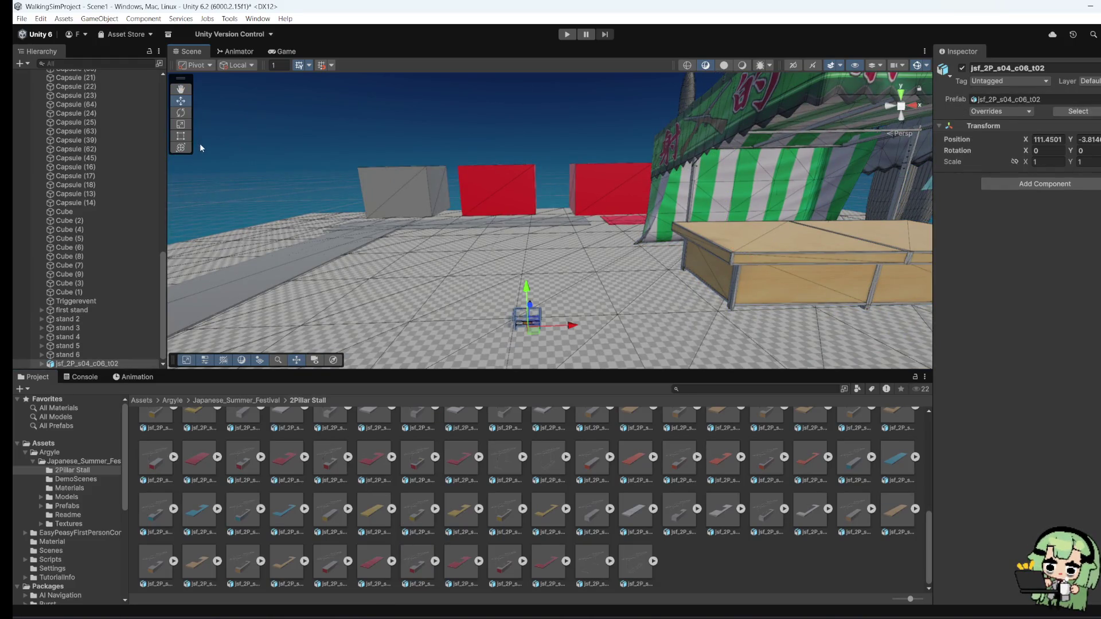
key("f")
mouse_move(493, 236)
left_mouse_down()
mouse_move(972, 235)
mouse_move(899, 256)
mouse_move(683, 235)
mouse_move(574, 255)
left_mouse_up()
right_click(574, 255)
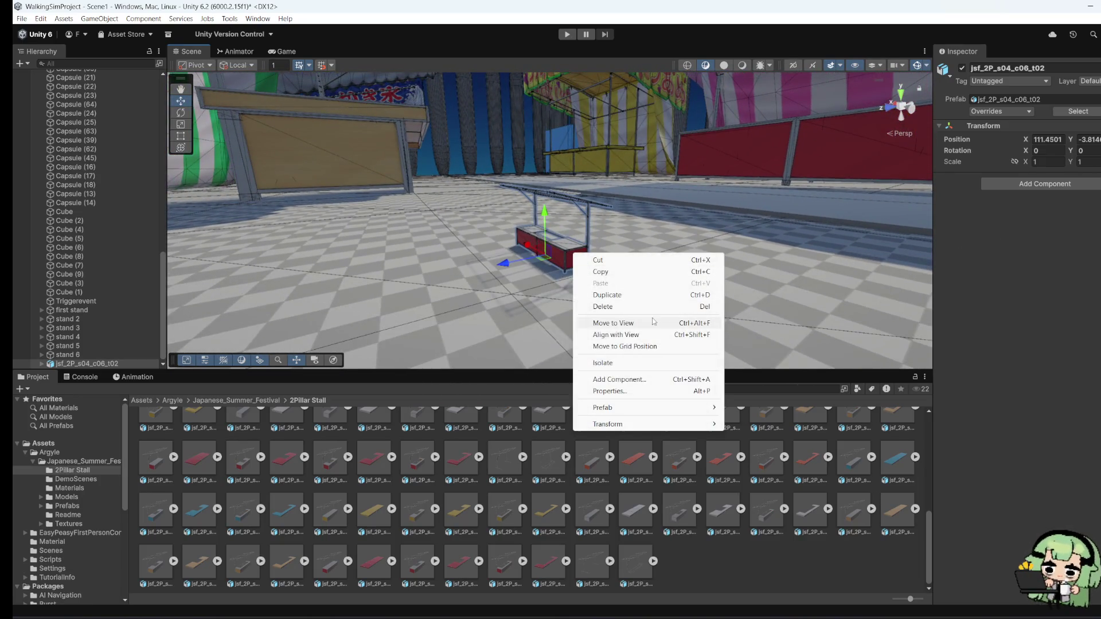
left_click(602, 306)
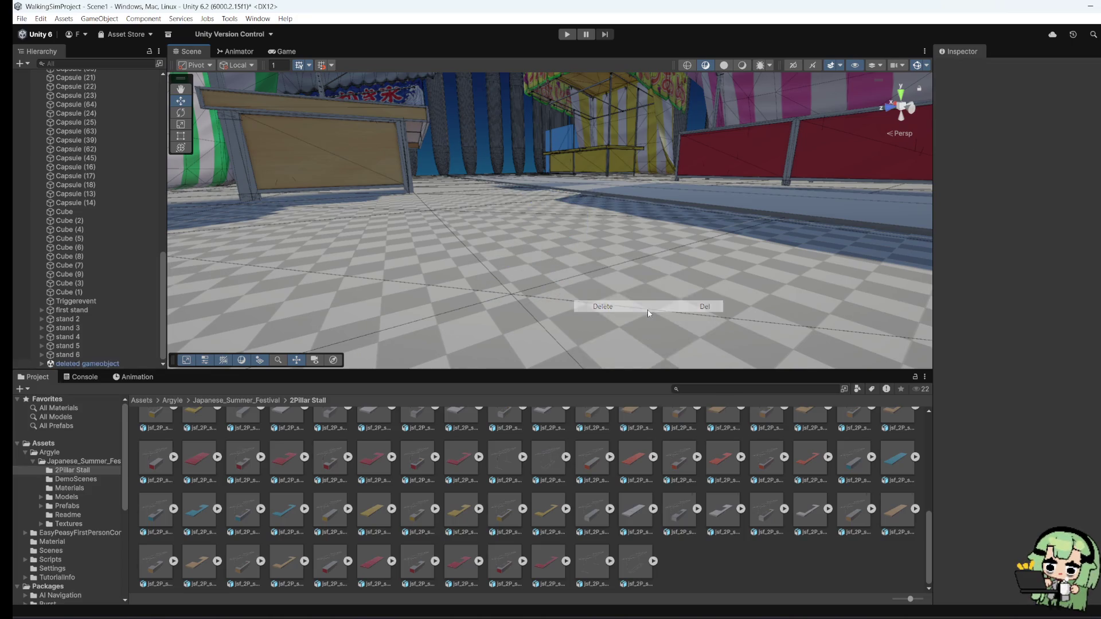
scroll(490, 552, "up", 3)
scroll(398, 511, "down", 3)
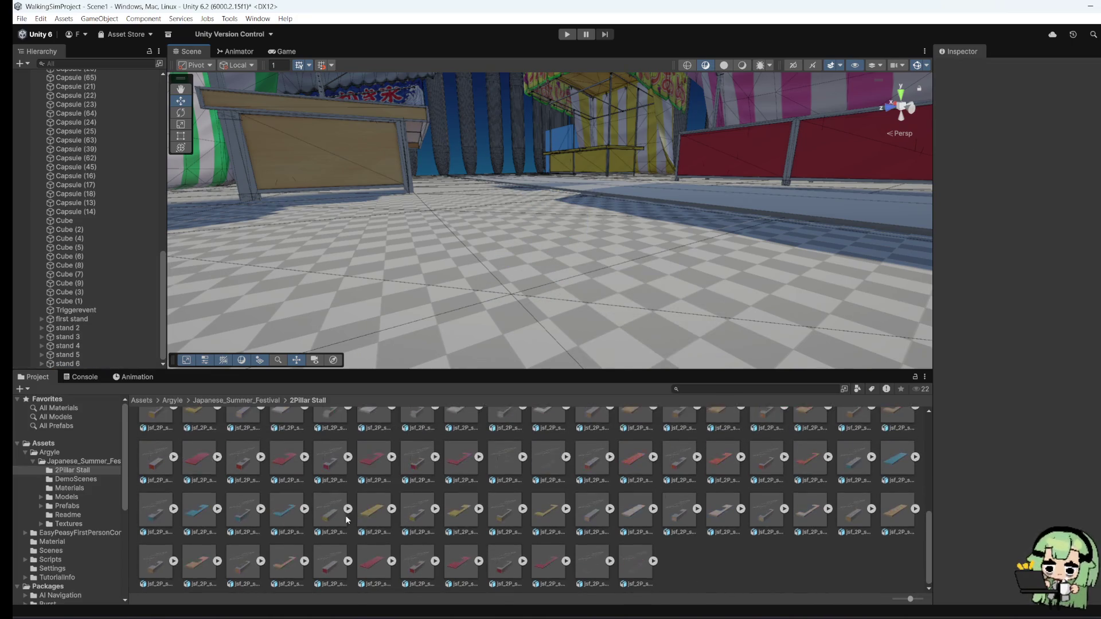
mouse_move(285, 516)
left_mouse_down()
mouse_move(349, 308)
mouse_move(363, 304)
left_mouse_up()
Step: Delete the unwanted stall piece and place the blue stall counter prefab in the scene
right_click(363, 304)
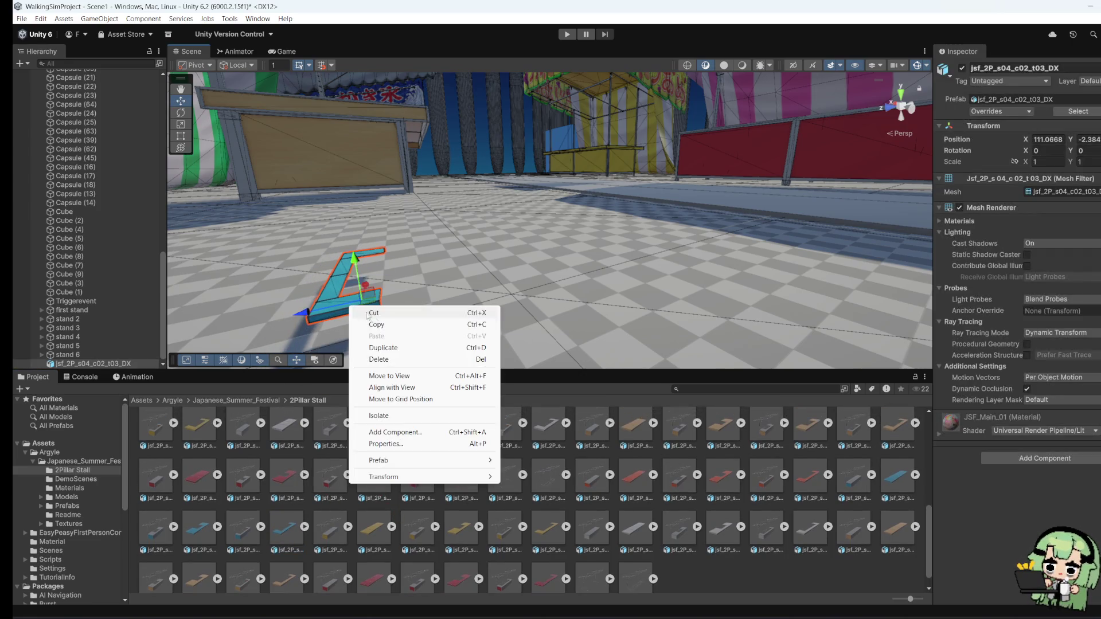
left_click(398, 366)
mouse_move(155, 534)
left_mouse_down()
mouse_move(367, 253)
mouse_move(615, 311)
left_mouse_up()
Step: Scale the blue counter uniformly up to about 14.09
key("r")
scroll(404, 305, "down", 3)
mouse_move(449, 298)
left_mouse_down()
mouse_move(527, 269)
mouse_move(672, 284)
mouse_move(469, 288)
mouse_move(586, 263)
left_mouse_up()
mouse_move(514, 223)
left_mouse_down()
mouse_move(567, 241)
mouse_move(790, 193)
mouse_move(780, 195)
left_mouse_up()
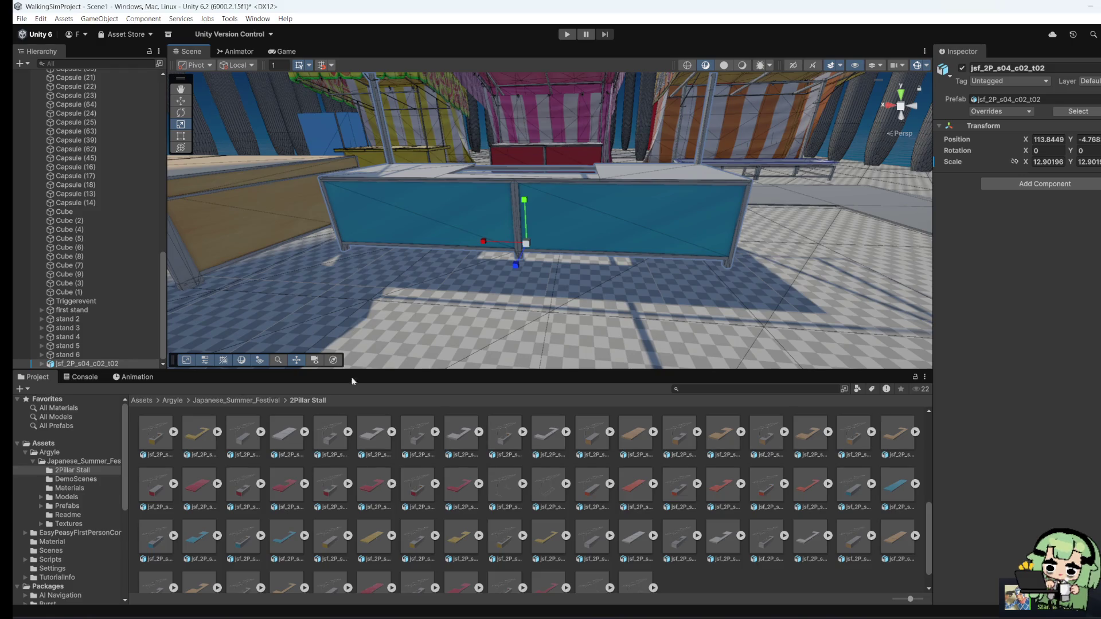
mouse_move(526, 244)
left_mouse_down()
mouse_move(541, 235)
mouse_move(491, 244)
mouse_move(488, 233)
left_mouse_up()
left_click(180, 102)
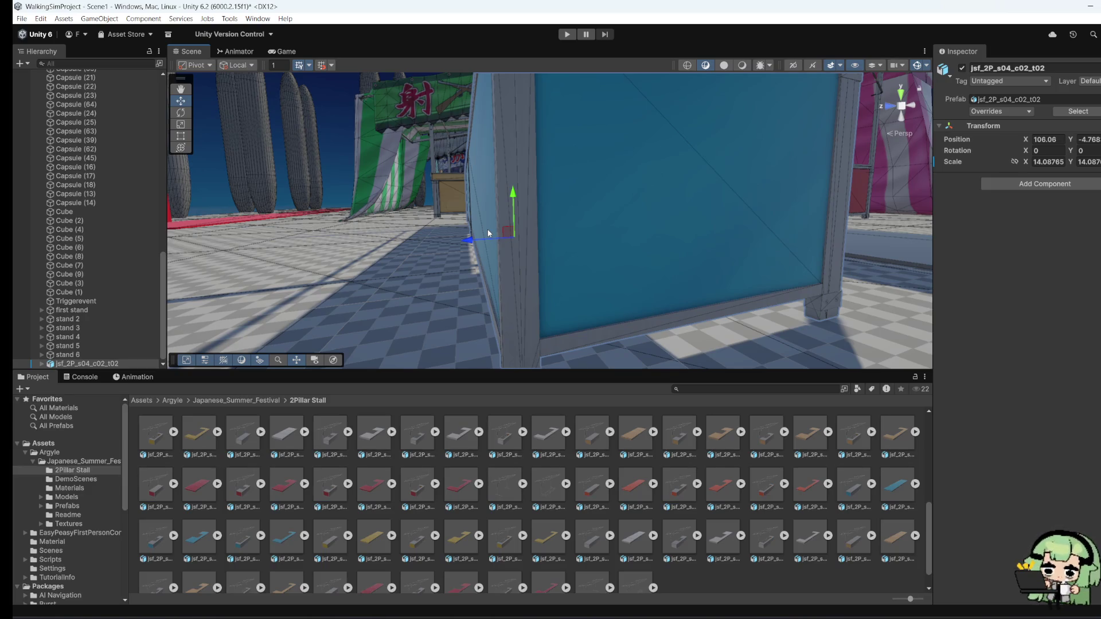
scroll(488, 229, "down", 2)
Step: Set the blue jsf_2P_s04_c02_t02 counter's Y rotation to 180 in the Inspector
mouse_move(664, 206)
left_mouse_down()
mouse_move(486, 238)
mouse_move(533, 302)
left_mouse_up()
left_click(1090, 153)
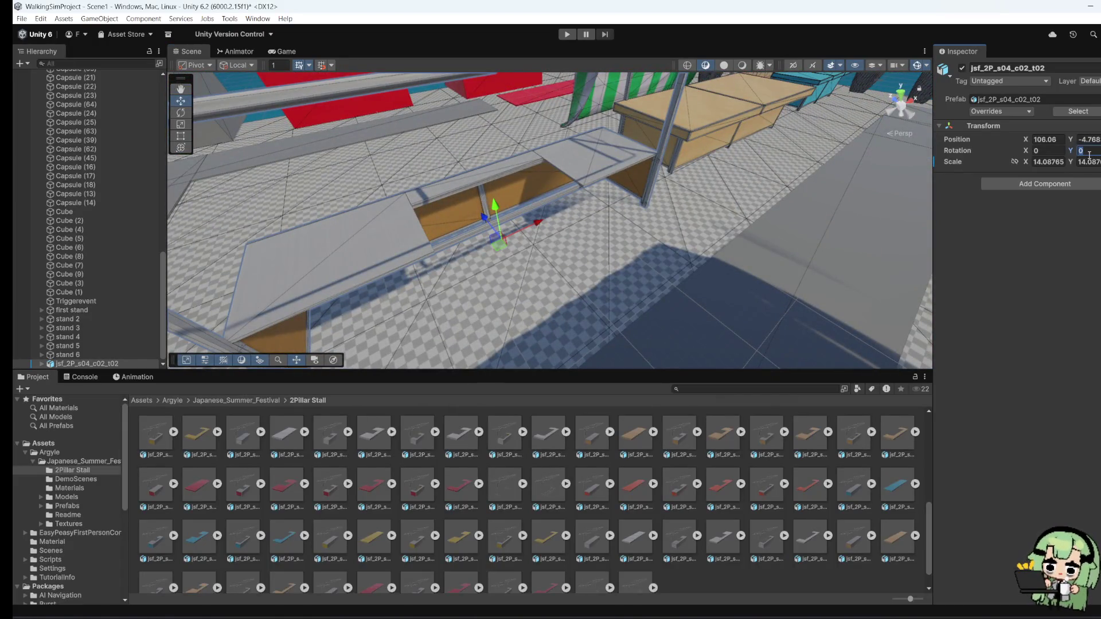
type("90")
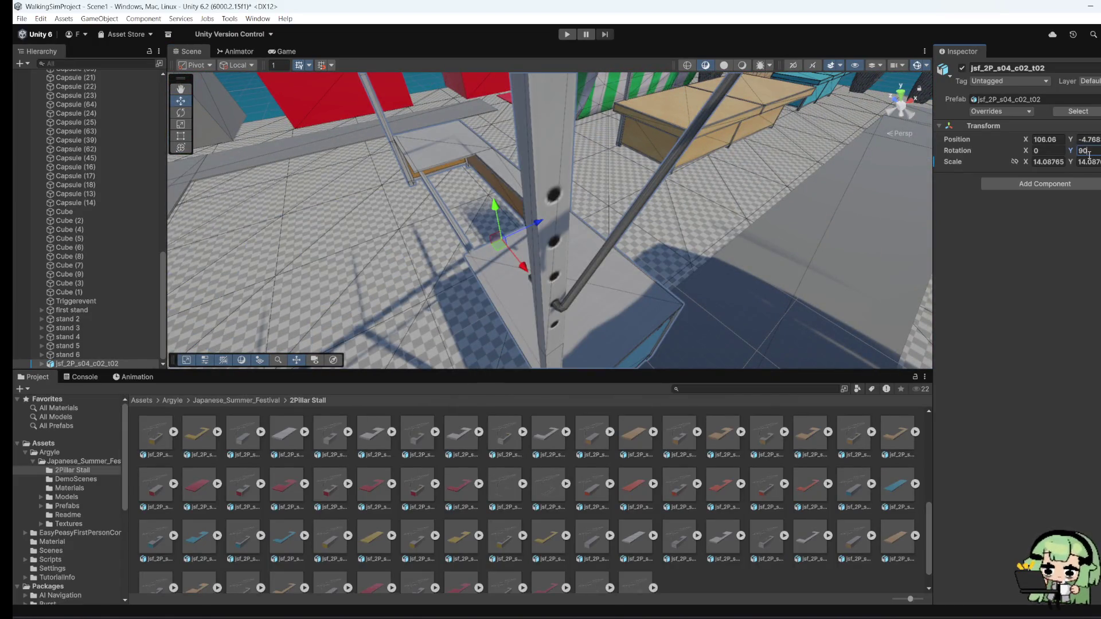
key("BackSpace")
key("BackSpace")
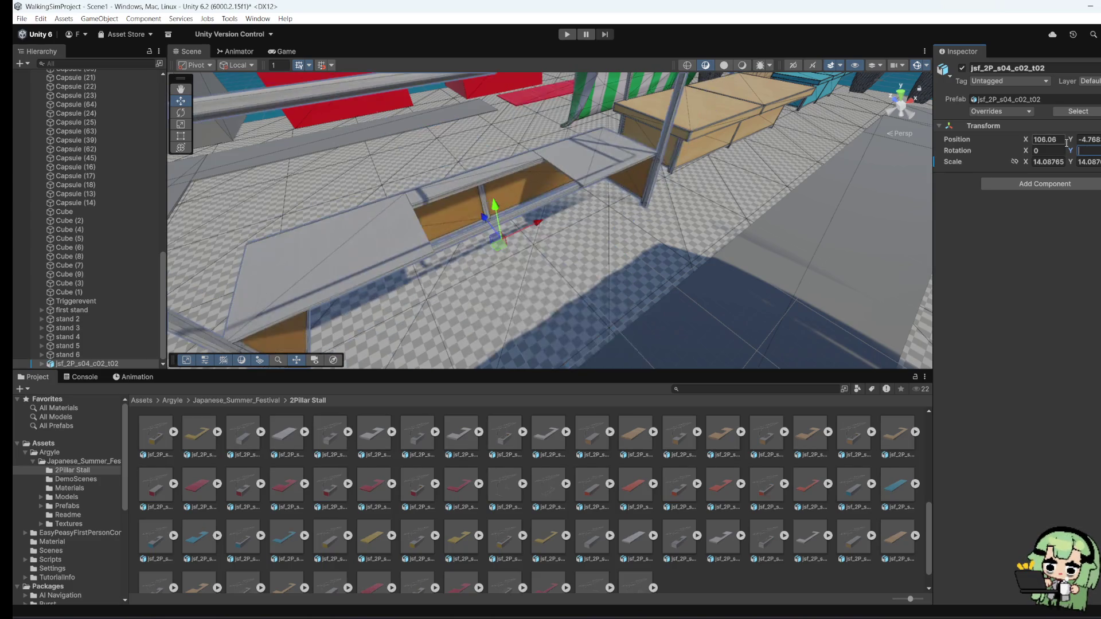
type("-90")
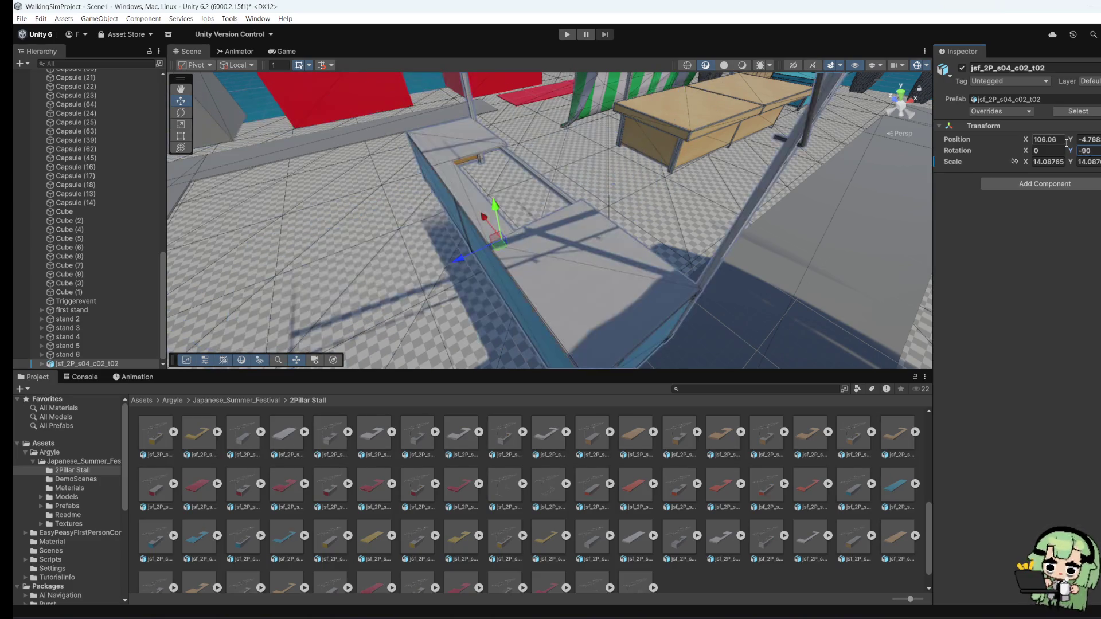
key("BackSpace")
key("BackSpace")
key("BackSpace")
type("180")
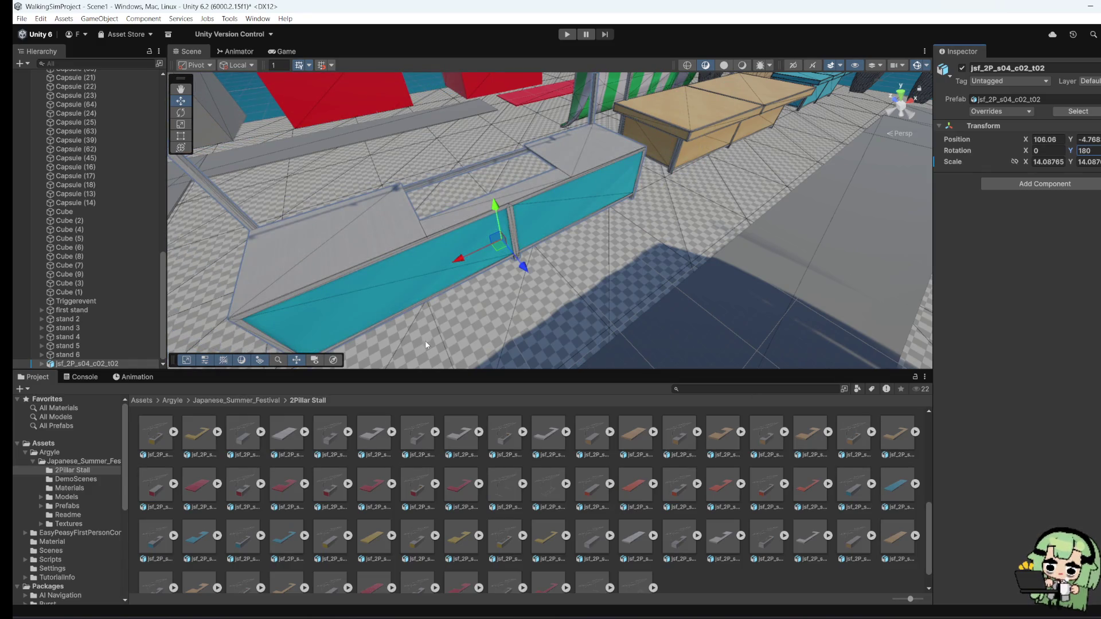
mouse_move(426, 345)
left_mouse_down()
mouse_move(465, 346)
mouse_move(401, 307)
mouse_move(215, 250)
left_mouse_up()
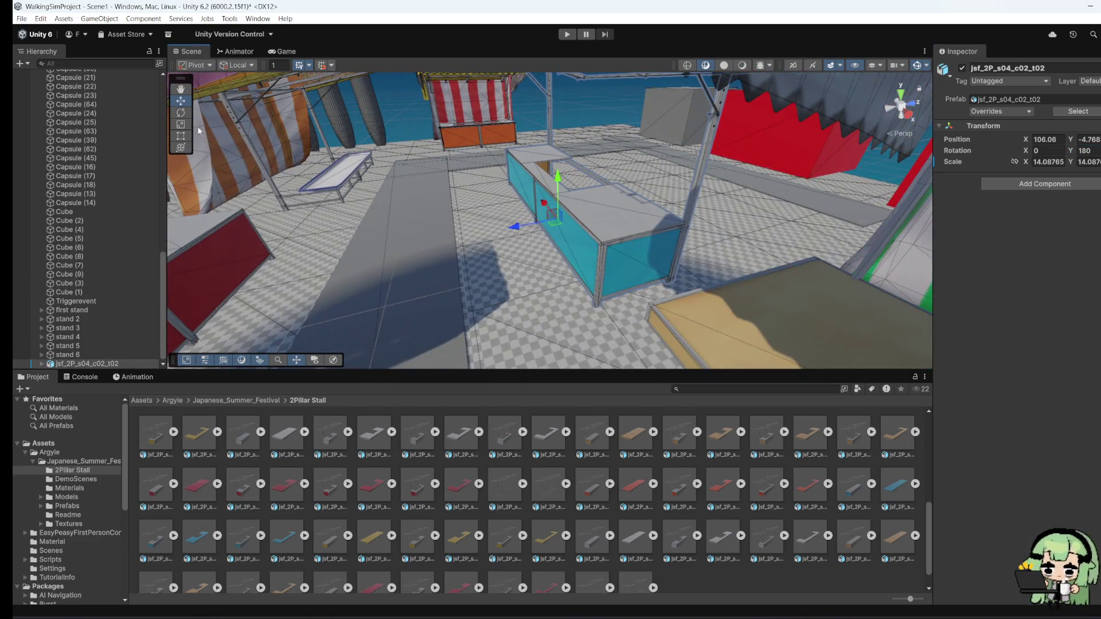
Step: Shift the blue stall counter slightly along its Z axis
left_click(181, 124)
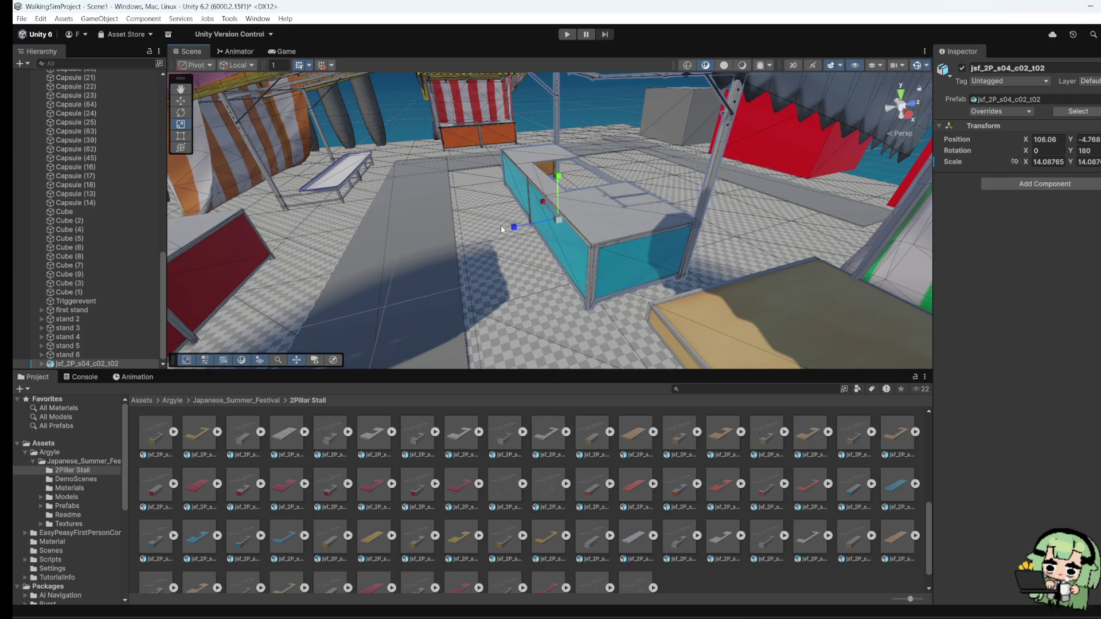
mouse_move(513, 227)
left_mouse_down()
mouse_move(922, 347)
mouse_move(1000, 244)
left_mouse_up()
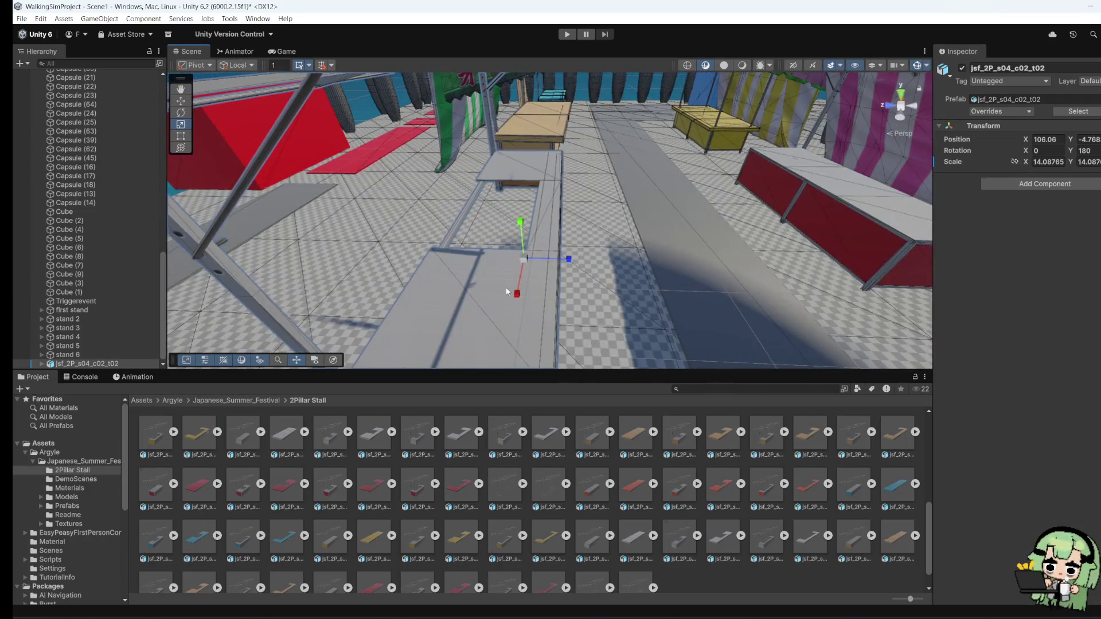
left_click(185, 101)
mouse_move(583, 259)
left_mouse_down()
mouse_move(729, 284)
mouse_move(516, 246)
mouse_move(459, 290)
mouse_move(716, 281)
mouse_move(699, 251)
left_mouse_up()
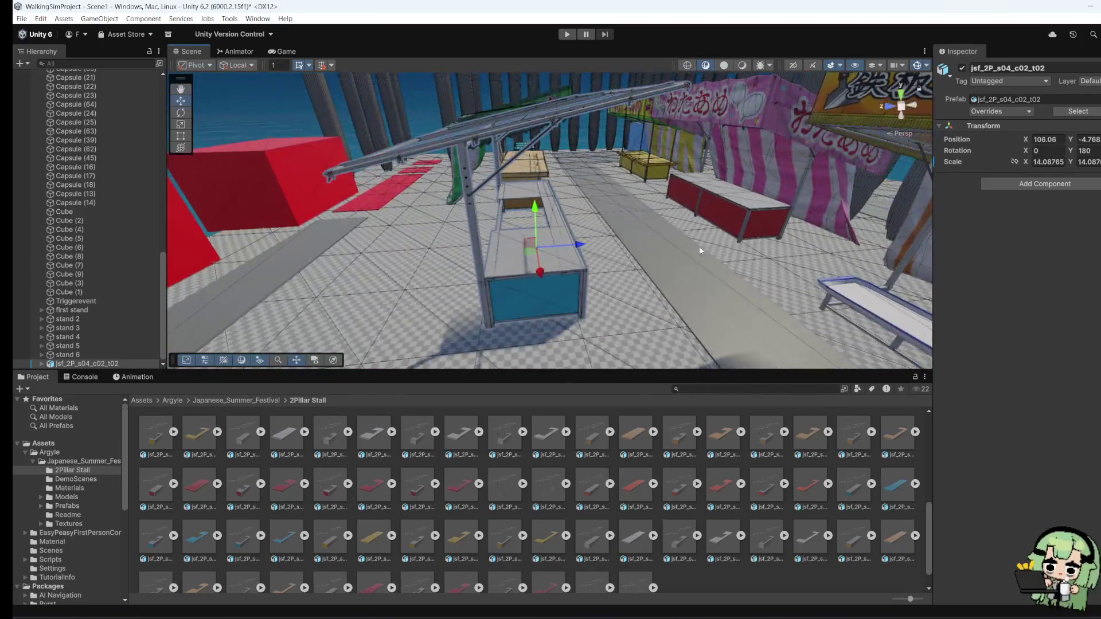
left_click_drag(581, 246, 578, 244)
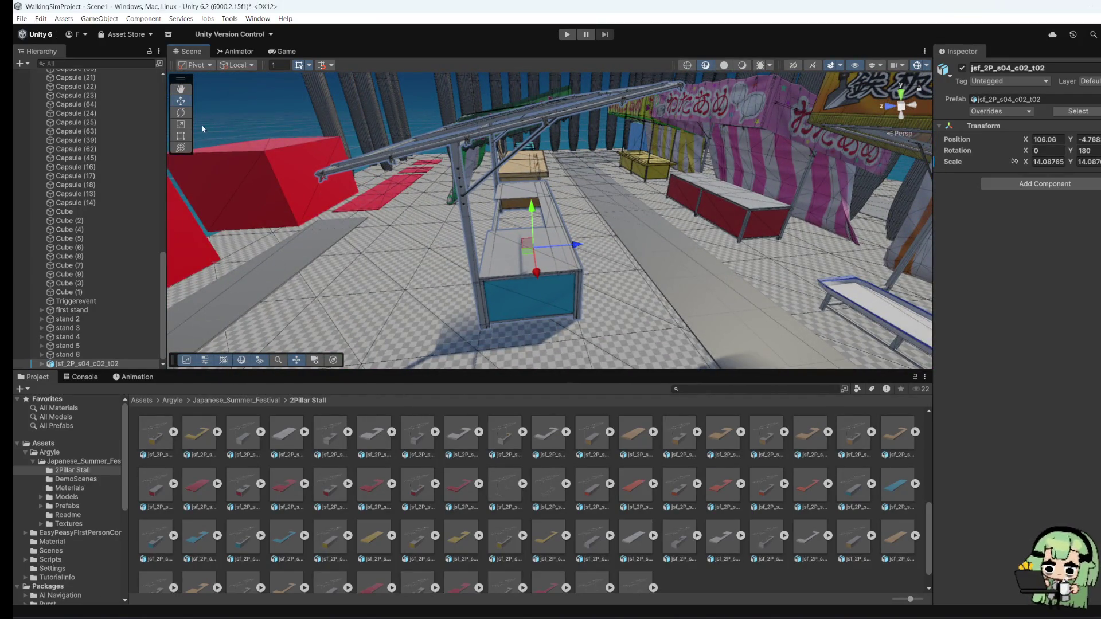
Step: Stretch the counter along its depth, frame it, and place the jsf_2P_s04_c02_t03_DX piece beside it
left_click(181, 124)
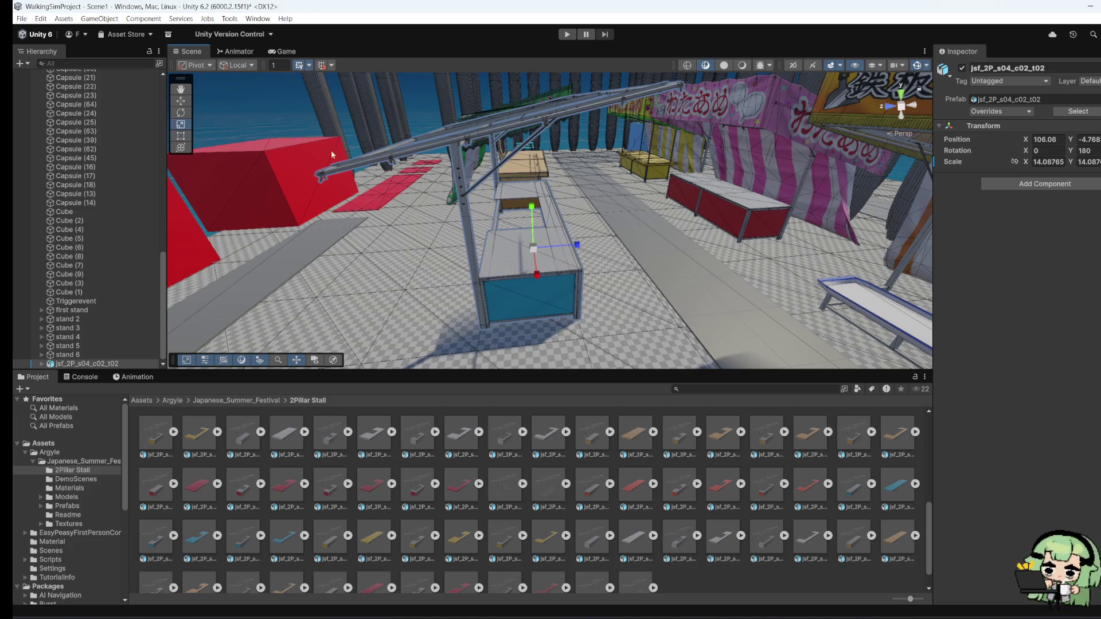
mouse_move(586, 248)
left_mouse_down()
mouse_move(201, 233)
mouse_move(449, 251)
mouse_move(592, 230)
left_mouse_up()
key("f")
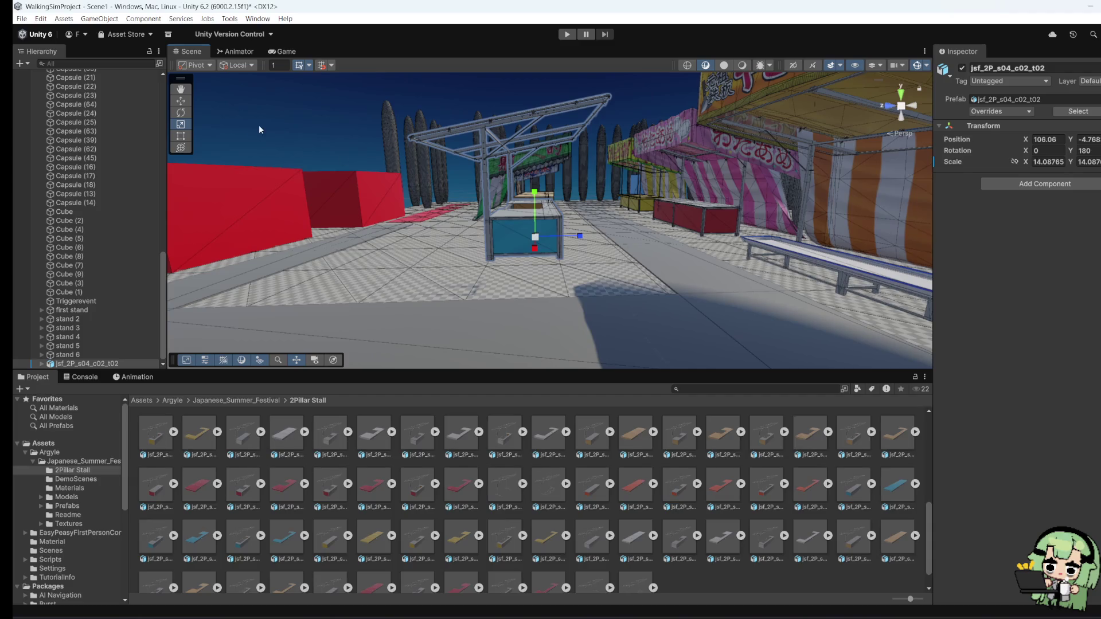
left_click(180, 100)
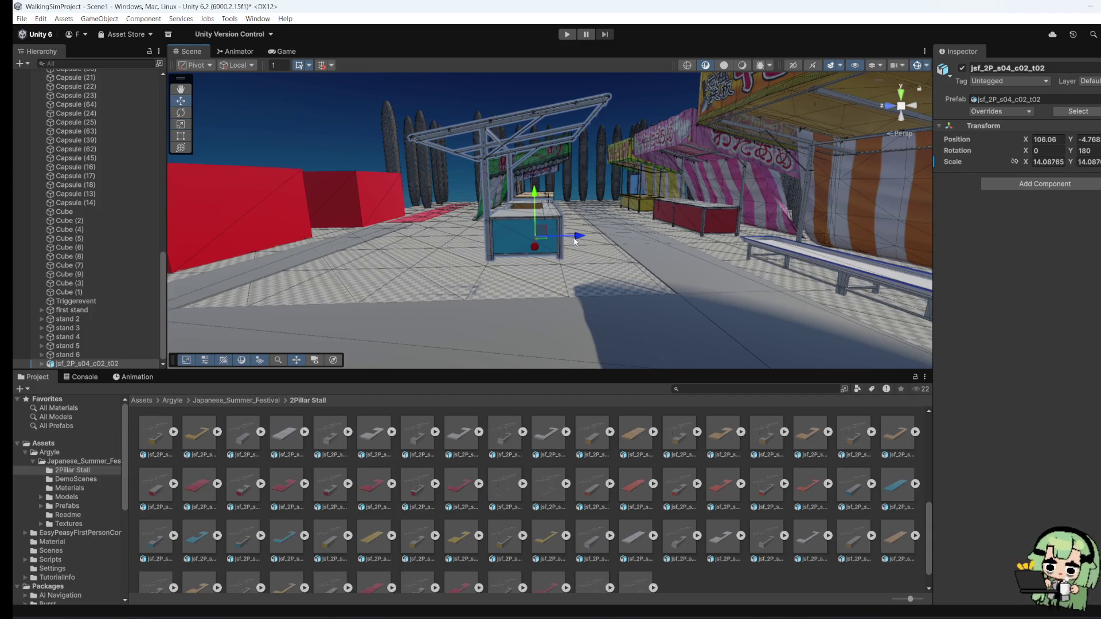
mouse_move(576, 248)
left_mouse_down()
mouse_move(740, 416)
mouse_move(634, 376)
mouse_move(573, 313)
mouse_move(609, 262)
mouse_move(621, 268)
left_mouse_up()
scroll(570, 305, "up", 5)
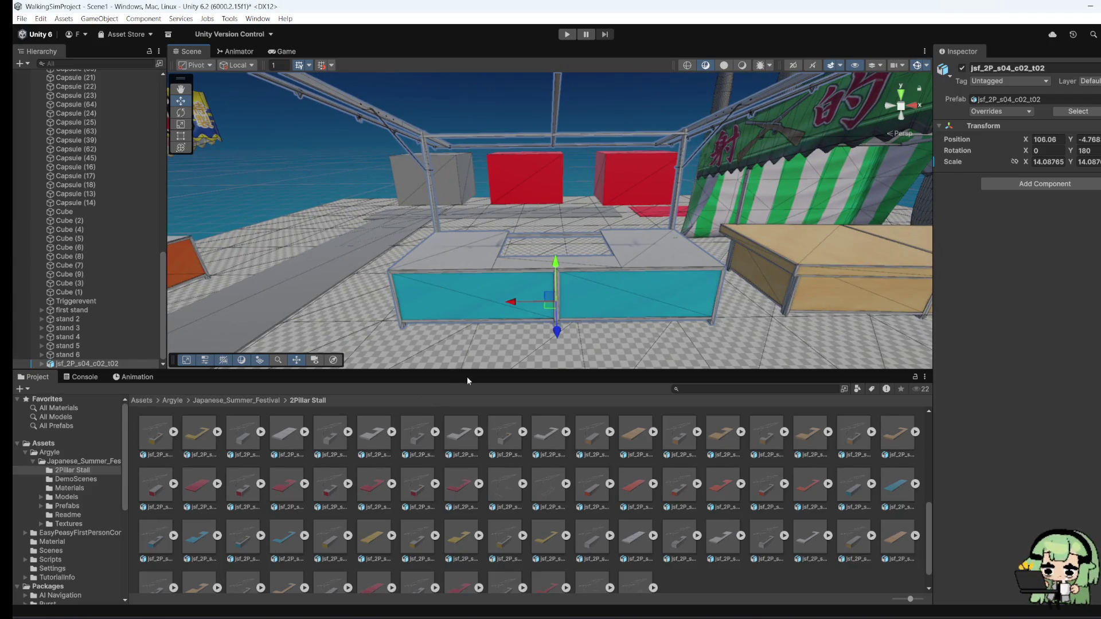
scroll(437, 483, "down", 1)
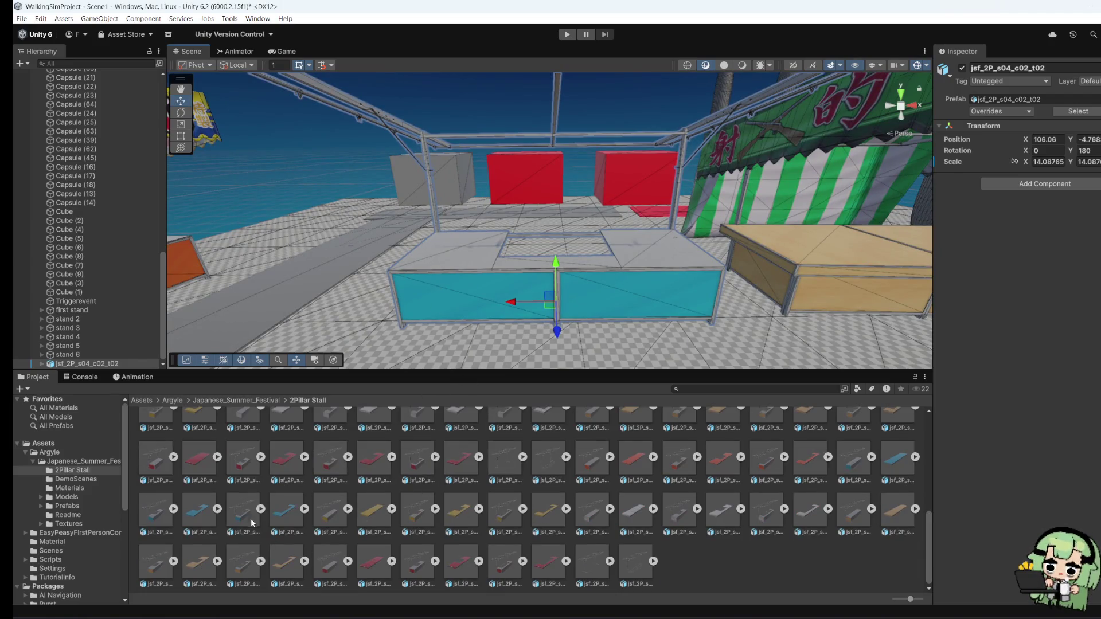
mouse_move(285, 512)
left_mouse_down()
mouse_move(528, 314)
mouse_move(523, 351)
left_mouse_up()
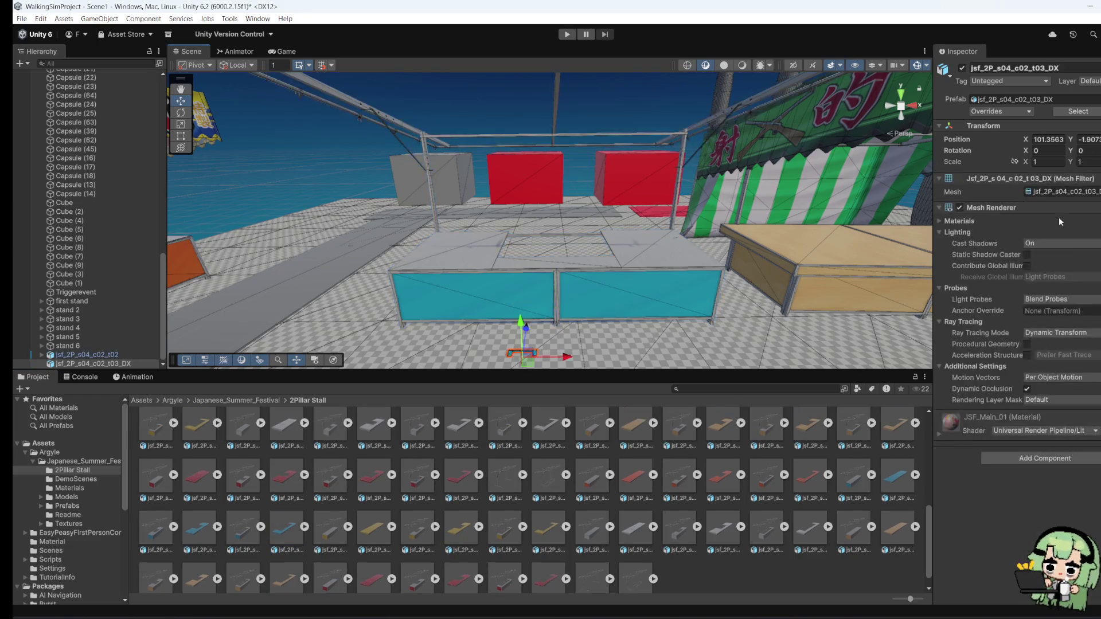
Step: Rotate the new cyan piece and scale it to about 10.7 by 3.9
left_click(1090, 150)
type("80")
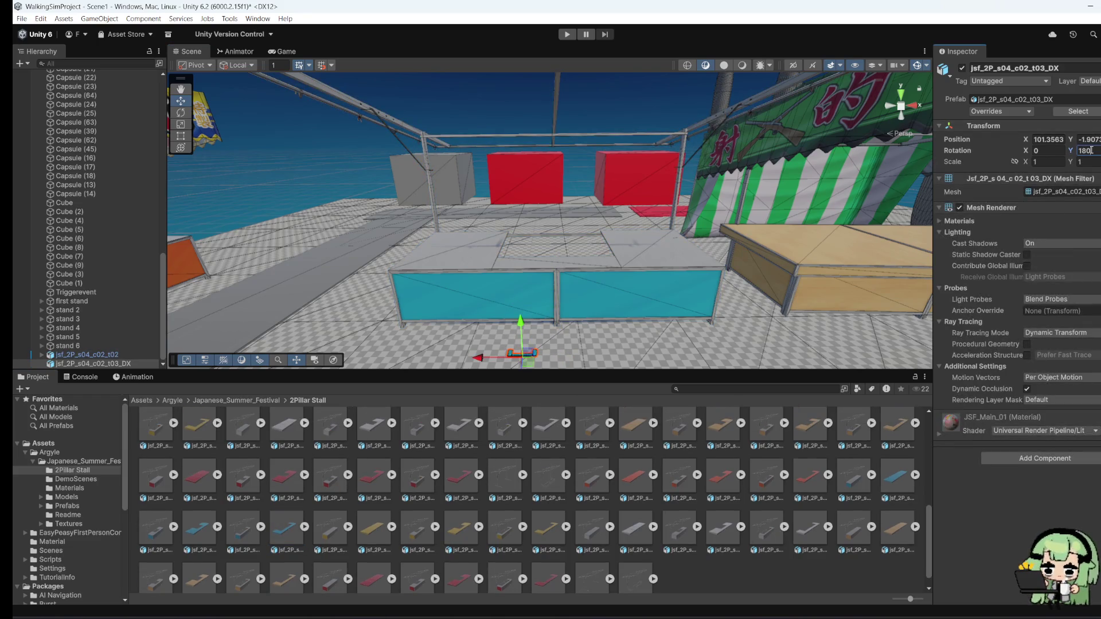
left_click(180, 124)
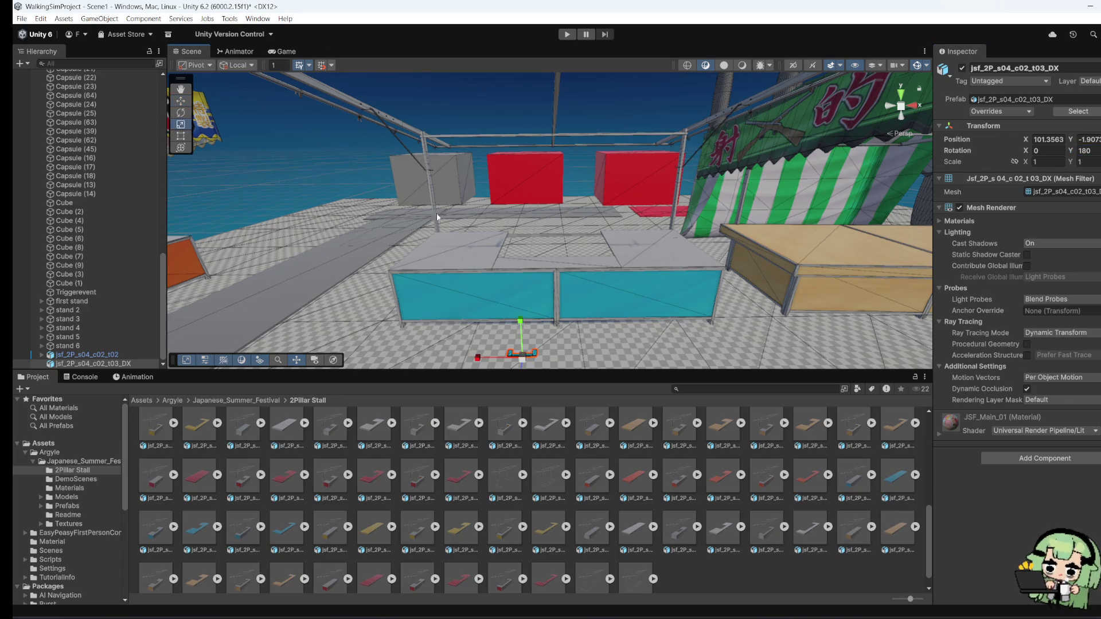
mouse_move(516, 362)
left_mouse_down()
mouse_move(459, 360)
mouse_move(560, 354)
mouse_move(520, 195)
left_mouse_up()
mouse_move(516, 258)
left_mouse_down()
mouse_move(436, 319)
mouse_move(396, 321)
mouse_move(246, 123)
left_mouse_up()
Step: Reposition the cyan piece along X and settle it at height Y 7.3
left_click(181, 100)
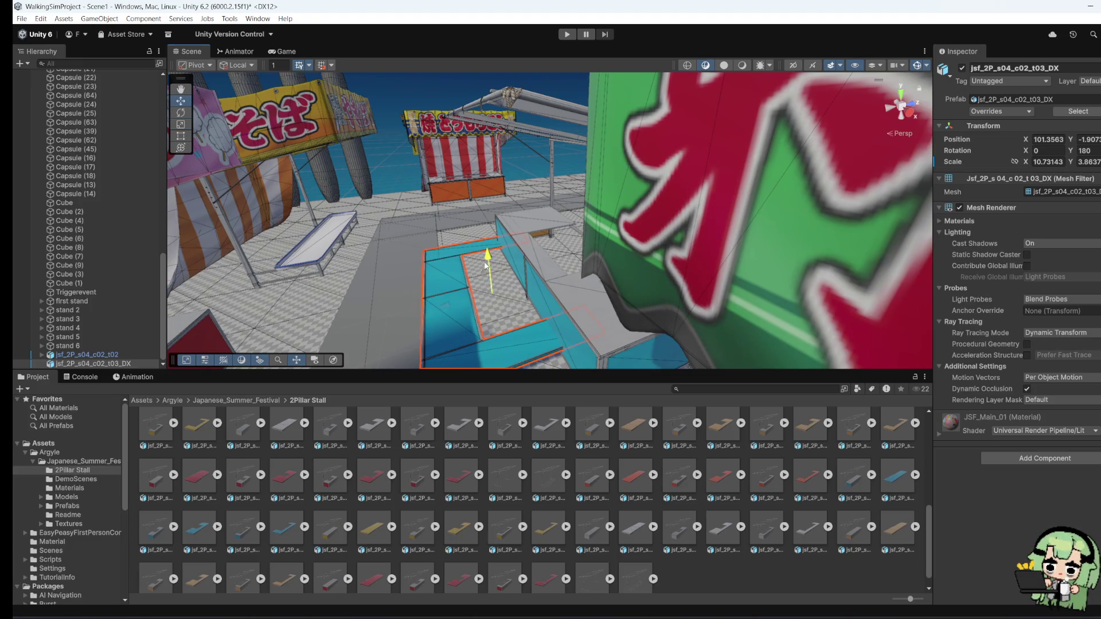
mouse_move(486, 267)
left_mouse_down()
mouse_move(508, 202)
mouse_move(493, 252)
left_mouse_up()
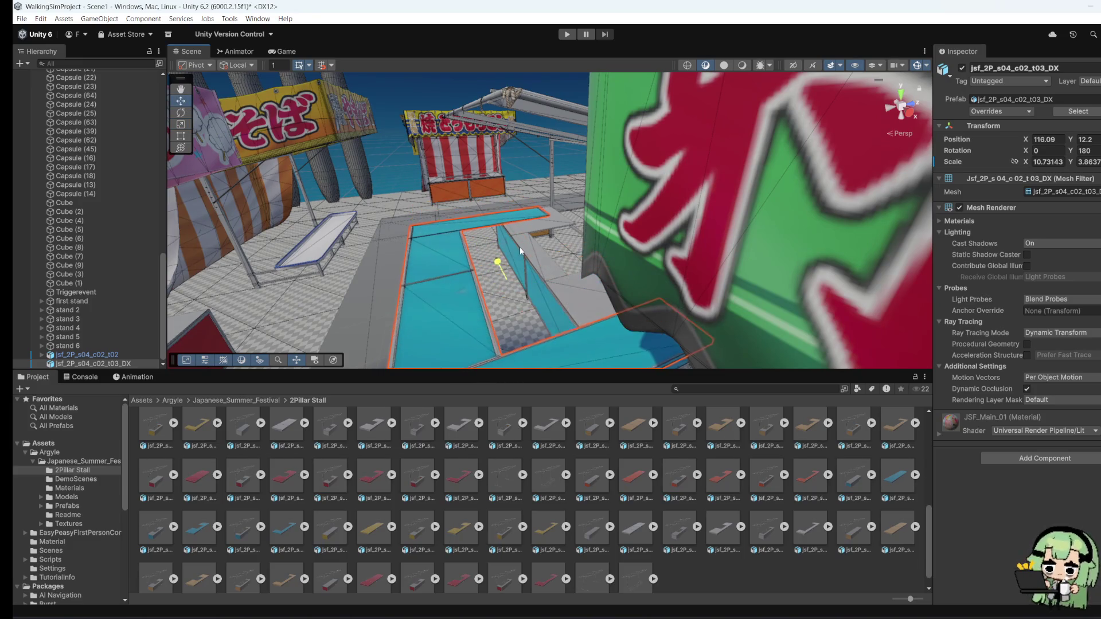
mouse_move(596, 307)
left_mouse_down()
mouse_move(631, 335)
mouse_move(609, 260)
mouse_move(510, 223)
mouse_move(552, 260)
mouse_move(865, 231)
left_mouse_up()
mouse_move(543, 201)
left_mouse_down()
mouse_move(531, 233)
mouse_move(563, 239)
mouse_move(475, 270)
mouse_move(521, 284)
left_mouse_up()
mouse_move(604, 244)
left_mouse_down()
mouse_move(642, 228)
mouse_move(431, 199)
left_mouse_up()
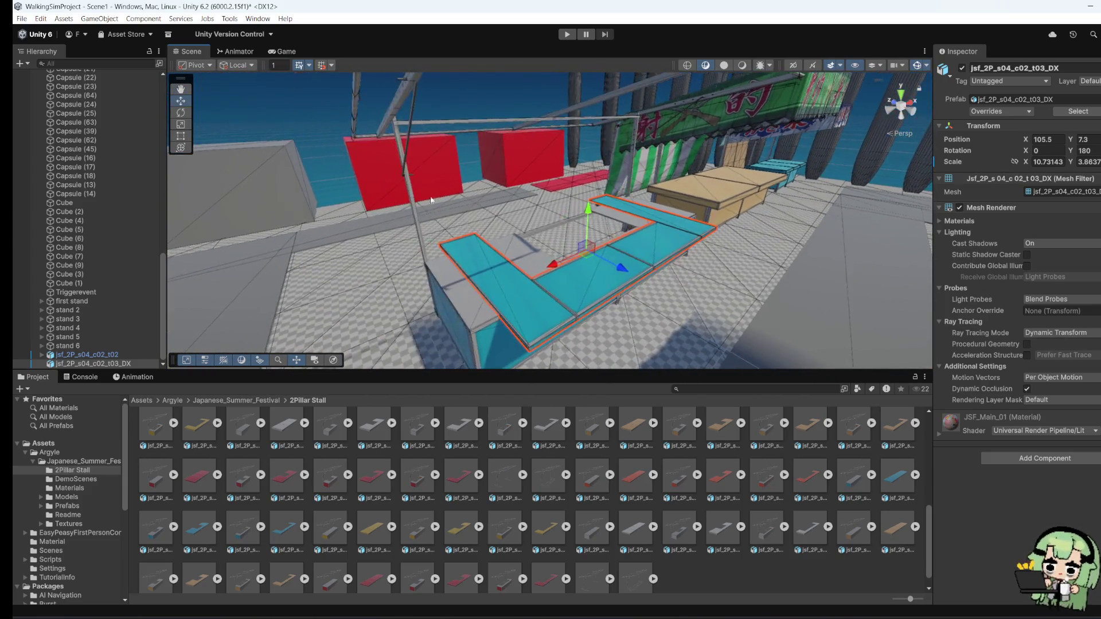
Step: Widen the cyan U-shaped piece with the Rect tool to X scale about 11.66
left_click(181, 136)
mouse_move(462, 292)
left_mouse_down()
mouse_move(439, 310)
mouse_move(858, 380)
mouse_move(800, 337)
left_mouse_up()
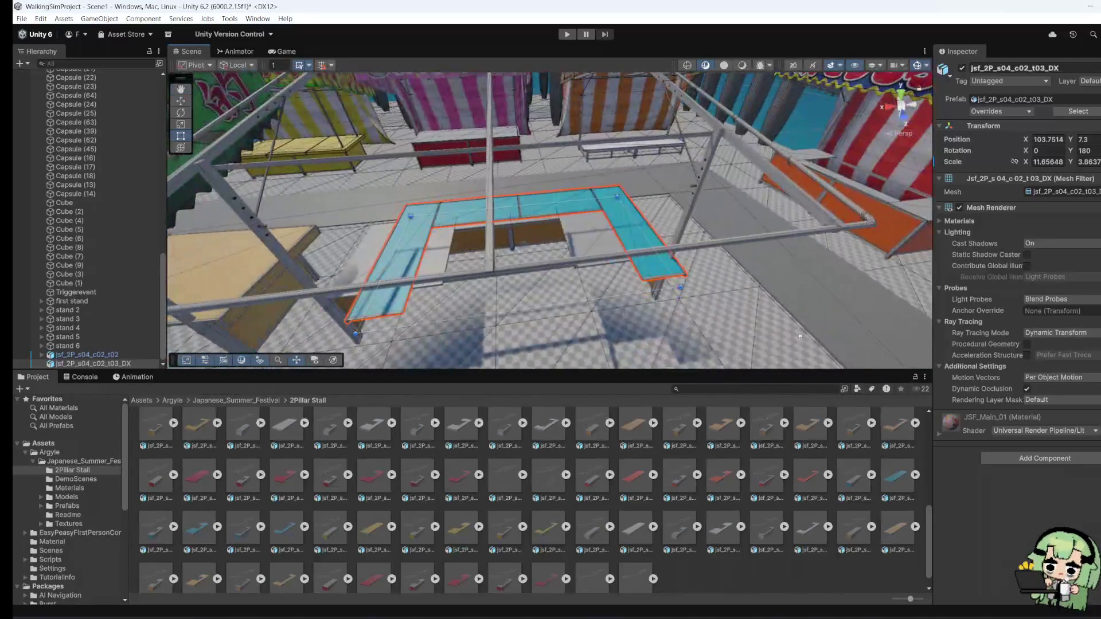
right_click(666, 278)
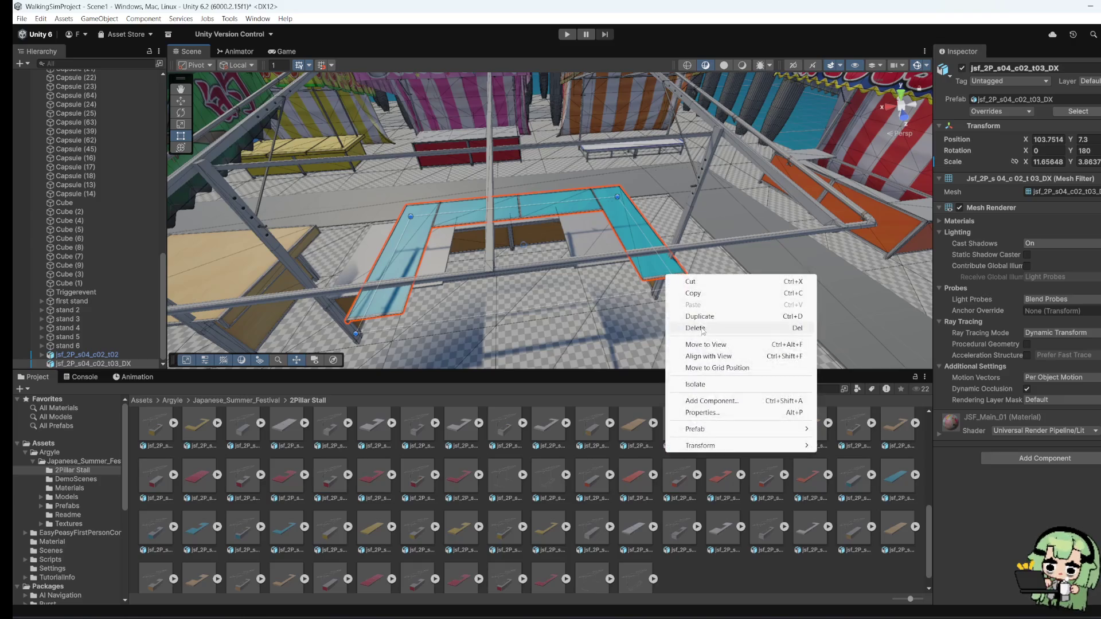
Step: Delete the cyan U-shaped piece and place the blue counter prefab in the scene
left_click(688, 327)
scroll(183, 547, "down", 1)
mouse_move(203, 522)
left_mouse_down()
mouse_move(573, 347)
mouse_move(833, 358)
left_mouse_up()
Step: Scale the new blue counter to about 7.6 and set its Y rotation to 180
left_click(181, 124)
left_click_drag(587, 343, 705, 338)
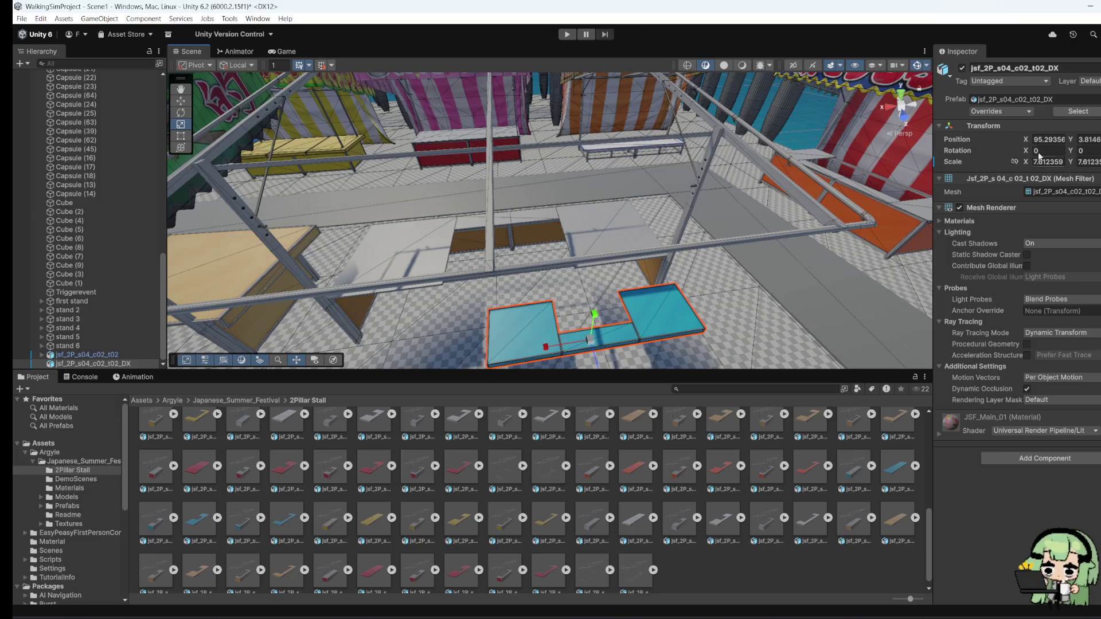
left_click(1089, 150)
type("180")
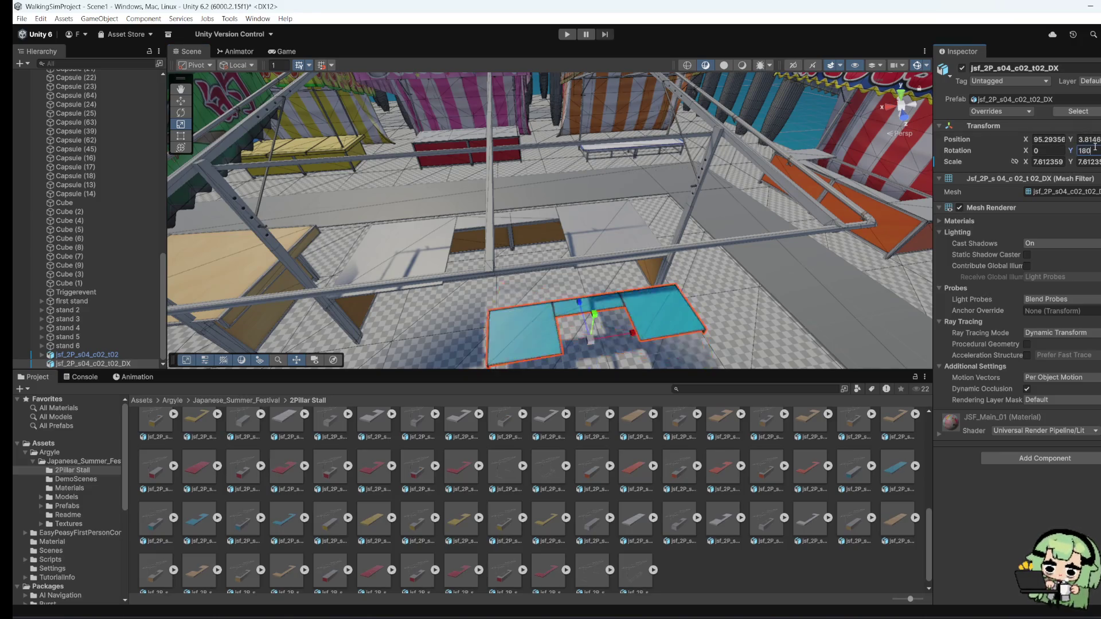
Step: Move the counter under the stall frame, stretch it along Z, and nudge it left to X 106.34
left_click(181, 101)
mouse_move(591, 338)
left_mouse_down()
mouse_move(551, 239)
mouse_move(567, 209)
mouse_move(518, 242)
mouse_move(559, 265)
mouse_move(557, 247)
mouse_move(405, 232)
left_mouse_up()
left_click(180, 124)
left_click_drag(613, 257, 622, 257)
left_click(181, 101)
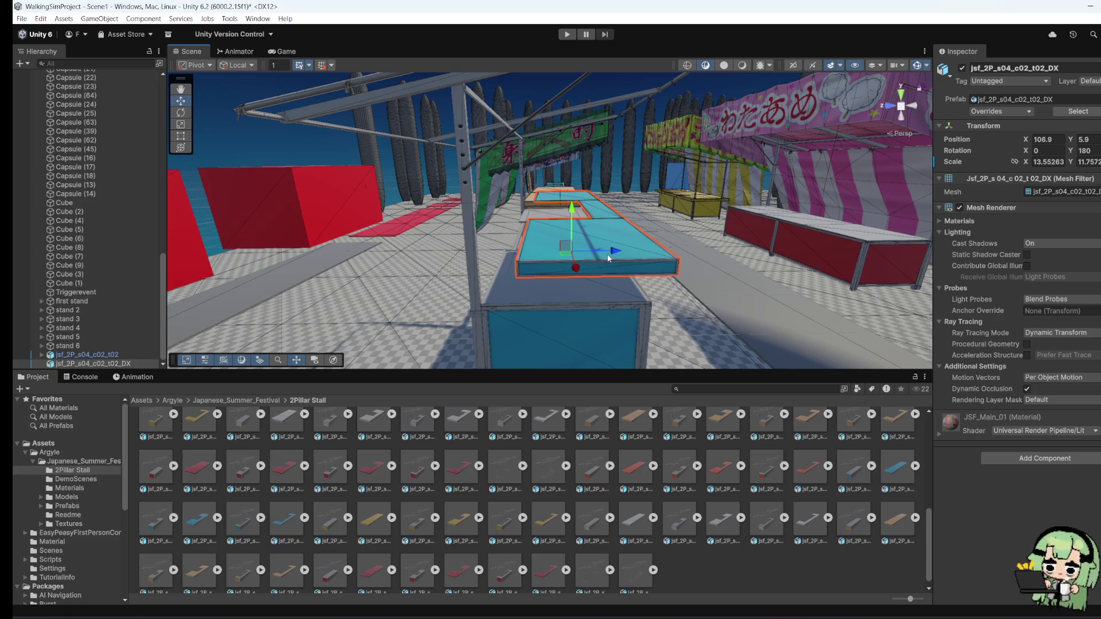
mouse_move(608, 257)
left_mouse_down()
mouse_move(581, 230)
mouse_move(576, 246)
mouse_move(573, 235)
mouse_move(430, 226)
left_mouse_up()
mouse_move(640, 308)
left_mouse_down()
mouse_move(608, 303)
mouse_move(630, 287)
mouse_move(643, 321)
left_mouse_up()
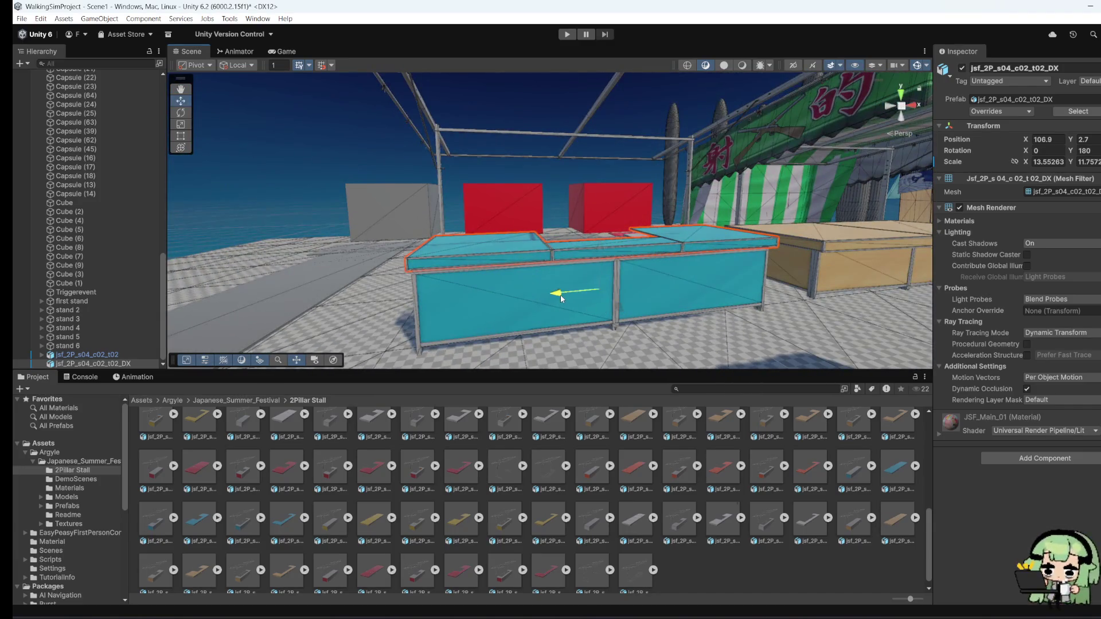
mouse_move(565, 291)
left_mouse_down()
mouse_move(615, 275)
mouse_move(663, 322)
left_mouse_up()
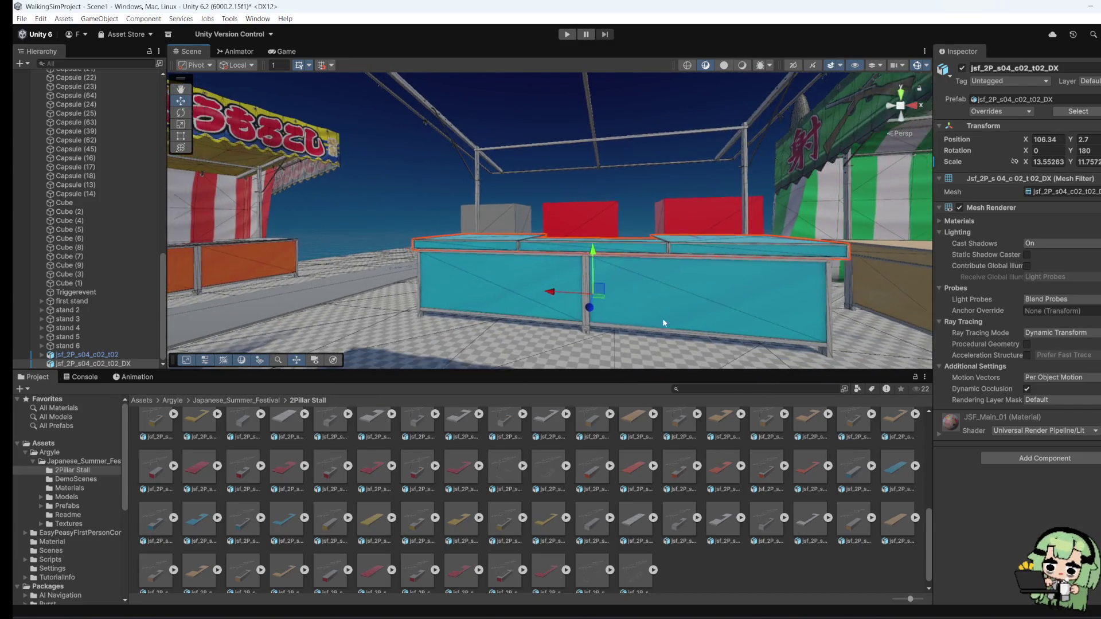
left_click_drag(567, 299, 560, 293)
left_click(489, 336)
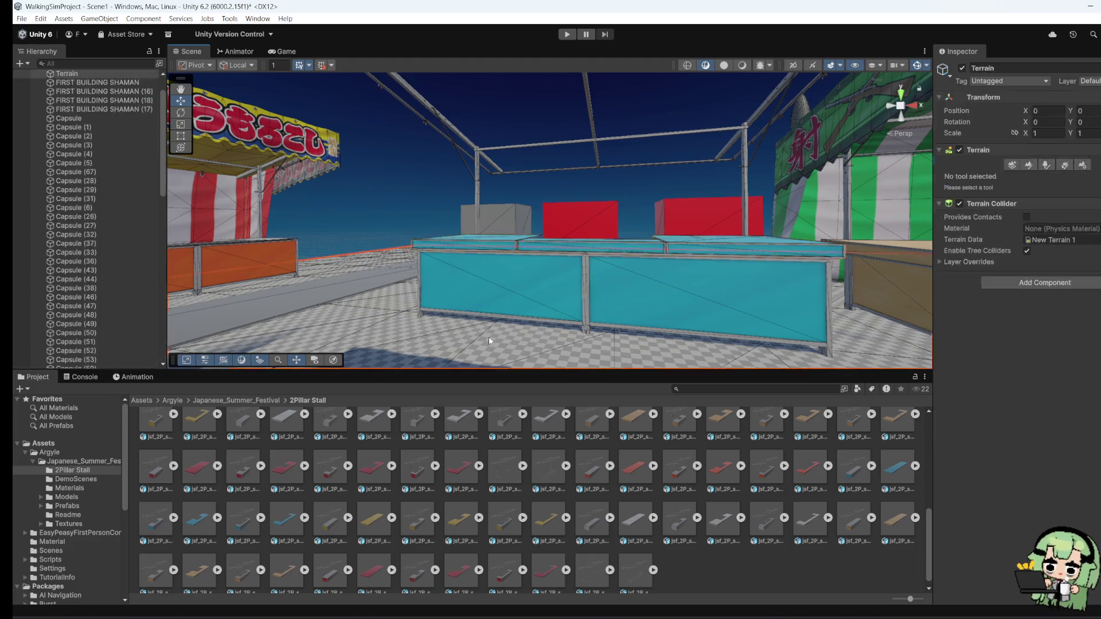
Step: Stretch the teal counter's right edge outward with the Rect tool
mouse_move(488, 336)
left_mouse_down()
mouse_move(861, 370)
mouse_move(624, 301)
left_mouse_up()
left_click(623, 301)
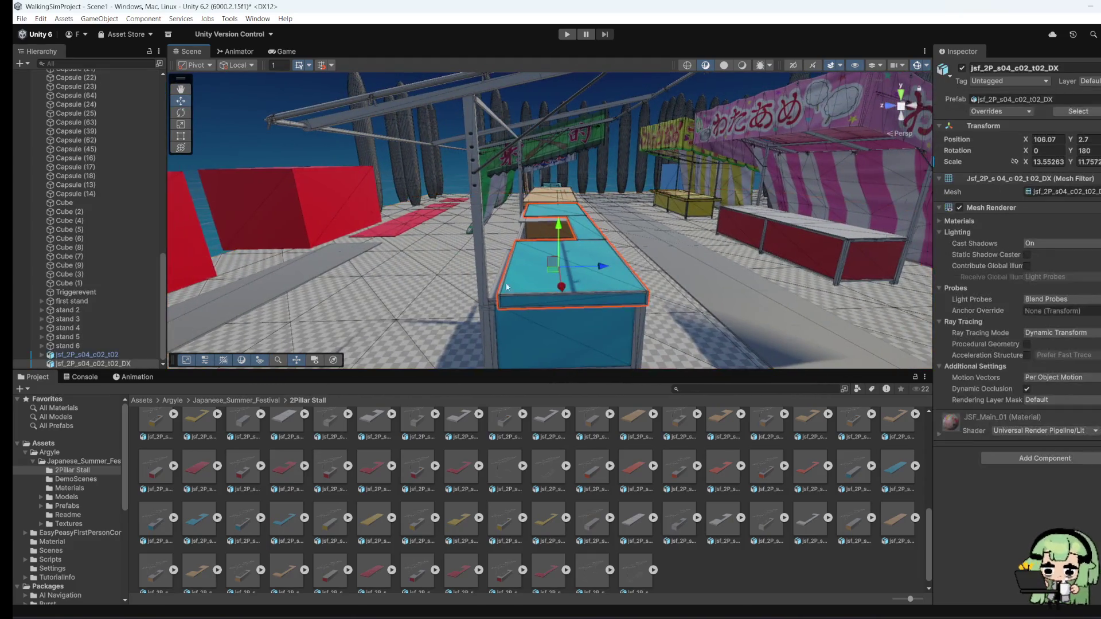
key("t")
key("f")
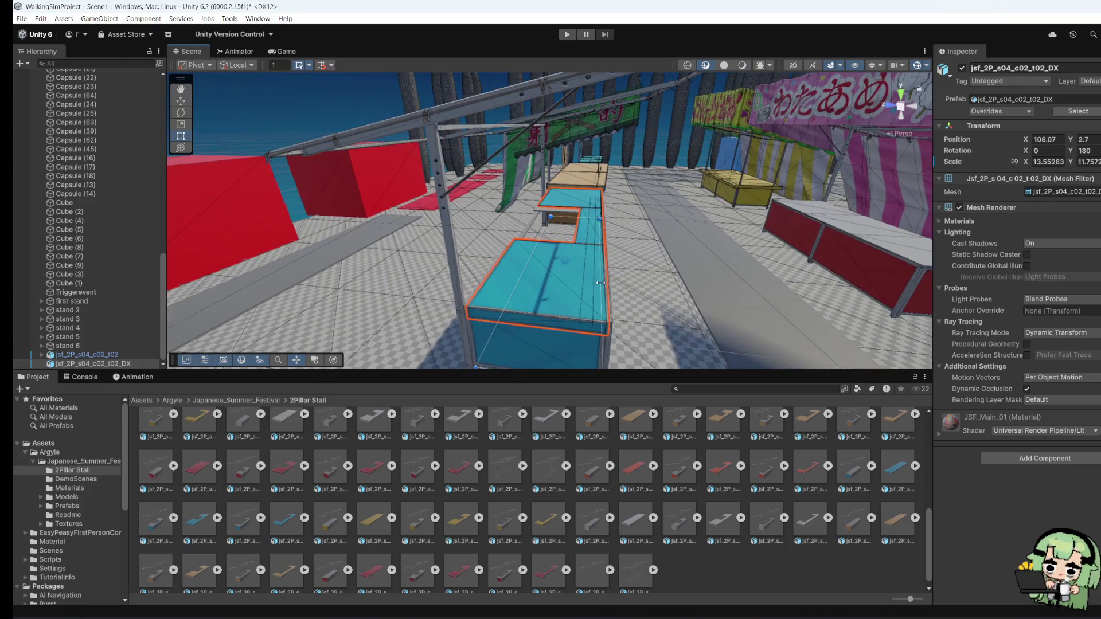
left_click_drag(600, 283, 606, 283)
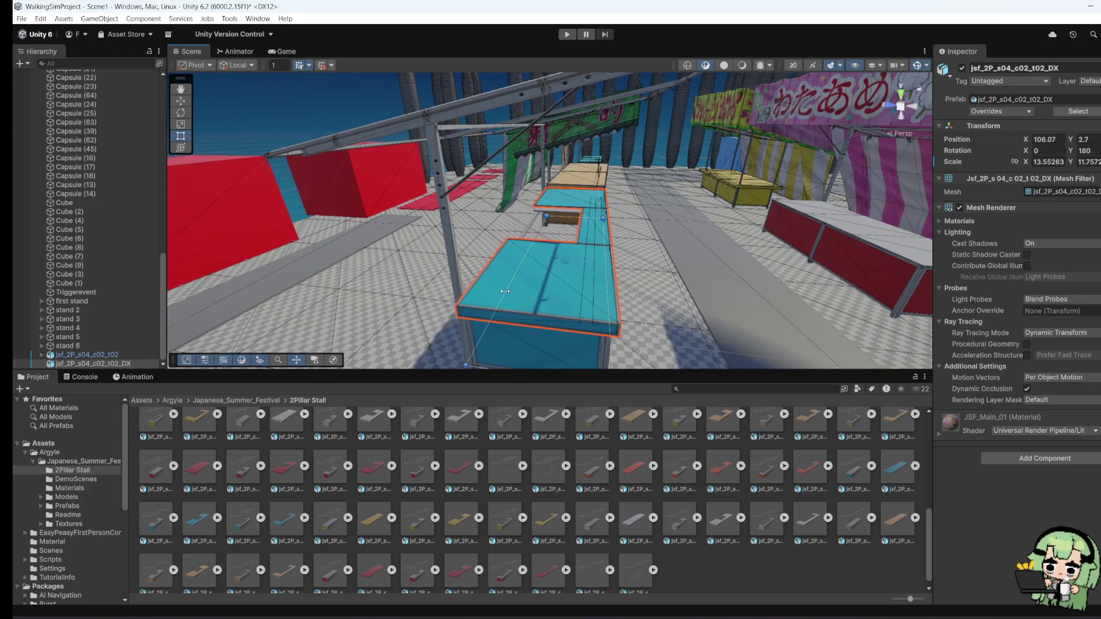
mouse_move(487, 344)
left_mouse_down()
mouse_move(903, 321)
mouse_move(875, 296)
left_mouse_up()
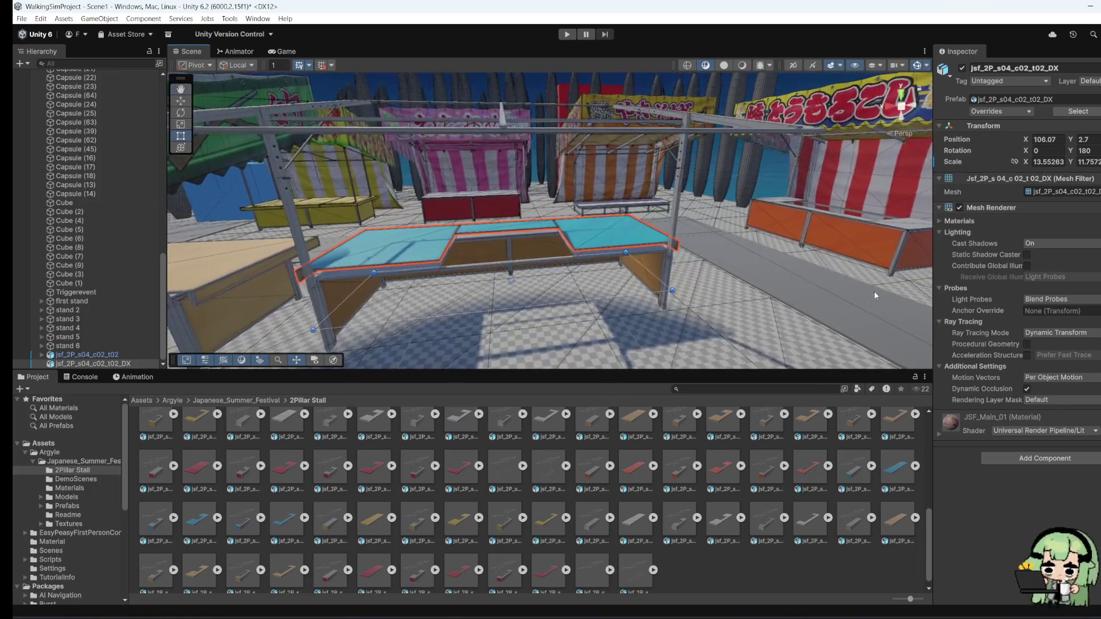
Step: Lower the blue counter to Y 1.65
left_click(181, 101)
left_click_drag(516, 298, 587, 231)
left_click(591, 239)
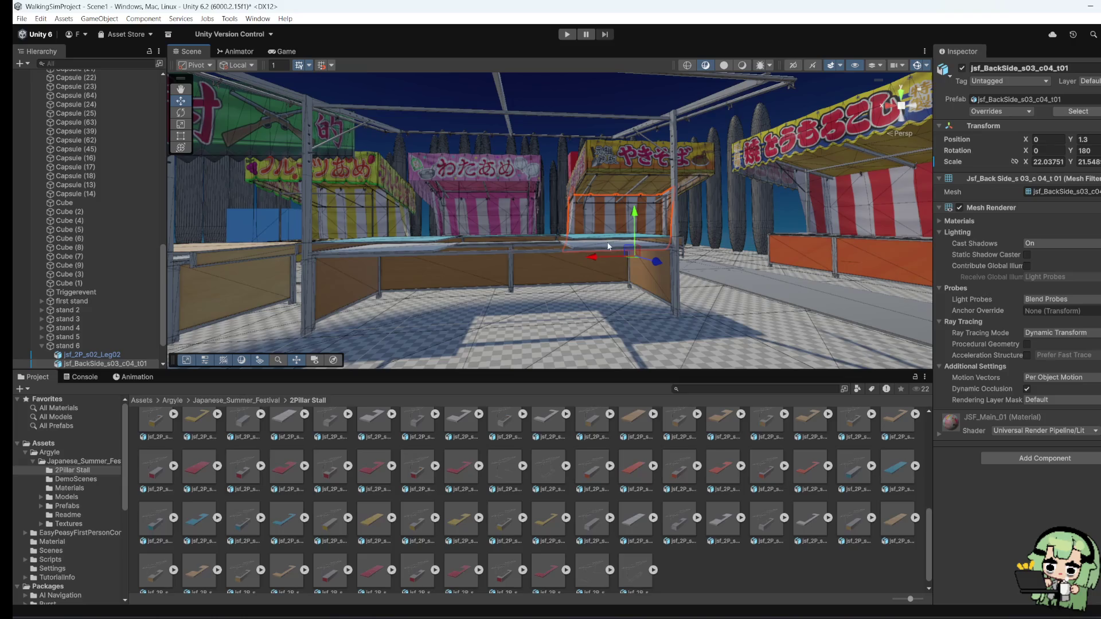
left_click(596, 241)
left_click(411, 239)
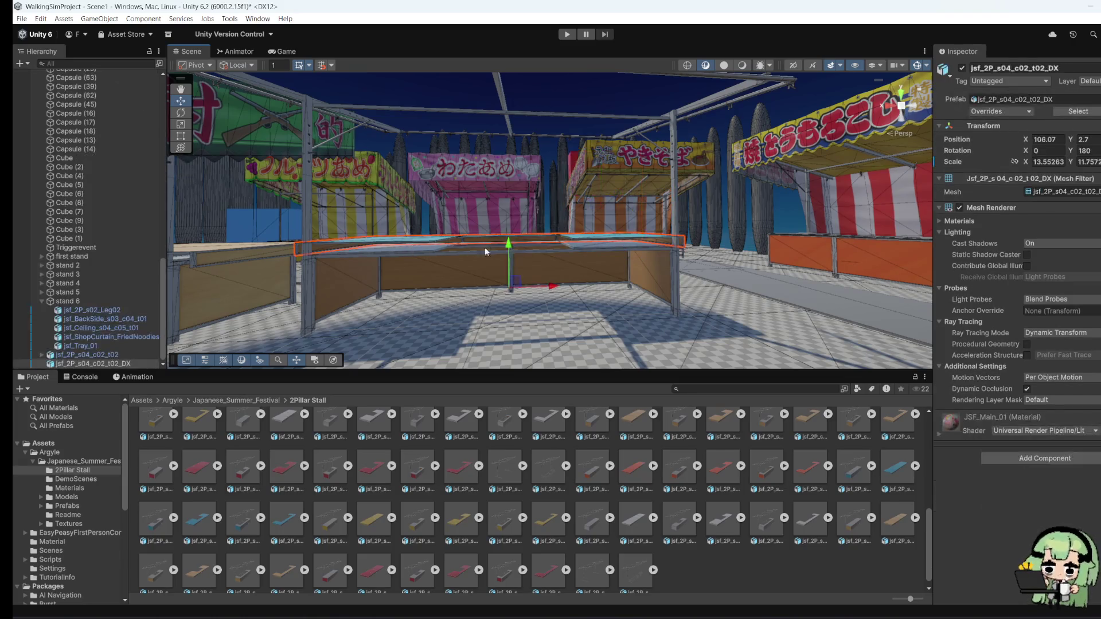
mouse_move(550, 270)
left_mouse_down()
mouse_move(621, 273)
mouse_move(65, 258)
left_mouse_up()
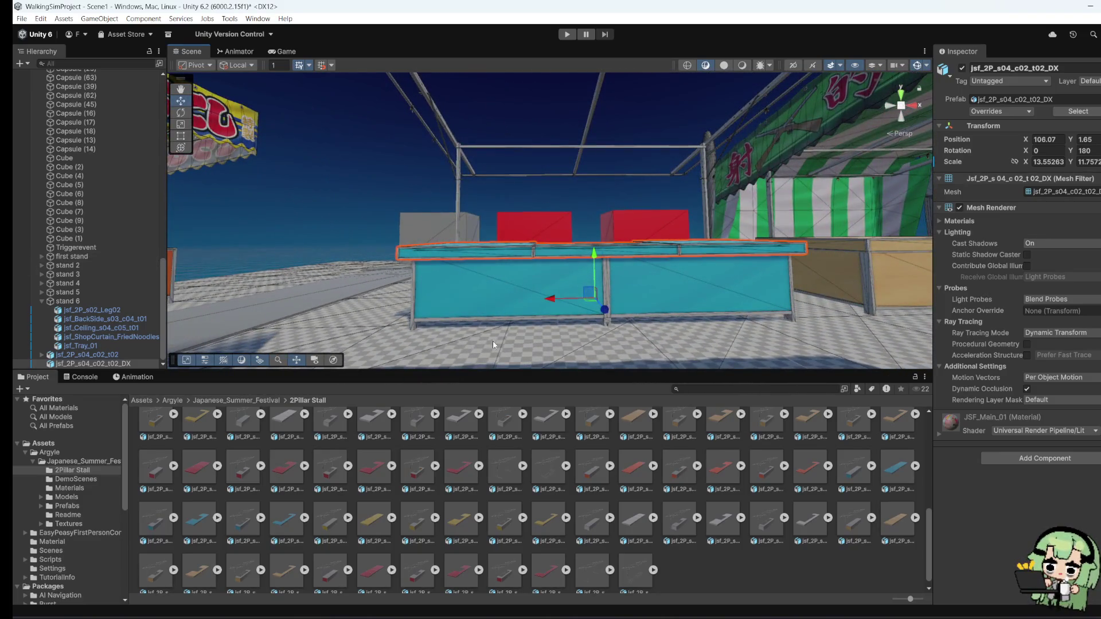
mouse_move(493, 340)
left_mouse_down()
mouse_move(755, 333)
mouse_move(573, 309)
mouse_move(659, 313)
mouse_move(619, 315)
mouse_move(641, 313)
mouse_move(664, 248)
mouse_move(634, 280)
mouse_move(688, 333)
mouse_move(700, 302)
left_mouse_up()
left_click(755, 334)
Step: Delete the wooden jsf_2P_s01_c05_t01_DX counter from stand 4, the shooting stall
mouse_move(611, 286)
left_mouse_down()
mouse_move(742, 303)
mouse_move(775, 295)
mouse_move(665, 265)
left_mouse_up()
left_click(654, 264)
right_click(647, 264)
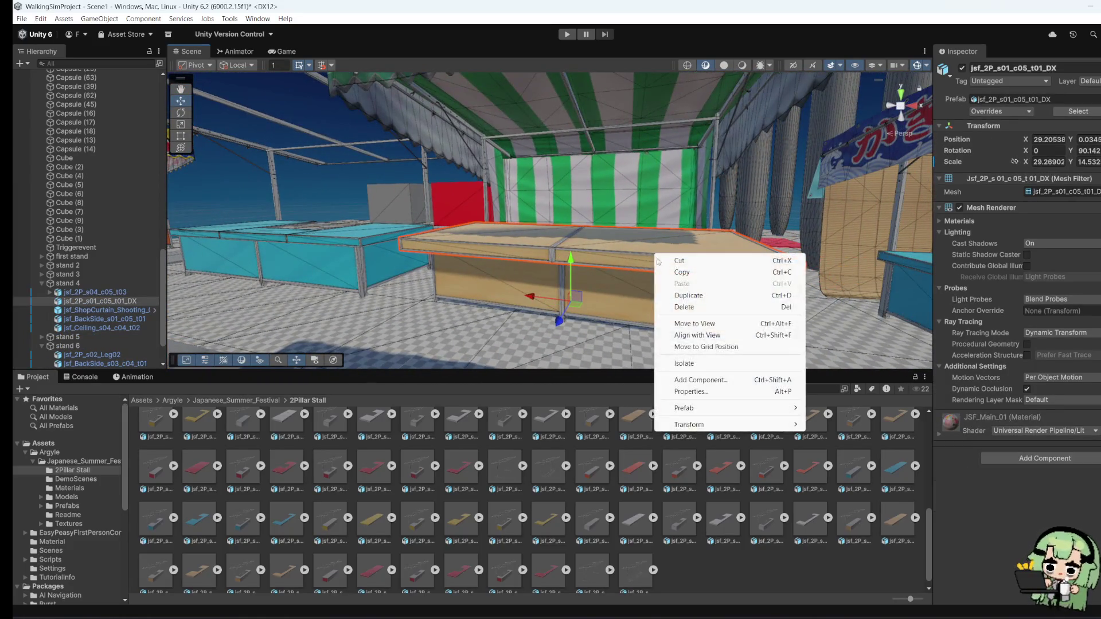
left_click(699, 313)
mouse_move(527, 283)
left_mouse_down()
mouse_move(504, 302)
mouse_move(814, 295)
mouse_move(566, 276)
mouse_move(584, 275)
mouse_move(621, 310)
mouse_move(608, 313)
left_mouse_up()
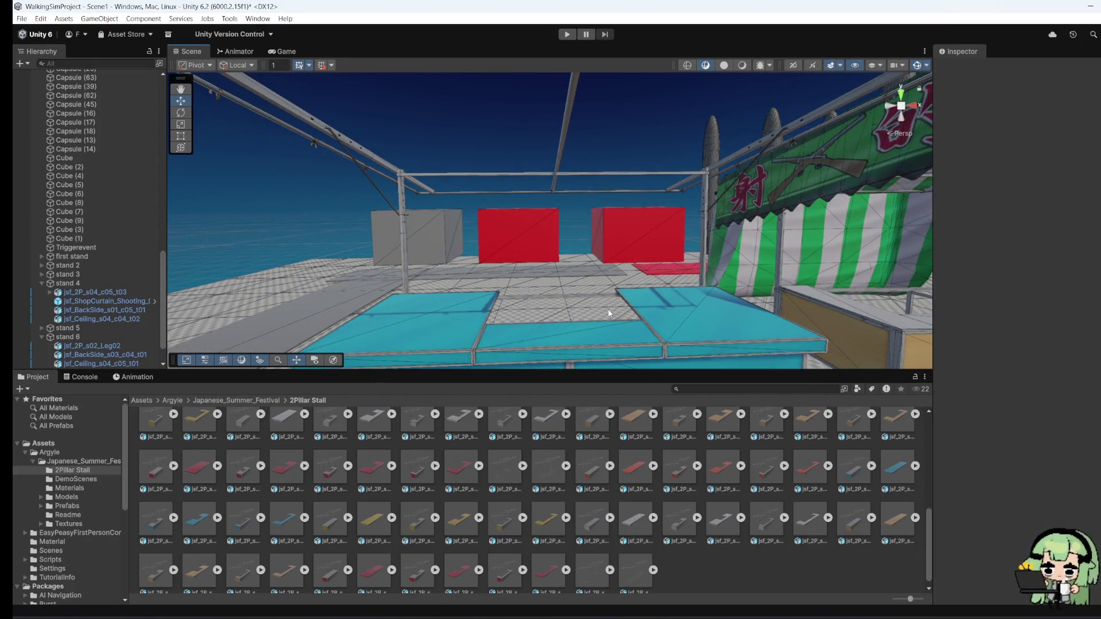
Step: Browse the Materials, DemoScenes, Packages, Scripts, Scenes, Textures and other project folders
left_click(83, 488)
left_click(85, 480)
scroll(90, 555, "down", 3)
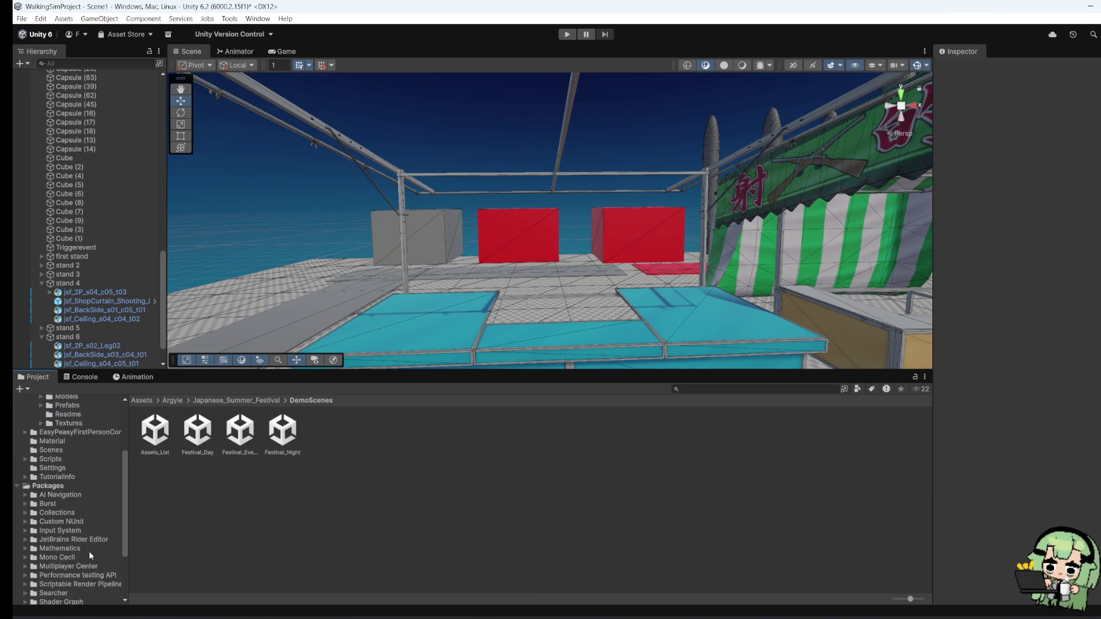
scroll(86, 553, "down", 3)
left_click(79, 562)
left_click(82, 553)
scroll(81, 533, "up", 2)
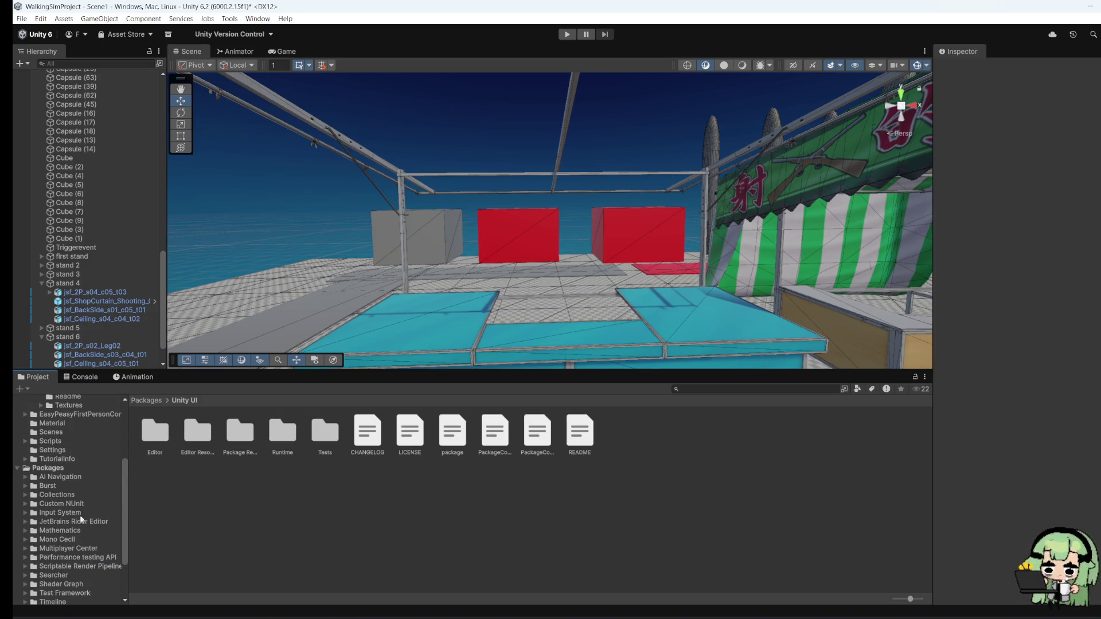
left_click(68, 476)
left_click(63, 468)
left_click(71, 459)
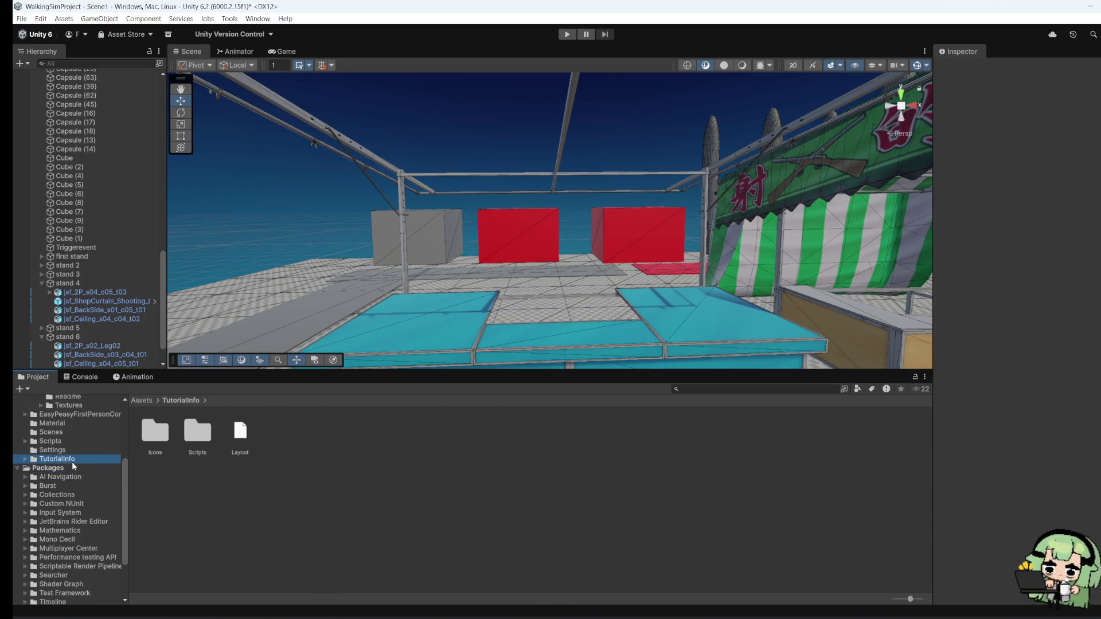
scroll(73, 464, "up", 3)
left_click(69, 483)
left_click(67, 474)
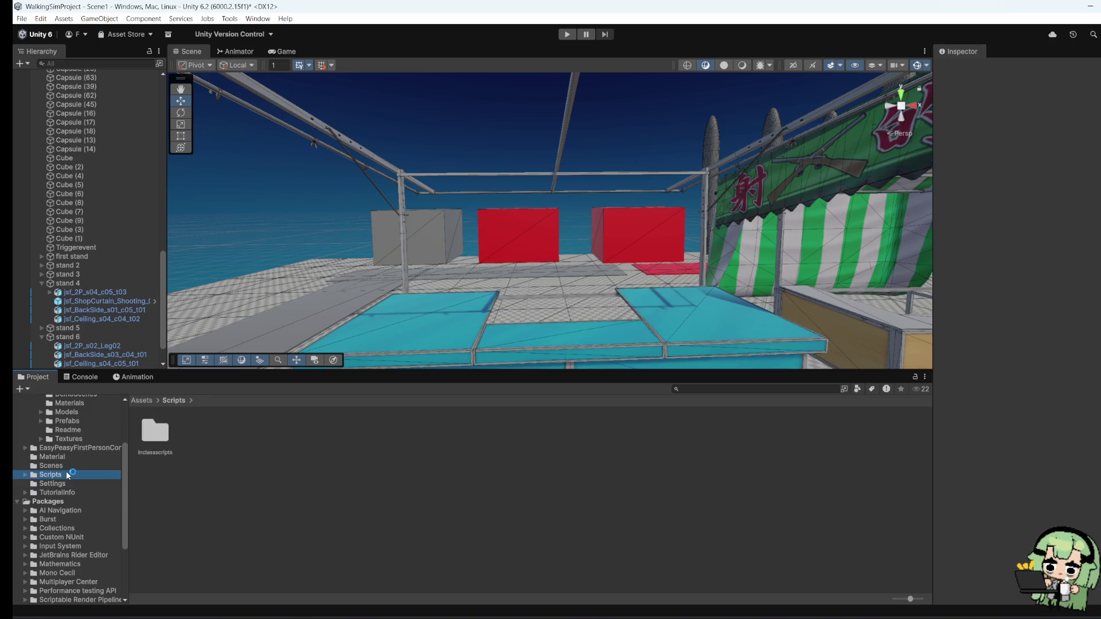
left_click(69, 465)
left_click(75, 456)
left_click(80, 448)
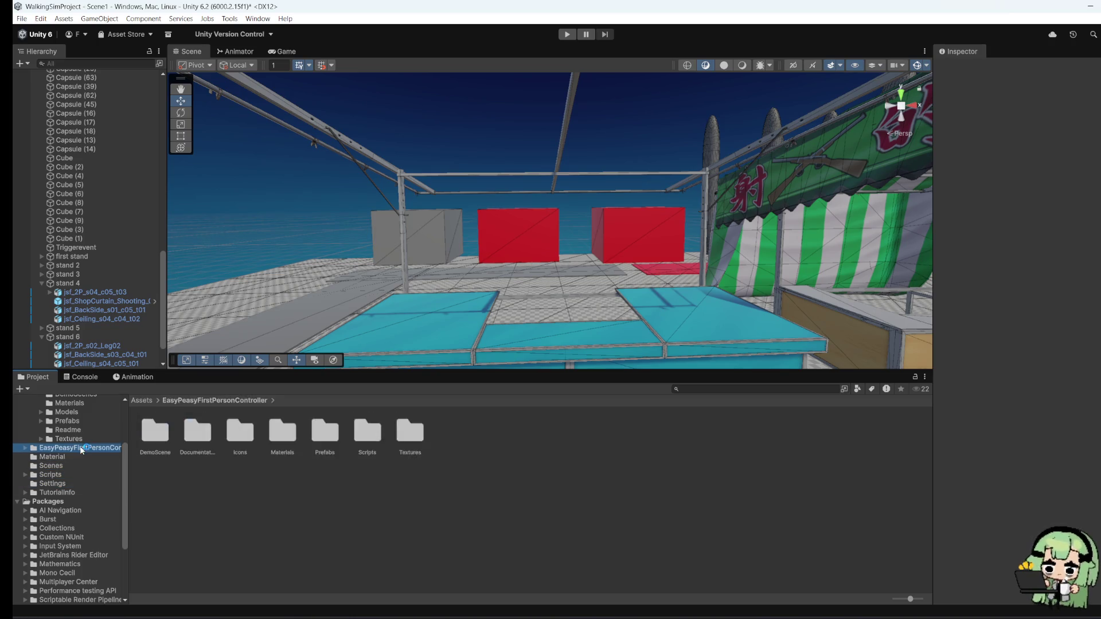
left_click(84, 440)
scroll(86, 481, "up", 3)
left_click(83, 496)
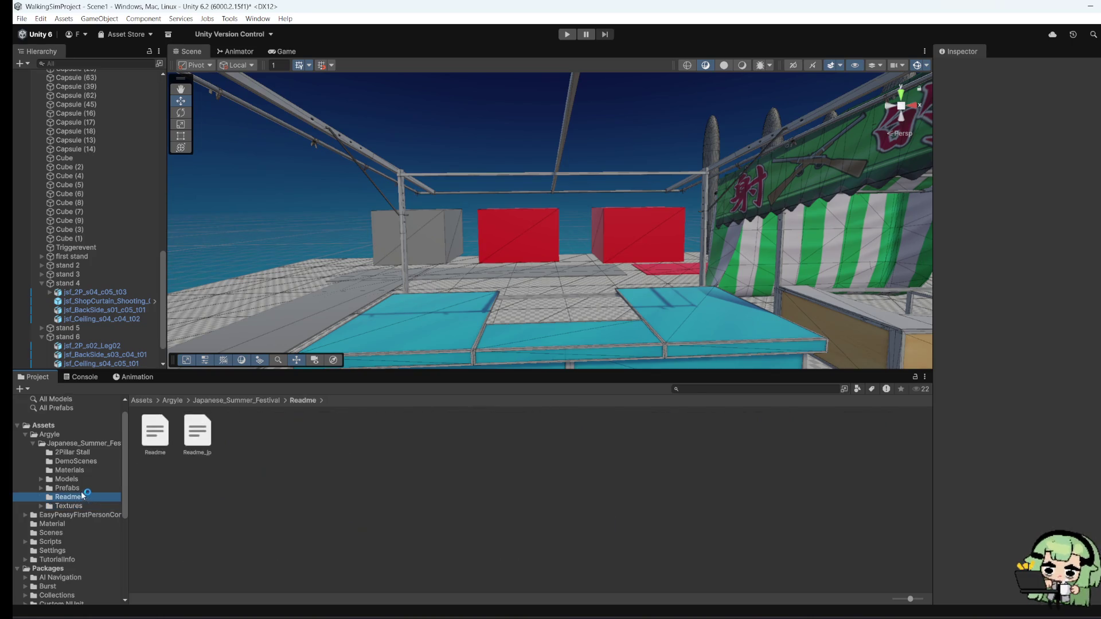
Step: Expand Models and open the Ceiling and back of the stall folder
left_click(40, 486)
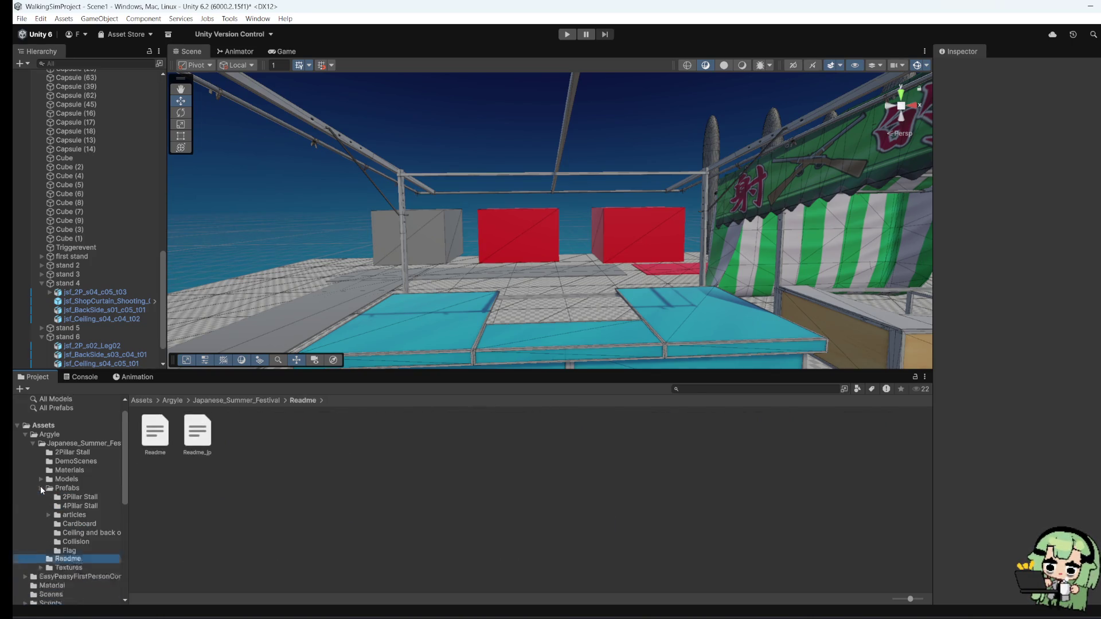
left_click(40, 486)
left_click(41, 480)
left_click(69, 496)
left_click(67, 489)
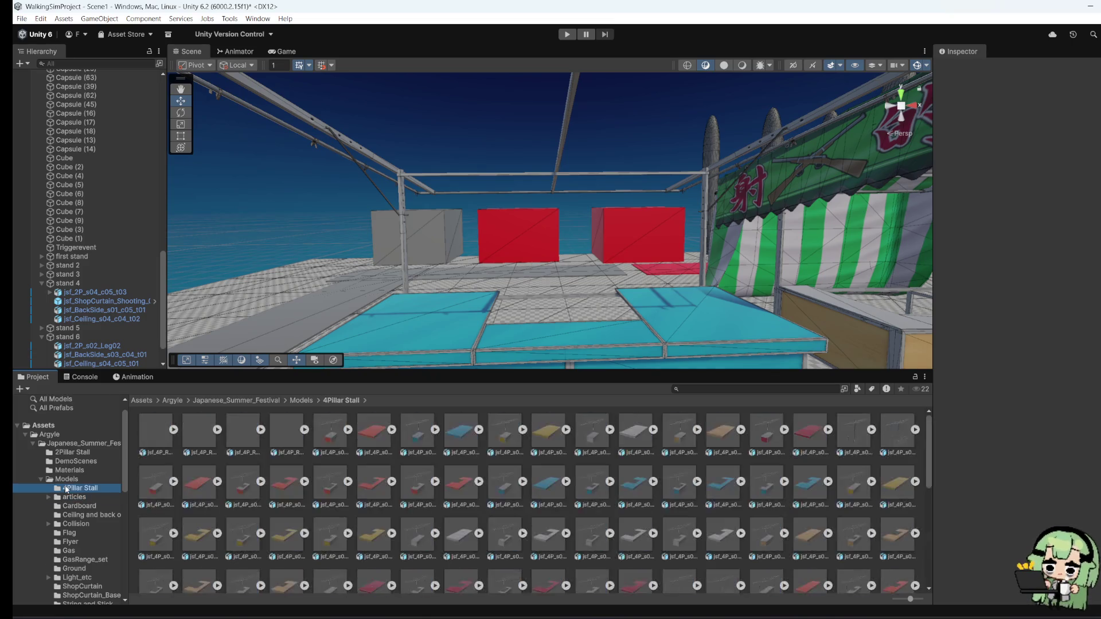
scroll(515, 519, "down", 5)
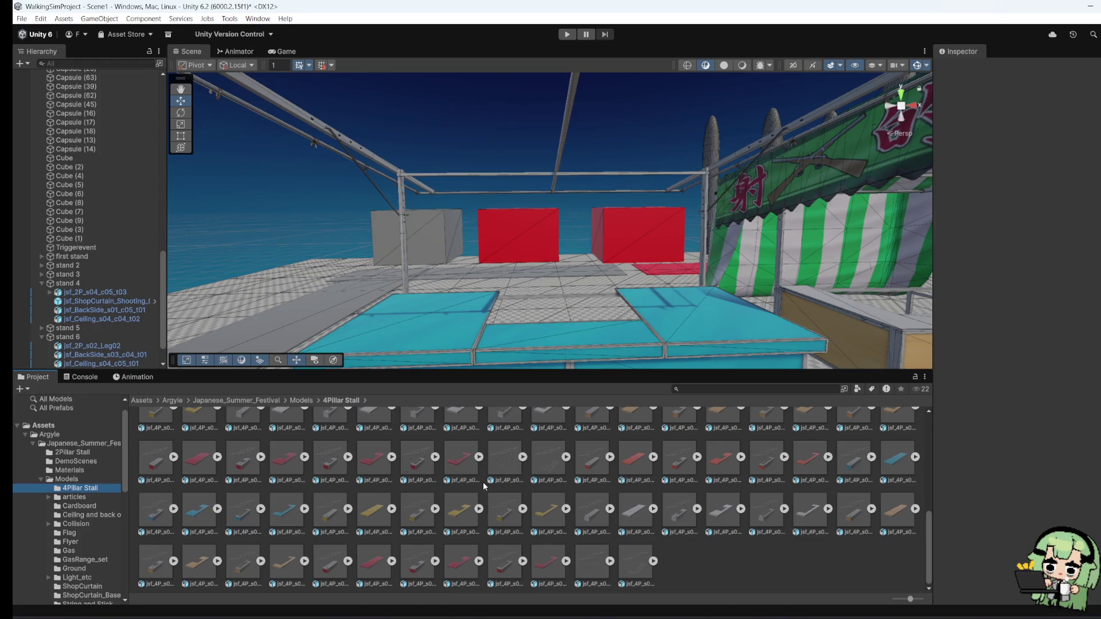
left_click(92, 470)
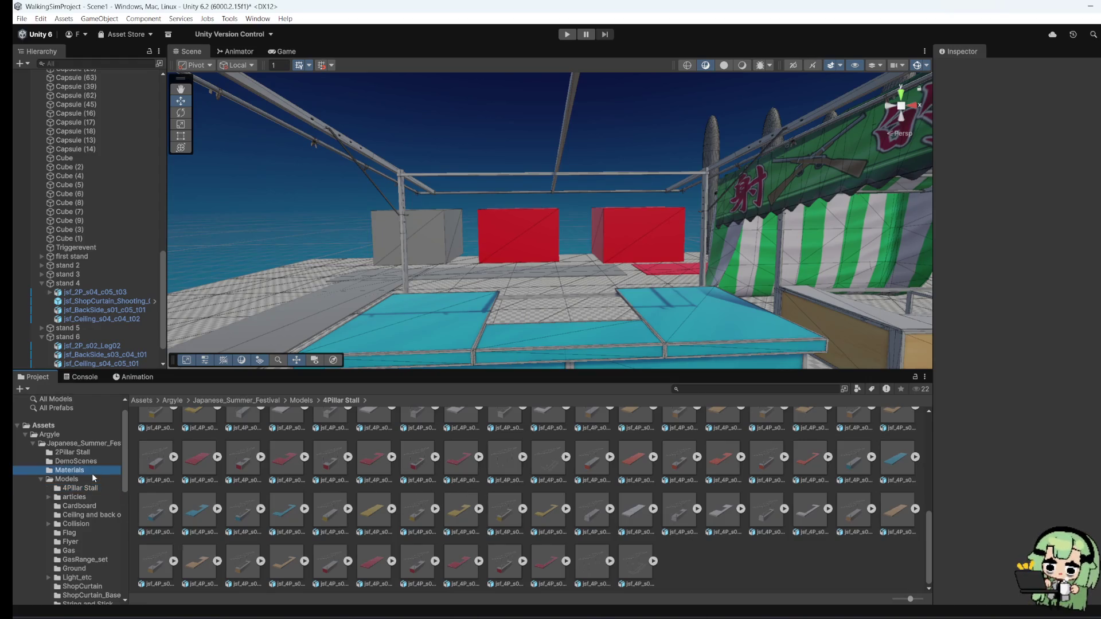
left_click(73, 497)
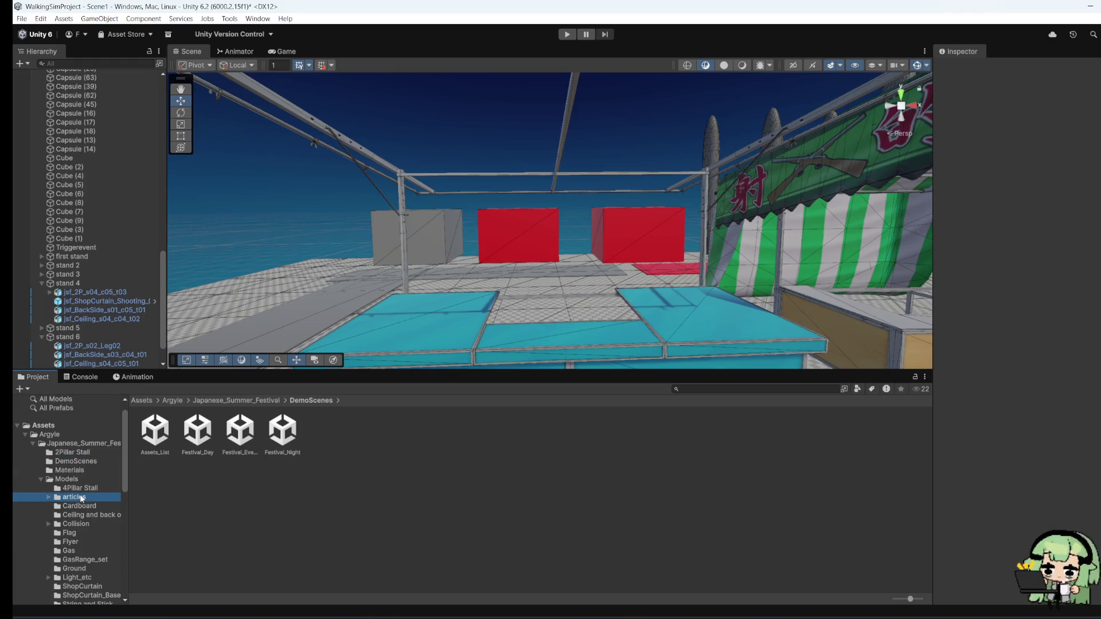
left_click(82, 515)
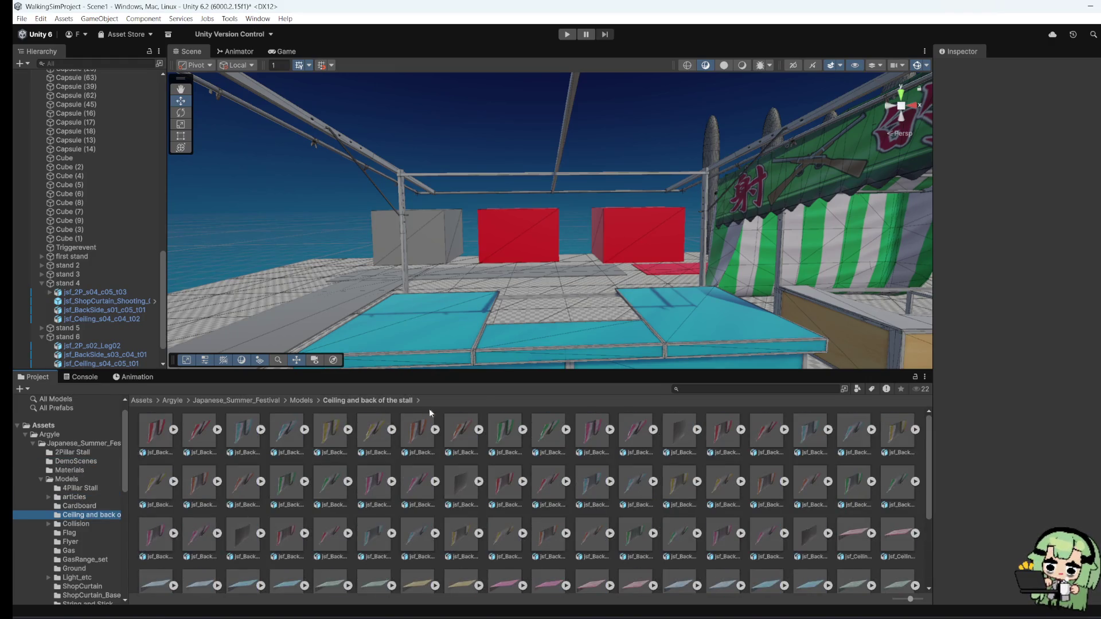
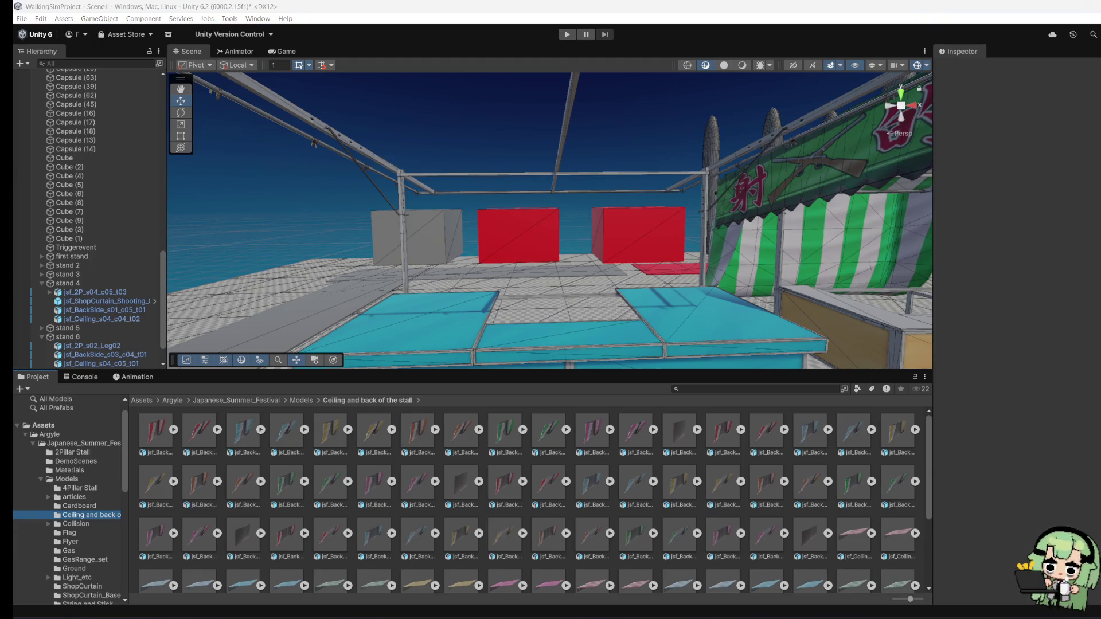
Step: Pull back over the festival and frame the yakisoba stall curtain from above
mouse_move(550, 218)
left_mouse_down()
mouse_move(590, 241)
mouse_move(516, 229)
mouse_move(344, 247)
left_mouse_up()
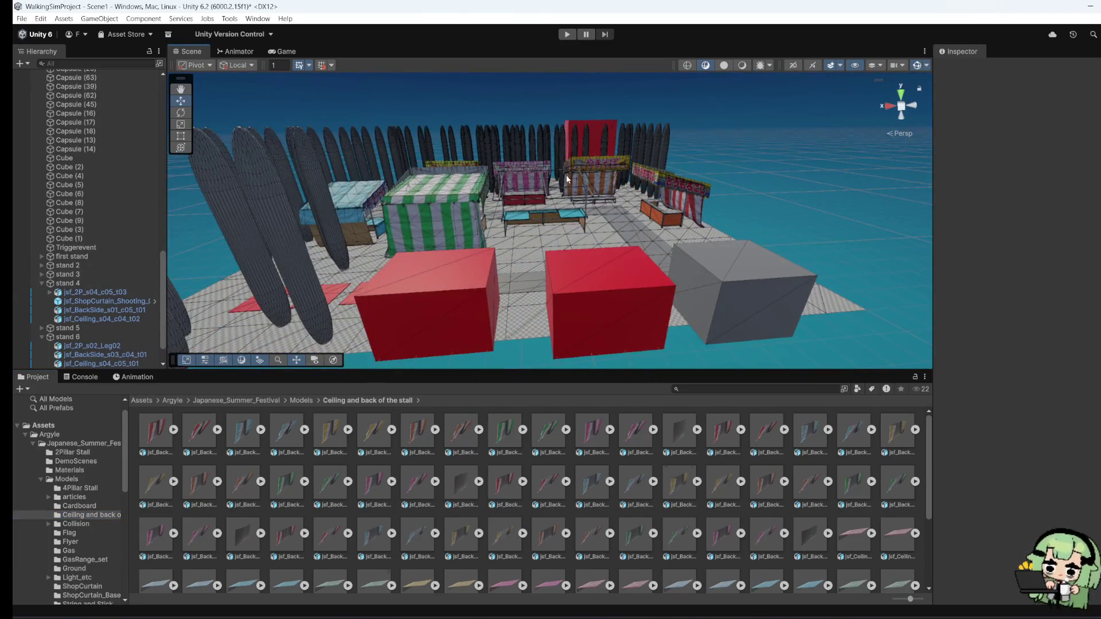
left_click(618, 164)
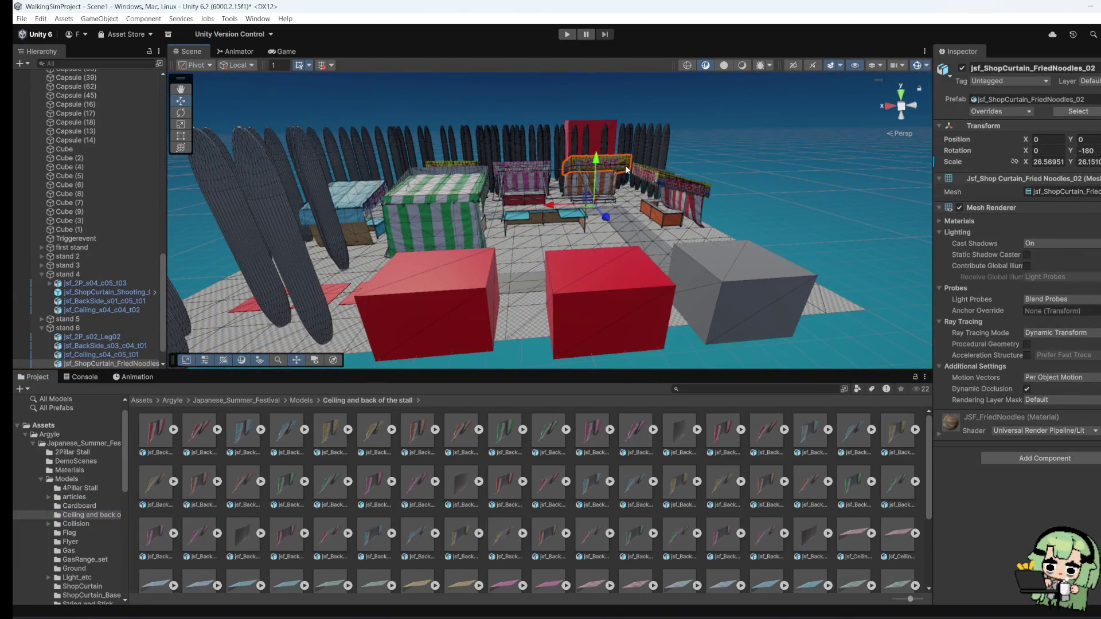
key("f")
scroll(632, 253, "up", 3)
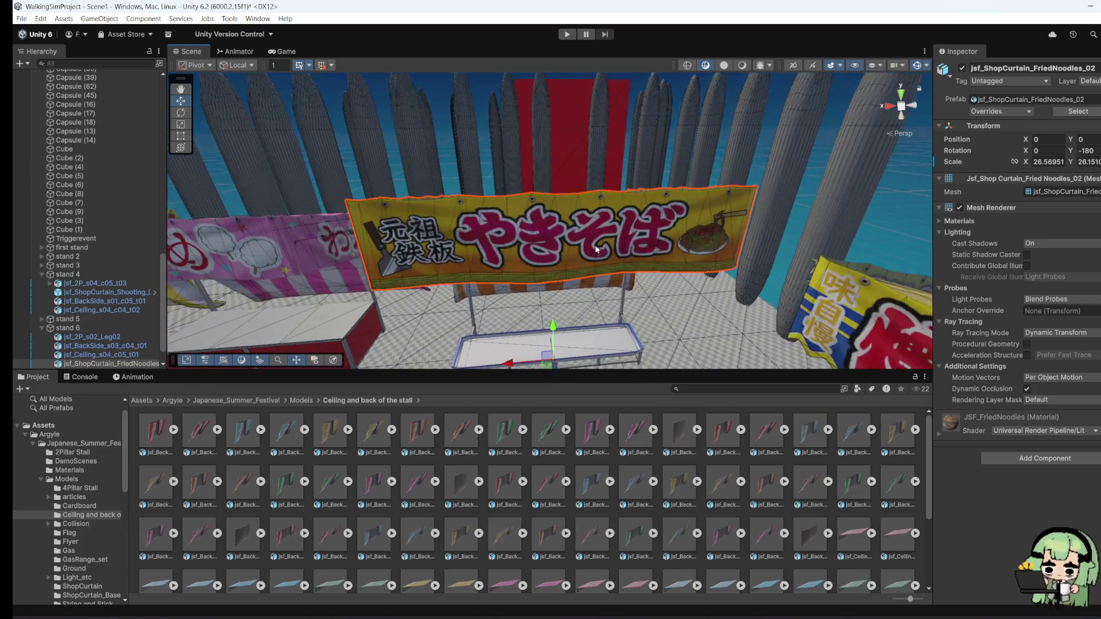
scroll(597, 249, "down", 4)
left_click_drag(563, 249, 566, 218)
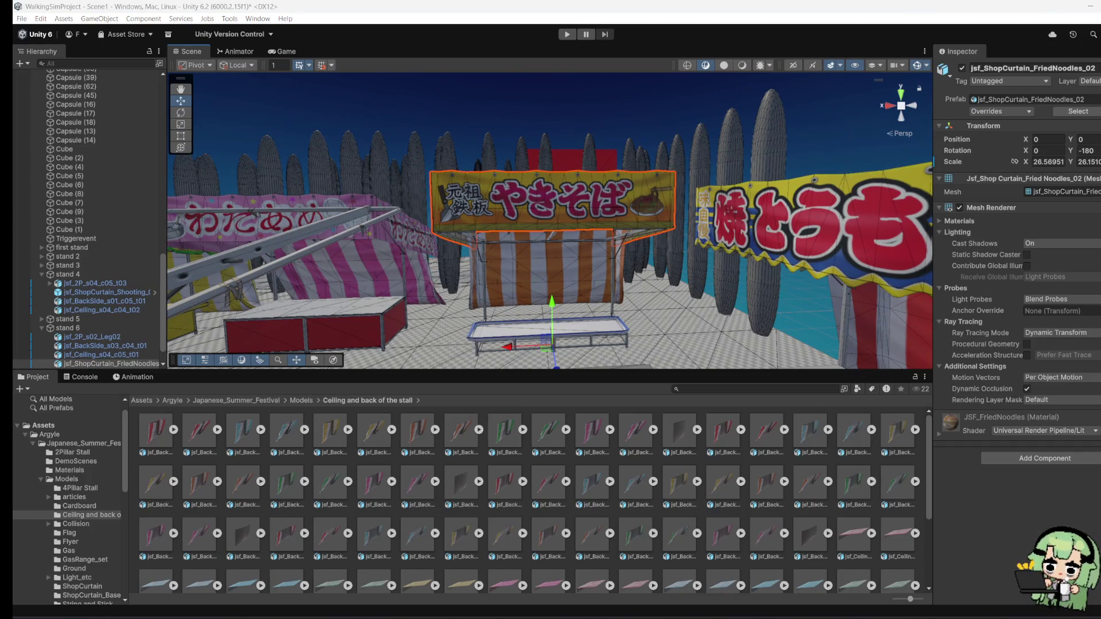
mouse_move(630, 224)
left_mouse_down()
mouse_move(567, 215)
mouse_move(577, 210)
left_mouse_up()
scroll(578, 211, "up", 6)
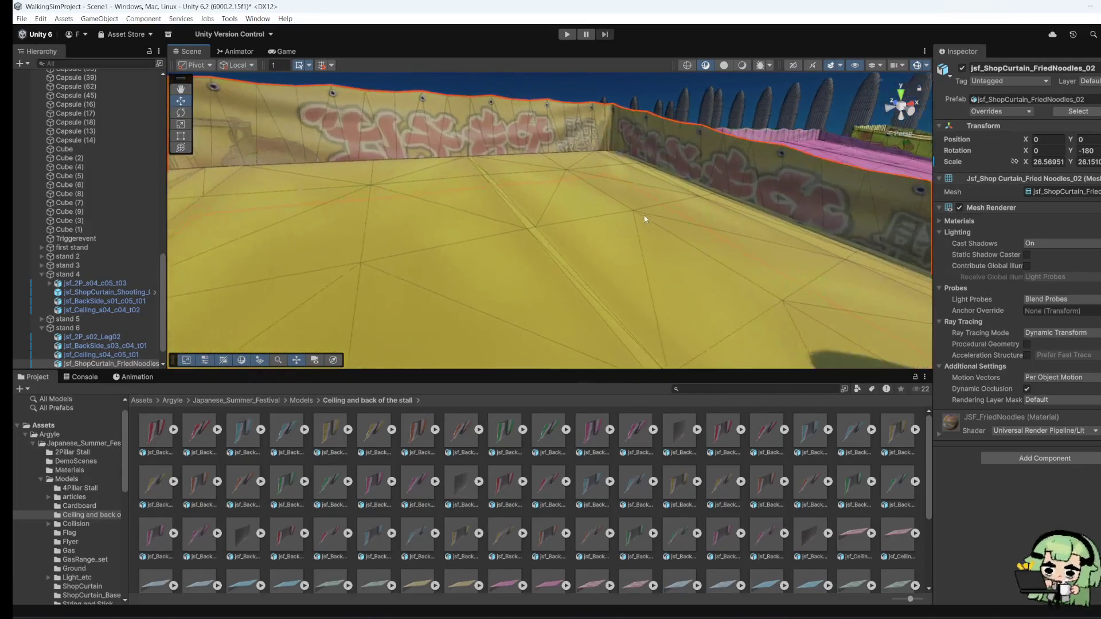
scroll(632, 211, "down", 5)
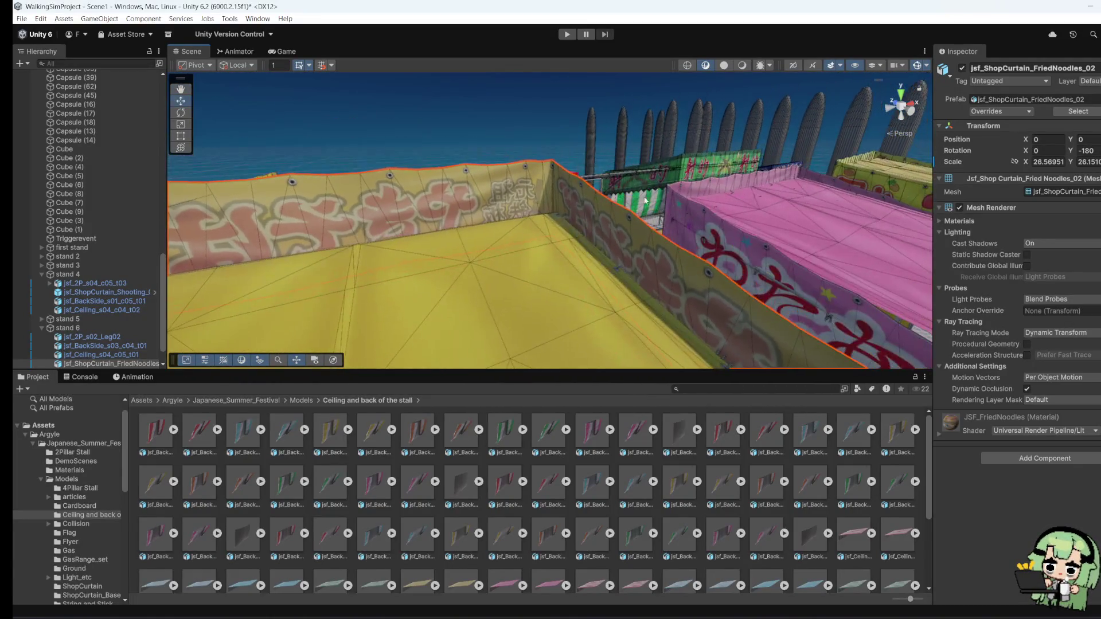
Step: Frame the shooting gallery curtain and view the stalls from a new angle
left_click(628, 182)
key("f")
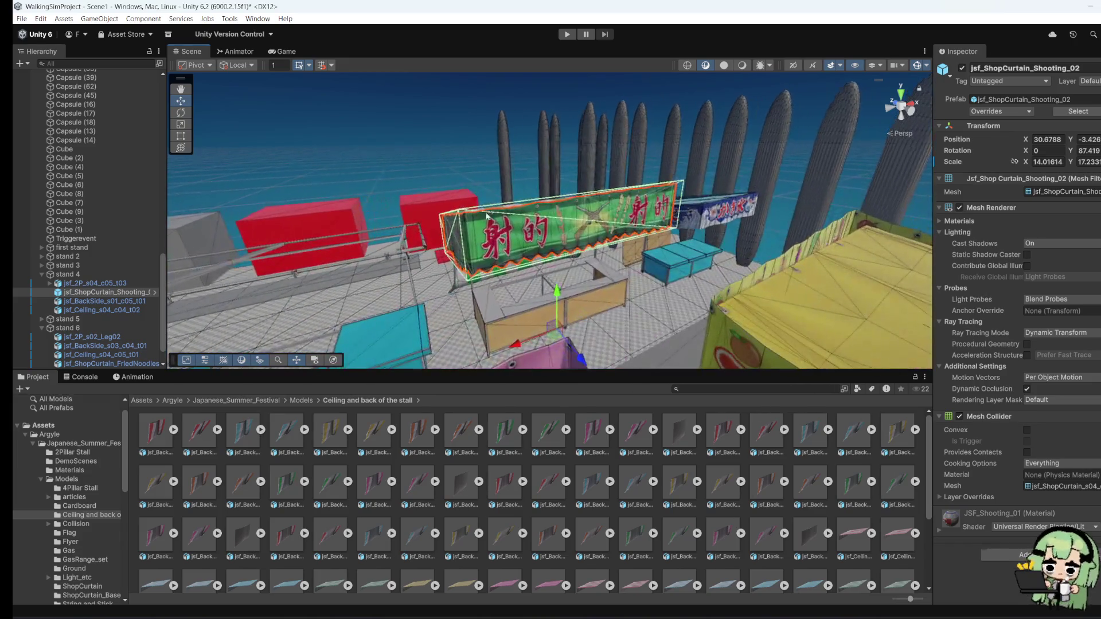
mouse_move(642, 178)
left_mouse_down()
mouse_move(665, 169)
mouse_move(656, 236)
left_mouse_up()
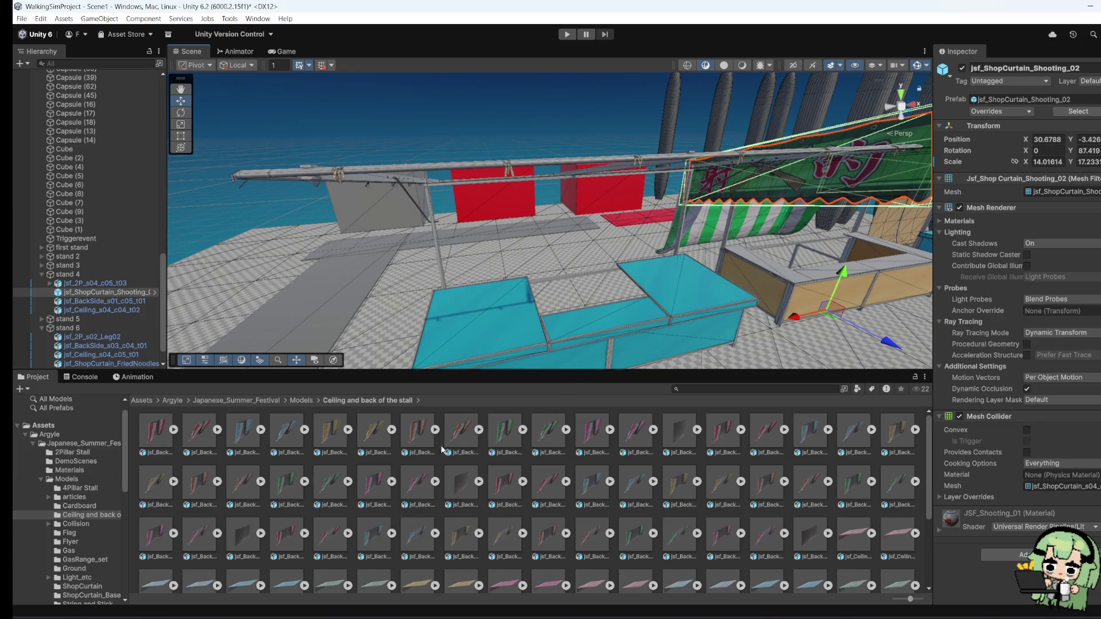
scroll(441, 450, "down", 3)
scroll(501, 537, "up", 3)
mouse_move(441, 246)
left_mouse_down()
mouse_move(646, 233)
mouse_move(493, 261)
mouse_move(535, 259)
mouse_move(545, 109)
left_mouse_up()
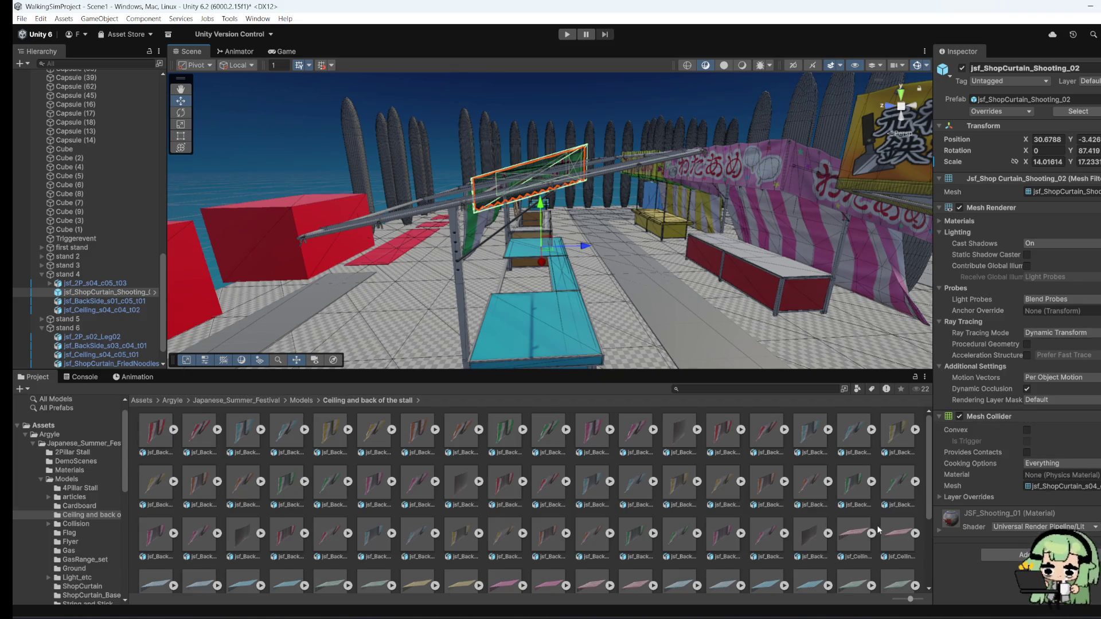
scroll(814, 507, "down", 3)
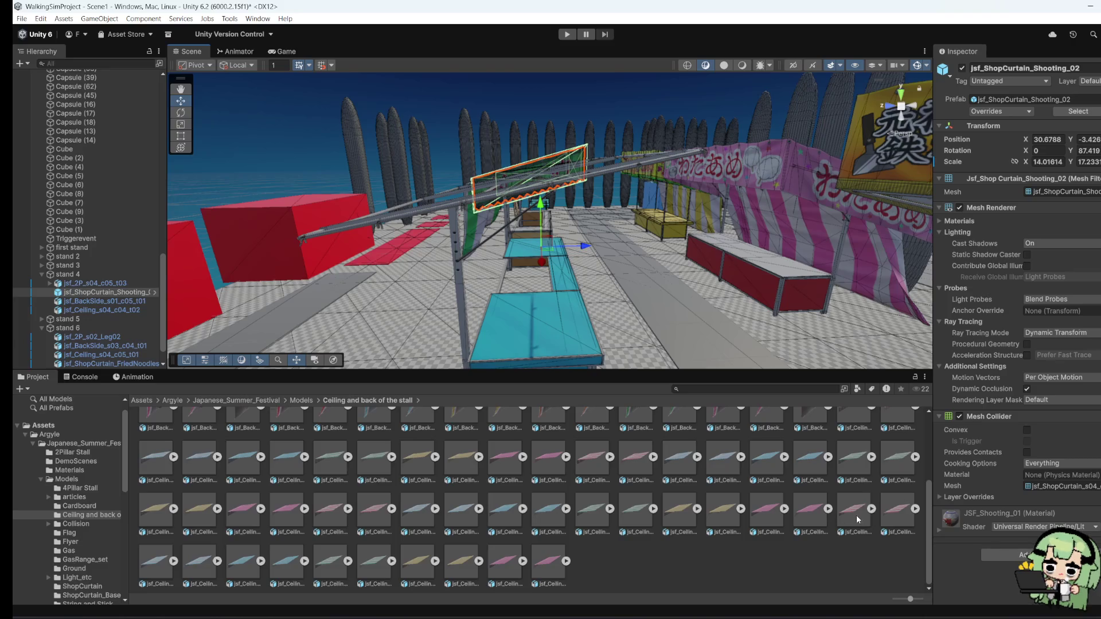
scroll(552, 528, "up", 3)
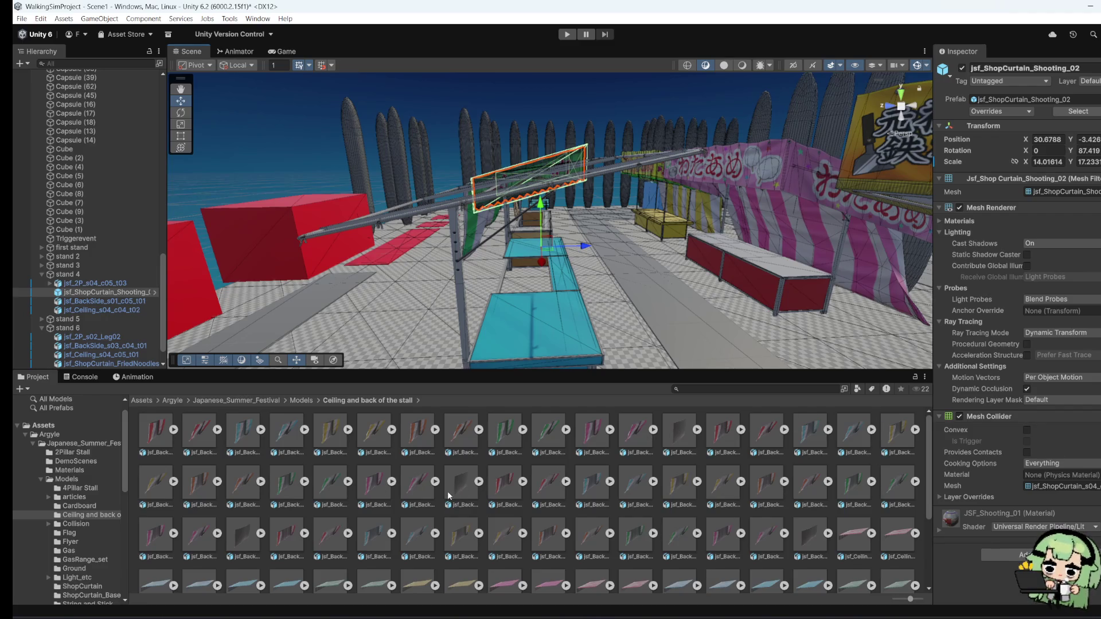
Step: Place jsf_BackSide_s03_c01_t02 in the scene and scale it up to about 14.5
mouse_move(548, 481)
left_mouse_down()
mouse_move(378, 375)
mouse_move(404, 337)
left_mouse_up()
right_click(404, 335)
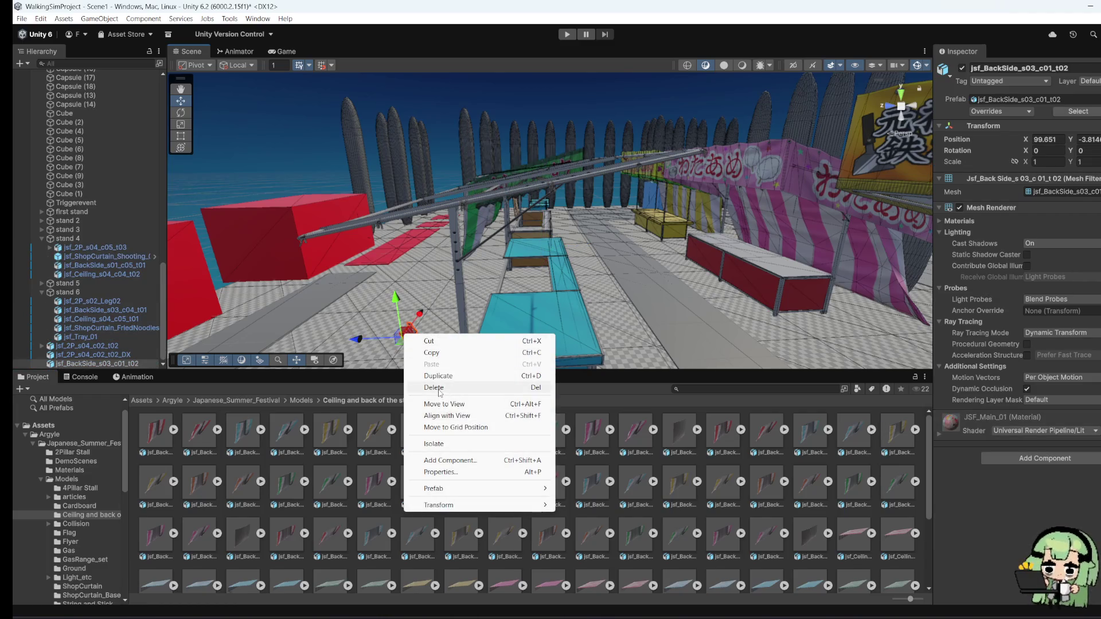
left_click(177, 129)
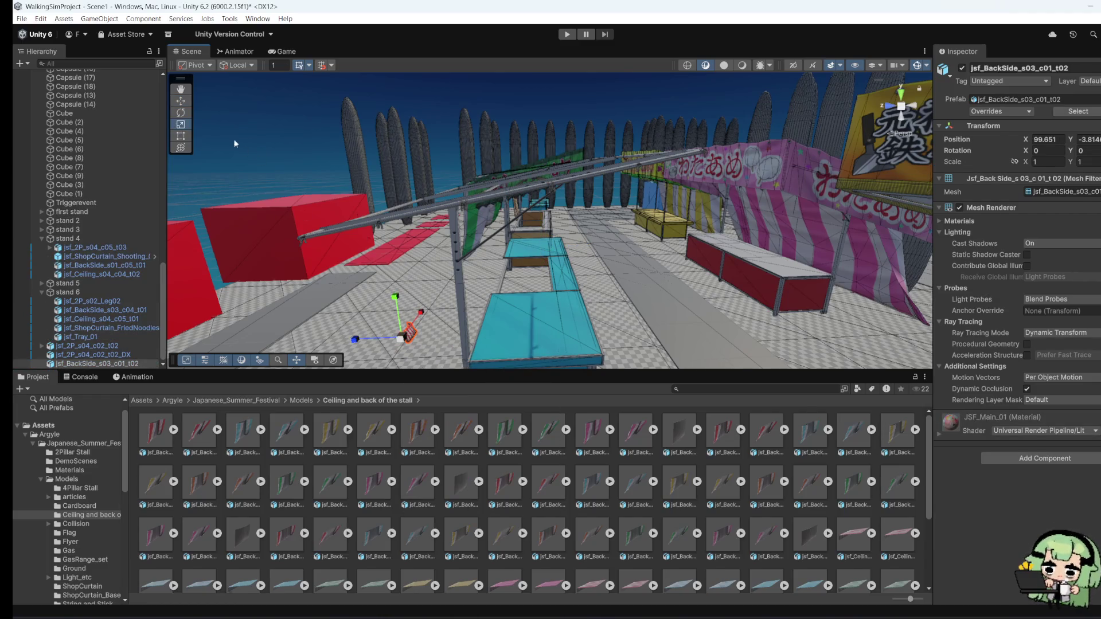
left_click_drag(399, 339, 552, 346)
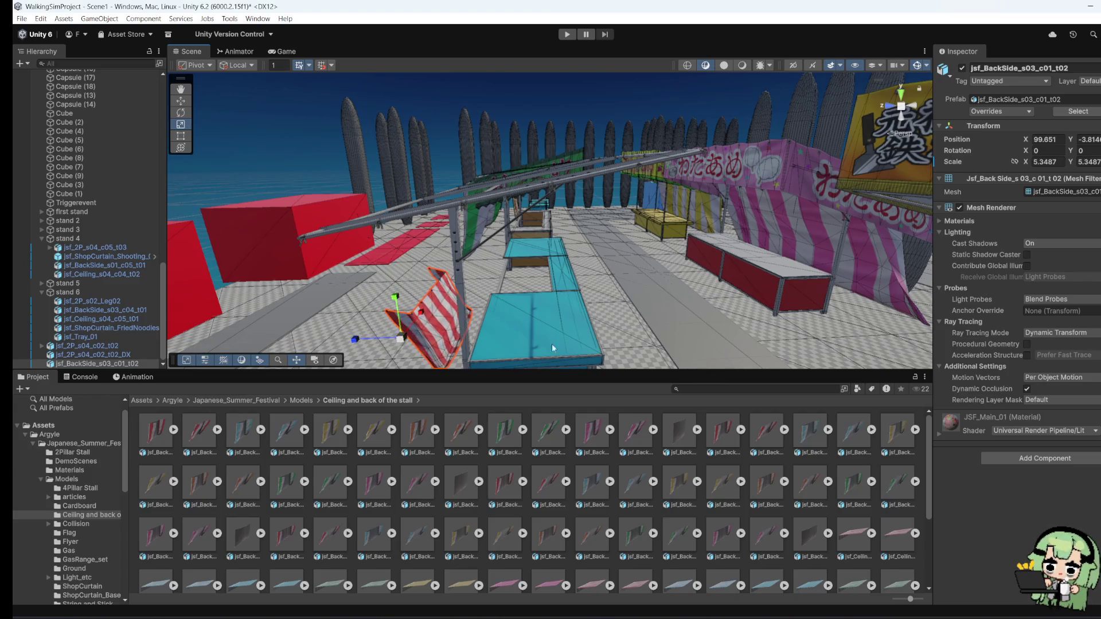
left_click_drag(404, 340, 435, 344)
key("f")
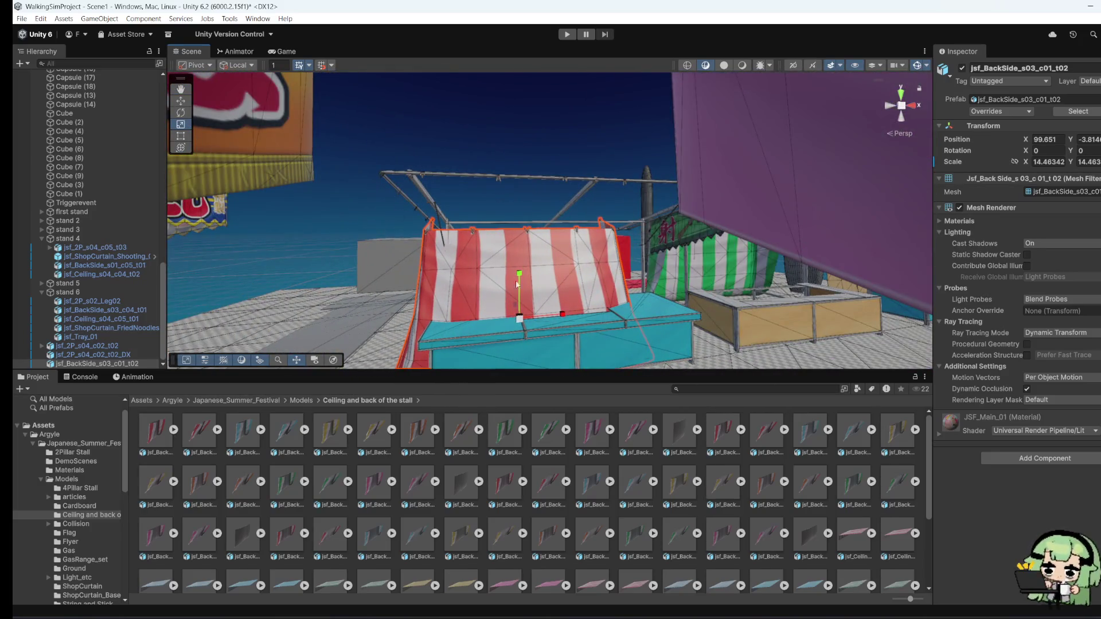
left_click_drag(517, 284, 688, 269)
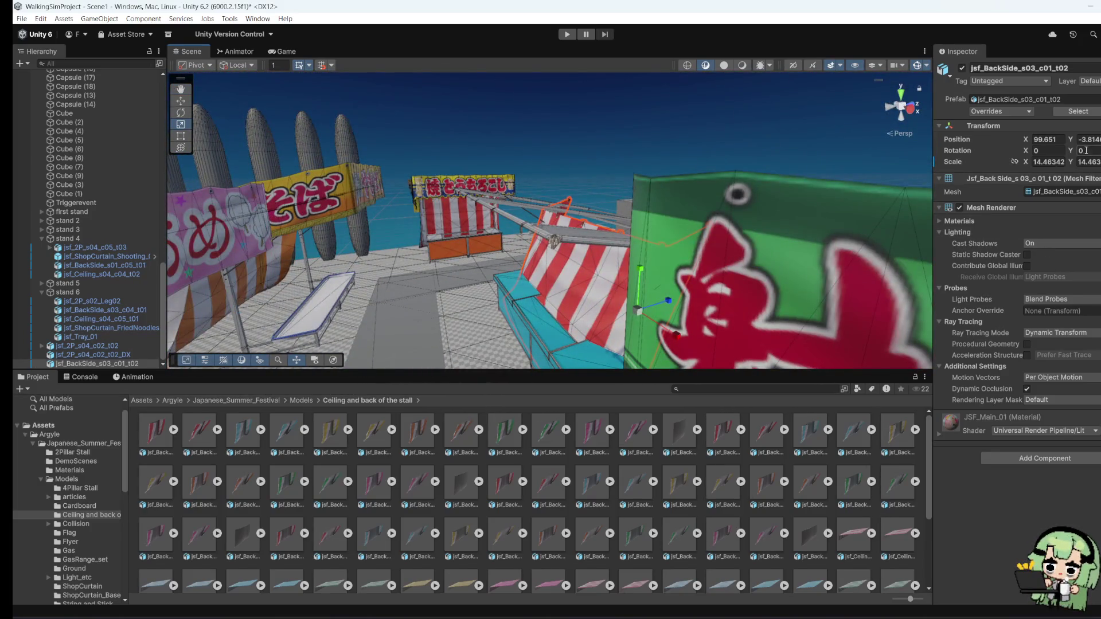
Step: Set the stall back's Y rotation to 180
type("18")
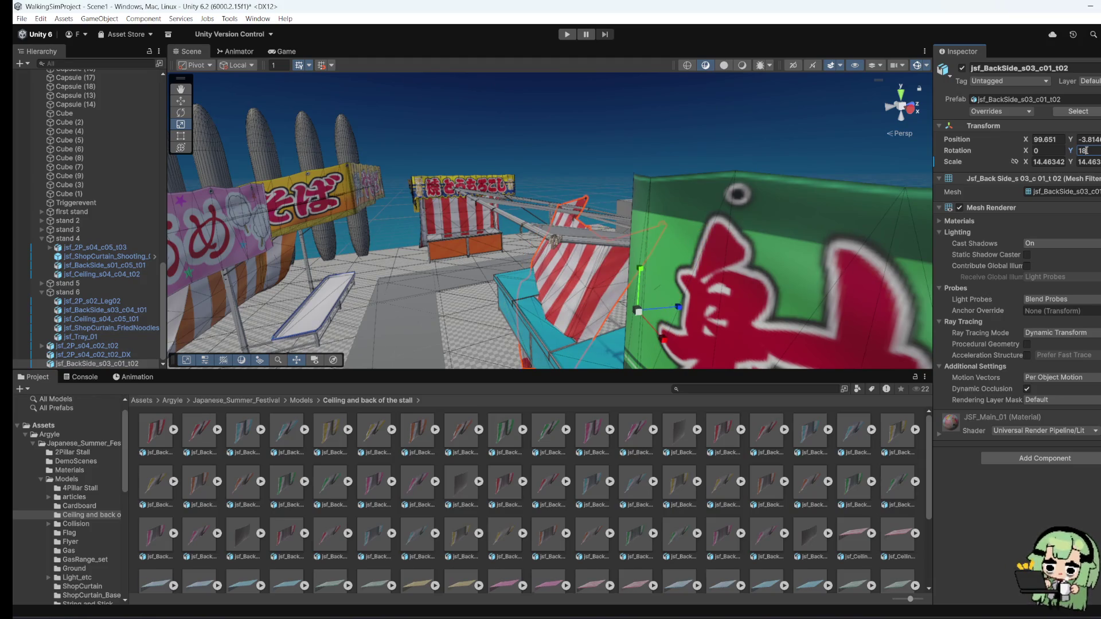
key("BackSpace")
type("0")
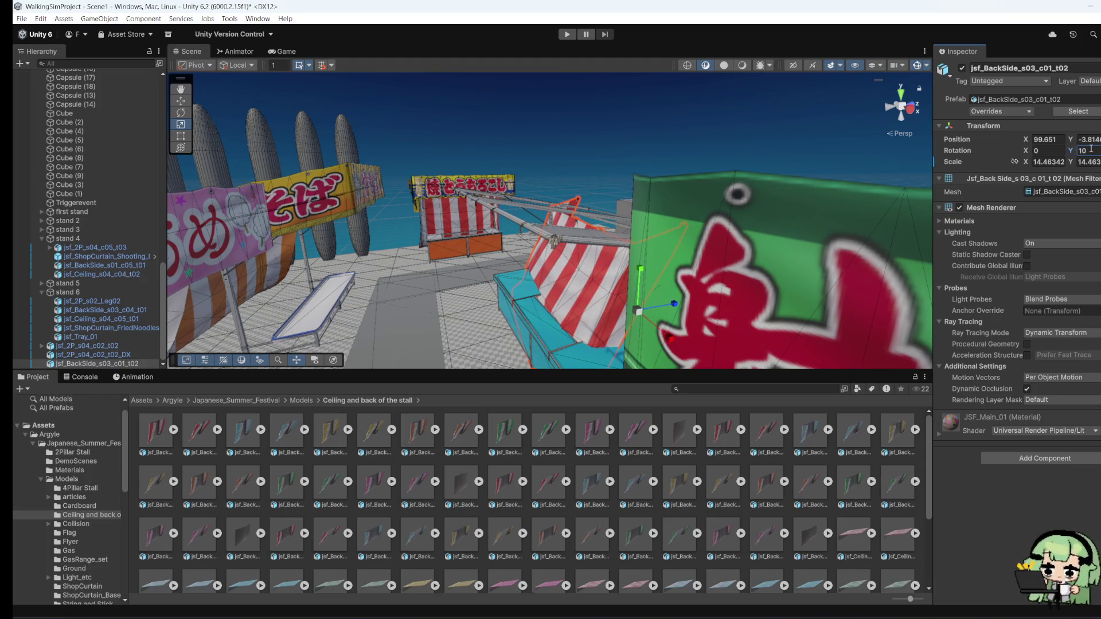
left_click(1083, 150)
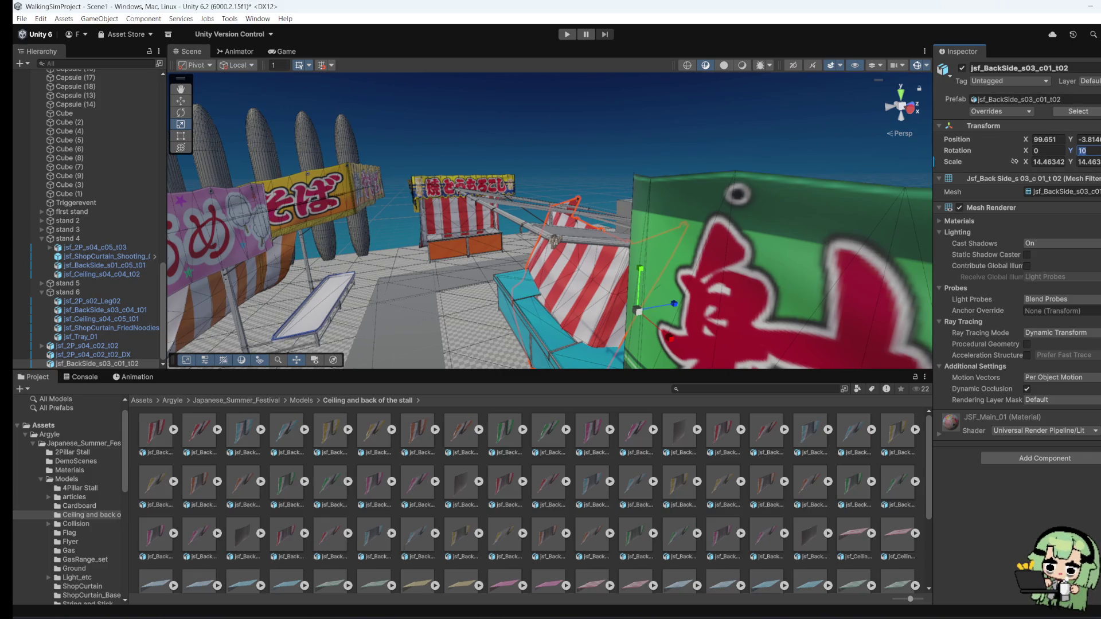
type("1")
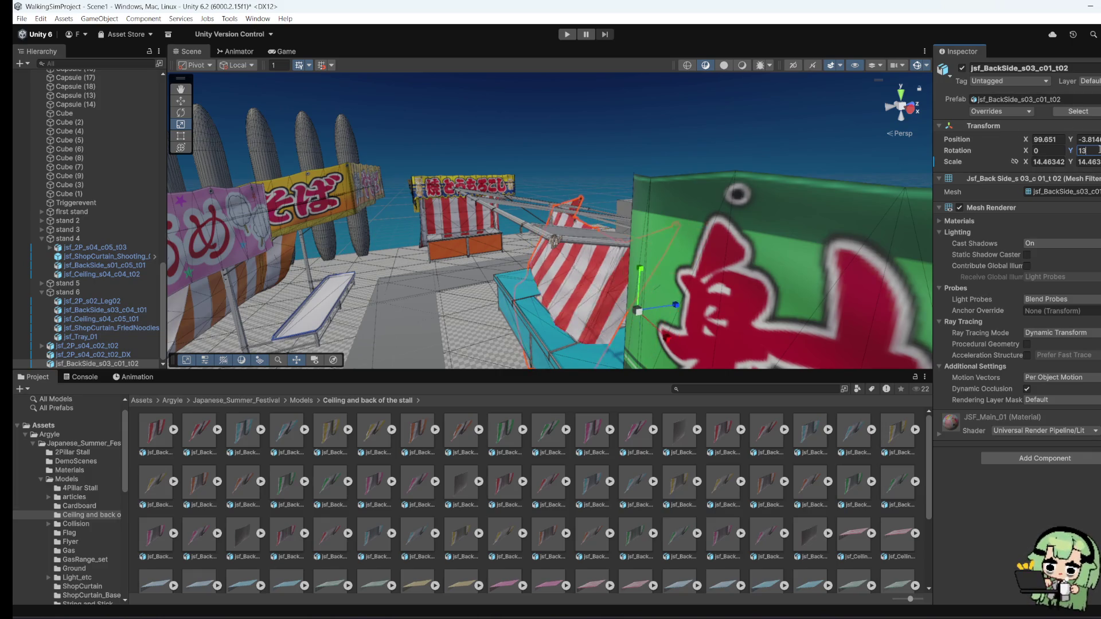
type("80")
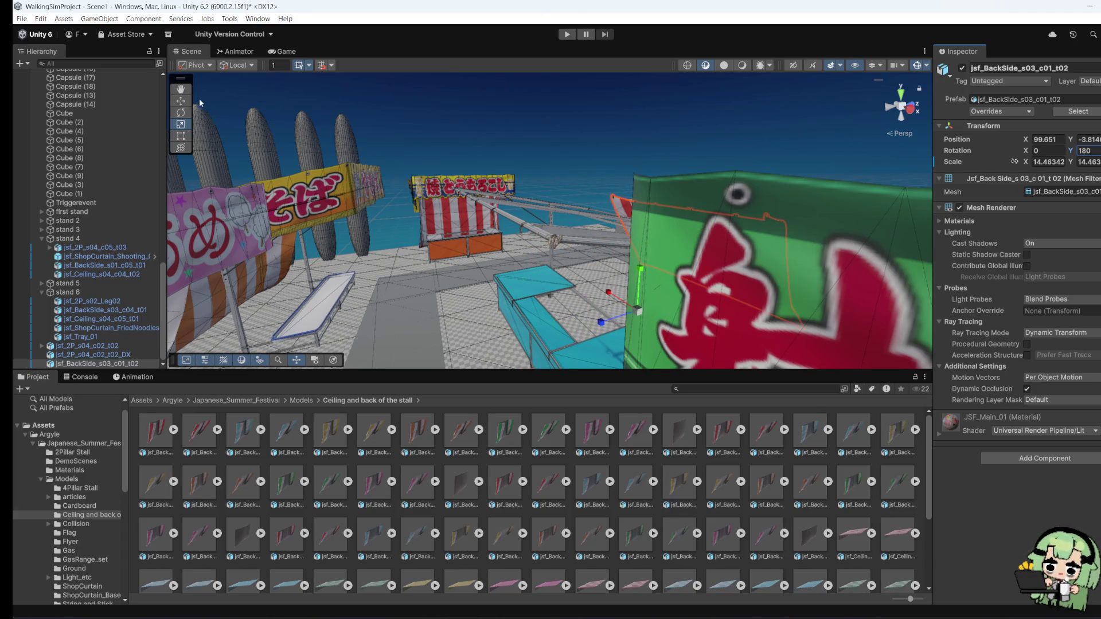
mouse_move(200, 102)
left_mouse_down()
mouse_move(243, 325)
mouse_move(265, 240)
mouse_move(613, 242)
left_mouse_up()
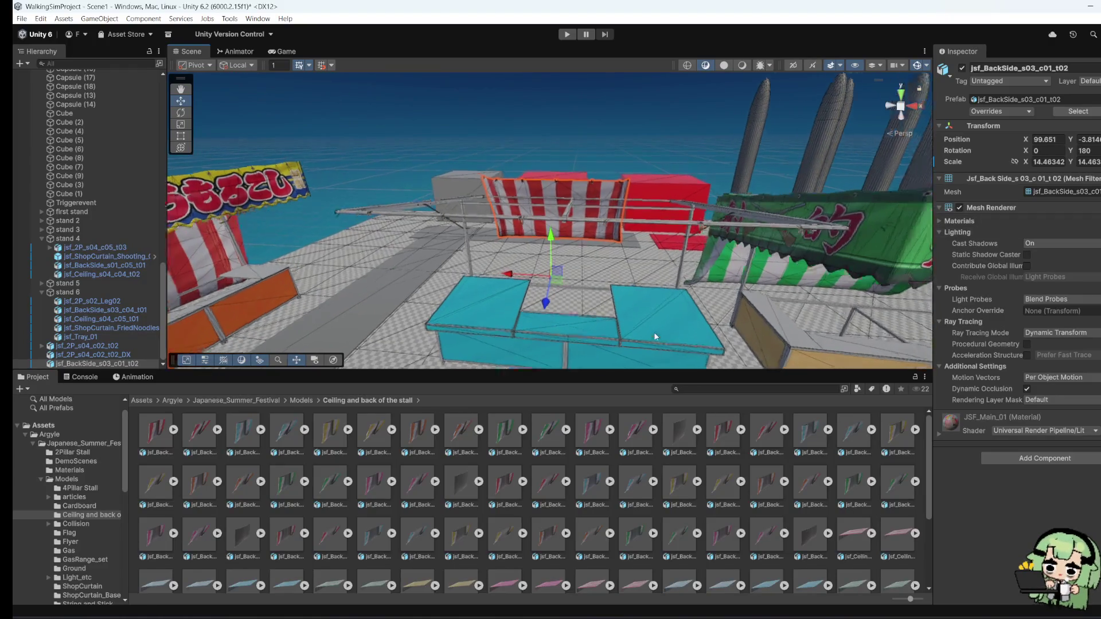
Step: Frame the striped curtain and push it back behind the blue counter
key("f")
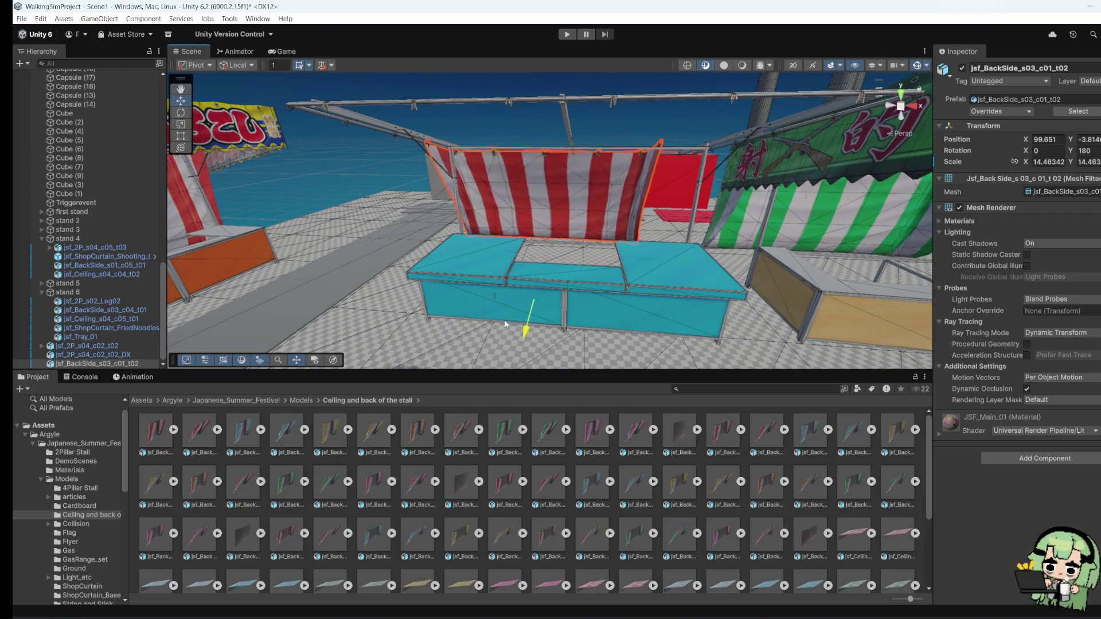
left_click(550, 284)
left_click(557, 216)
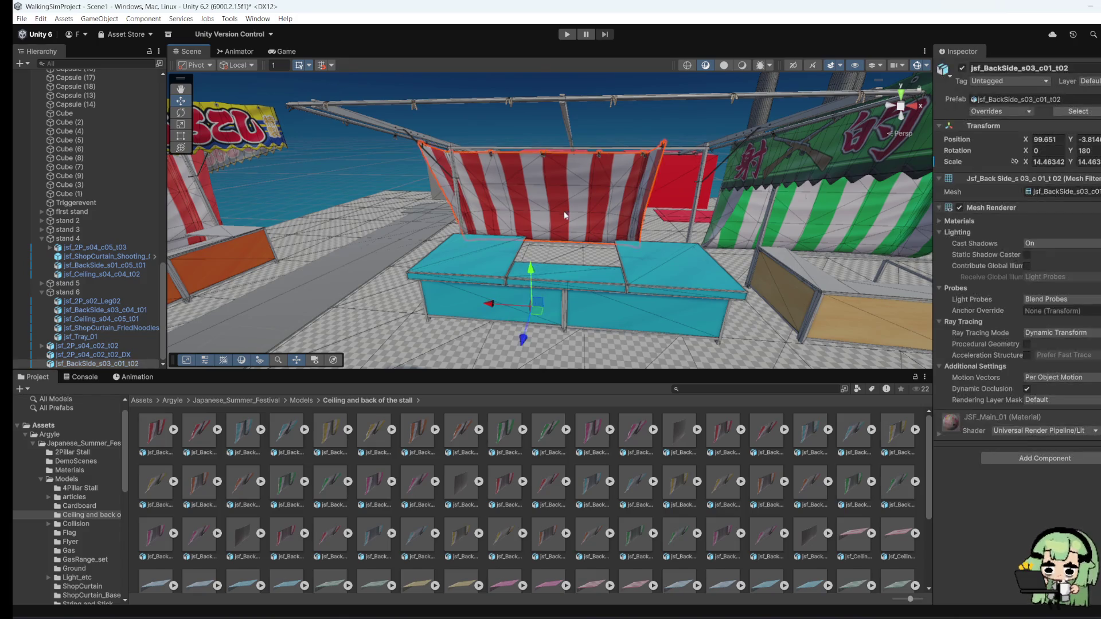
mouse_move(522, 337)
left_mouse_down()
mouse_move(520, 348)
mouse_move(660, 321)
mouse_move(533, 310)
mouse_move(550, 298)
left_mouse_up()
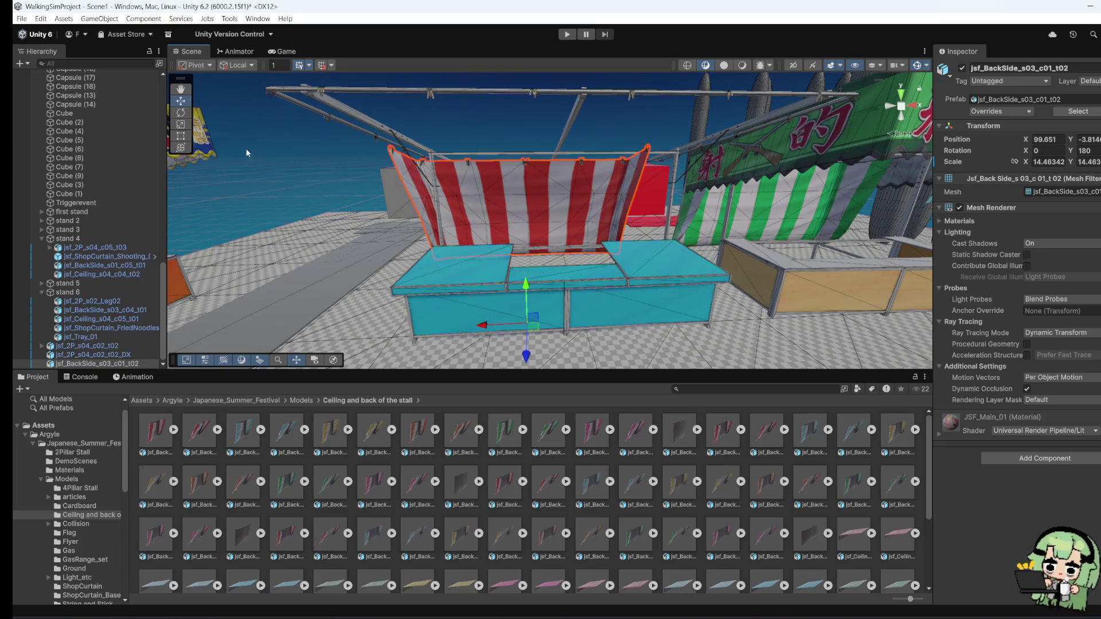
Step: Widen the curtain to X scale 16.69802 so it spans the stall's back
left_click(186, 137)
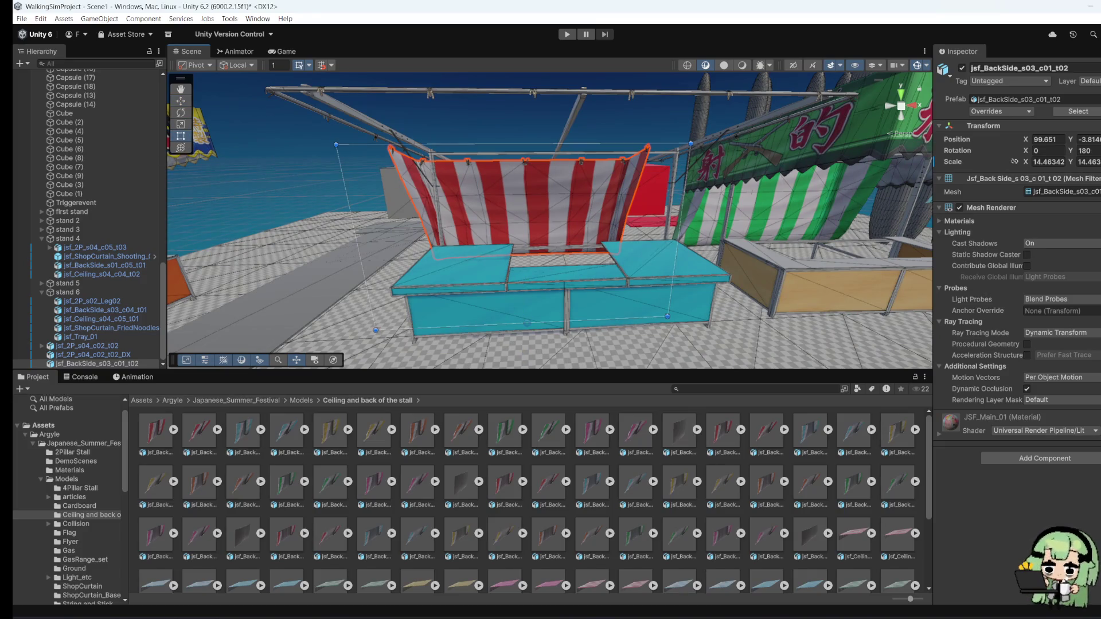
left_click_drag(672, 273, 691, 272)
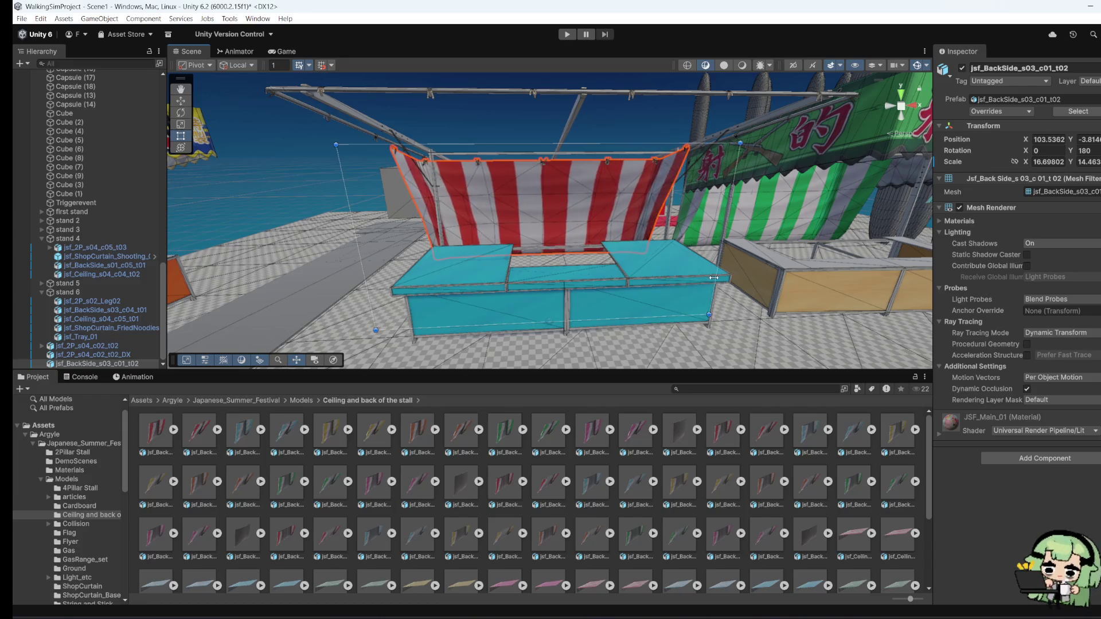
left_click_drag(858, 258, 419, 167)
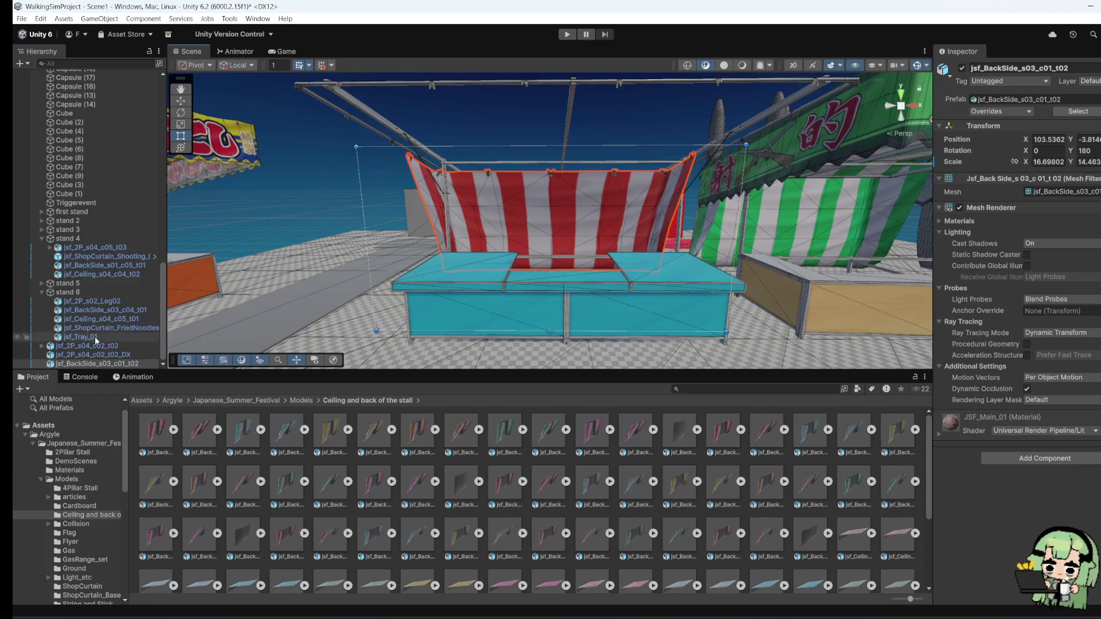
Step: Collapse the stand 6 group and slide the striped curtain along its depth axis
left_click(41, 293)
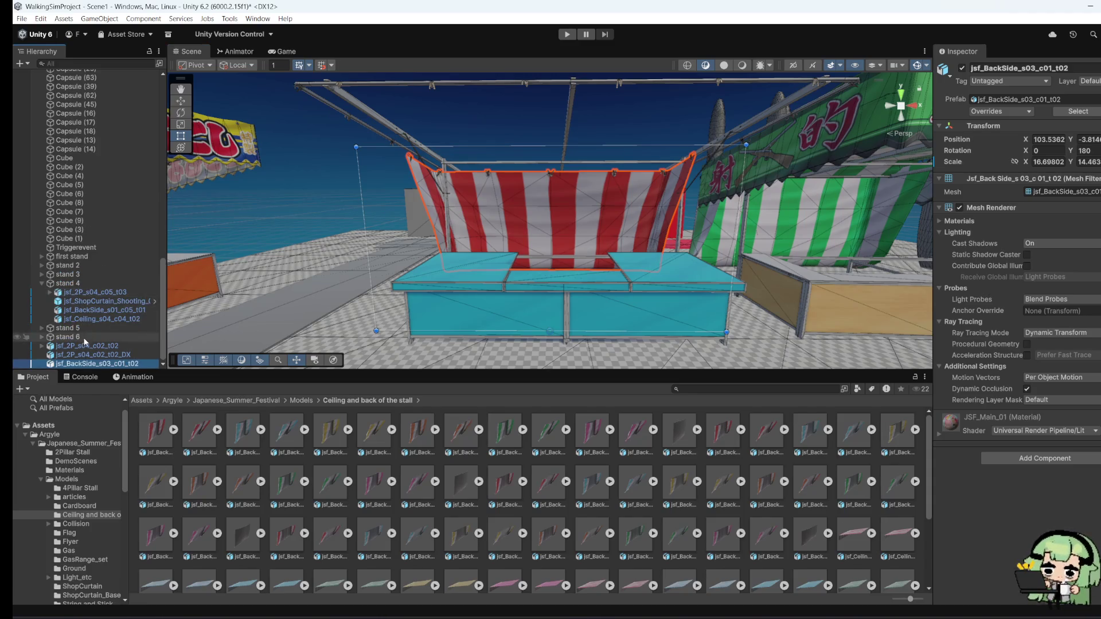
mouse_move(576, 262)
left_mouse_down()
mouse_move(683, 278)
mouse_move(661, 263)
mouse_move(681, 276)
mouse_move(568, 294)
mouse_move(491, 287)
left_mouse_up()
left_click(677, 266)
left_click(491, 287)
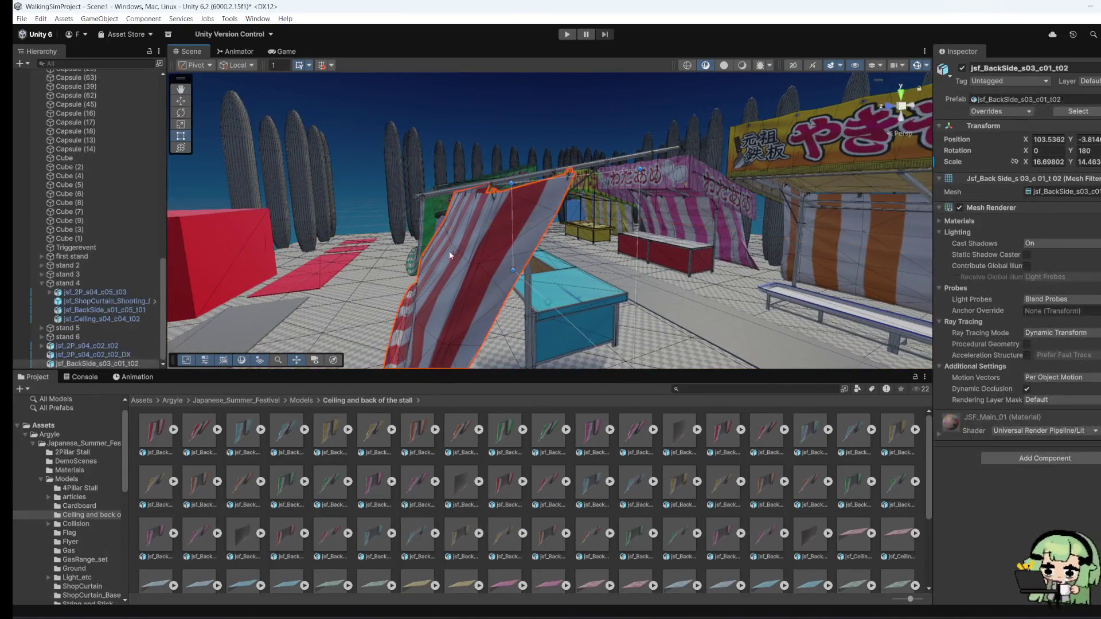
mouse_move(584, 295)
left_mouse_down()
mouse_move(395, 322)
mouse_move(497, 297)
mouse_move(573, 298)
left_mouse_up()
Step: Reselect the striped curtain behind the stall frame and frame it in view
left_click(504, 201)
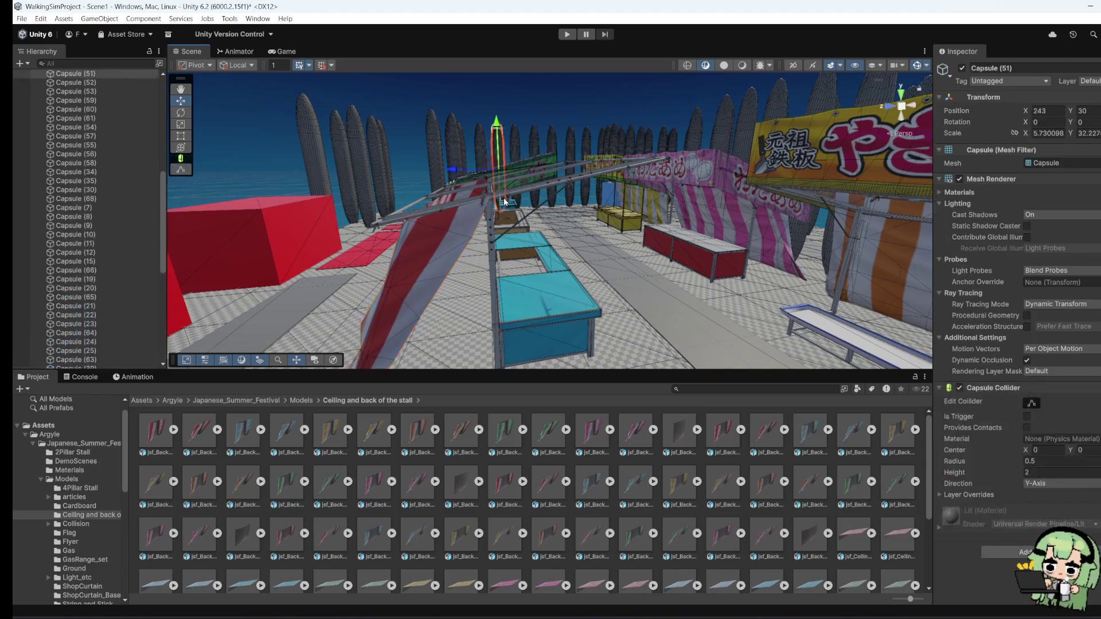
left_click(445, 204)
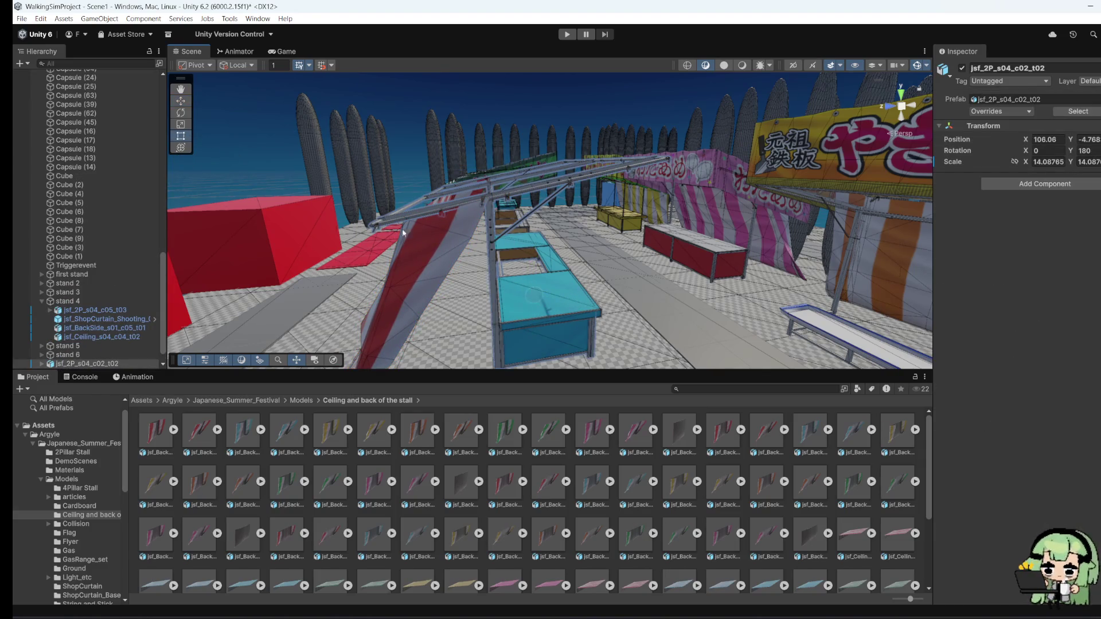
left_click(460, 198)
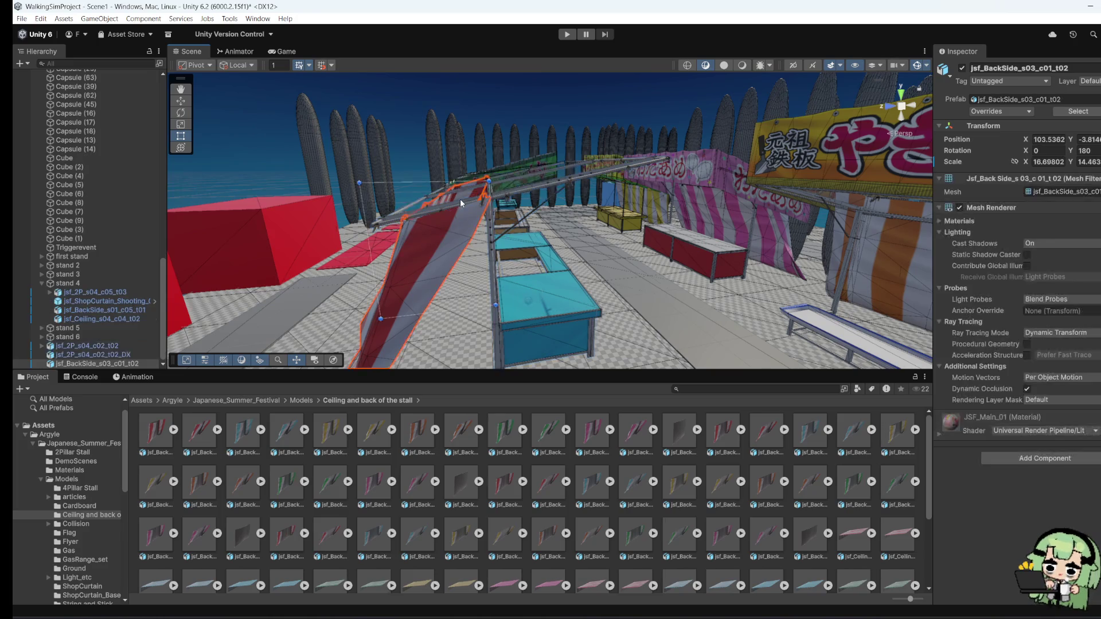
left_click(466, 205)
left_click(423, 254)
key("f")
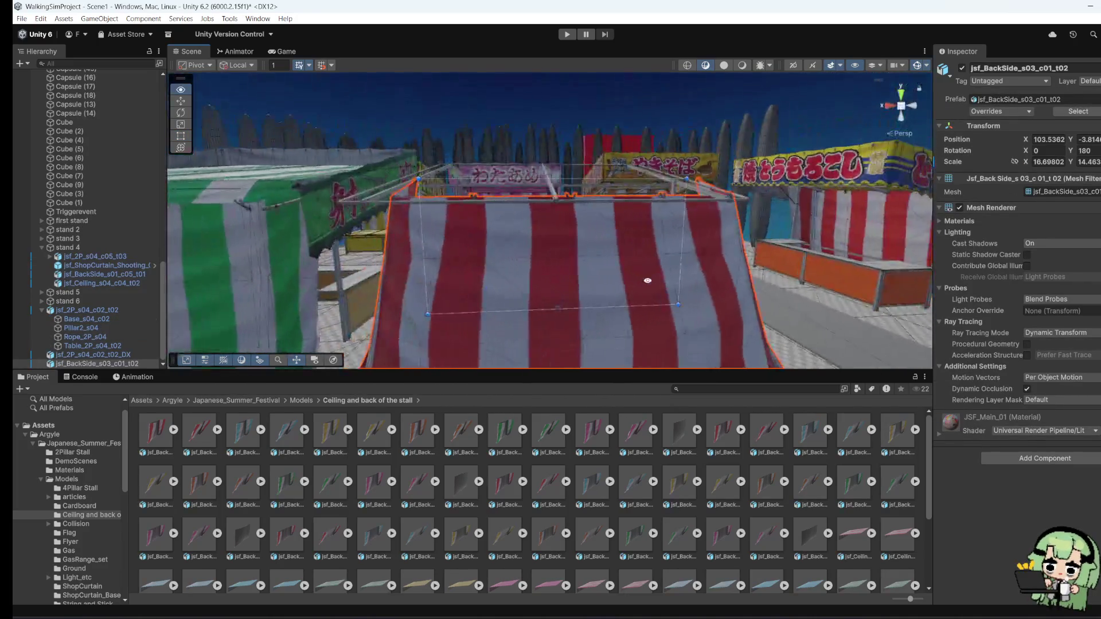
mouse_move(571, 304)
left_mouse_down()
mouse_move(384, 314)
mouse_move(386, 300)
mouse_move(613, 336)
mouse_move(643, 318)
left_mouse_up()
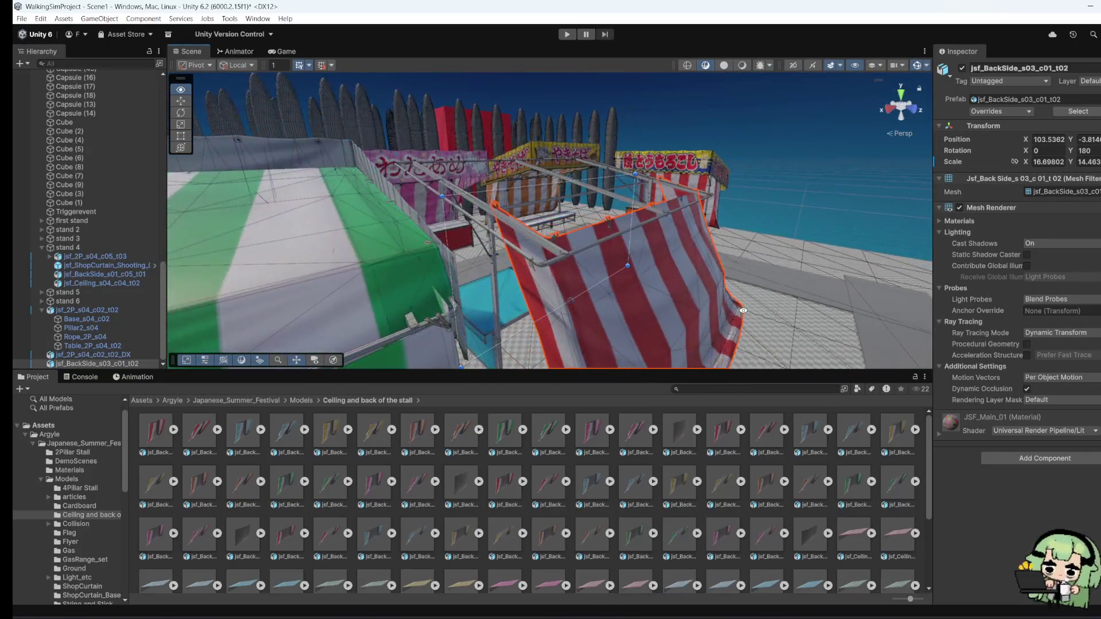
left_click(567, 282)
left_click(204, 100)
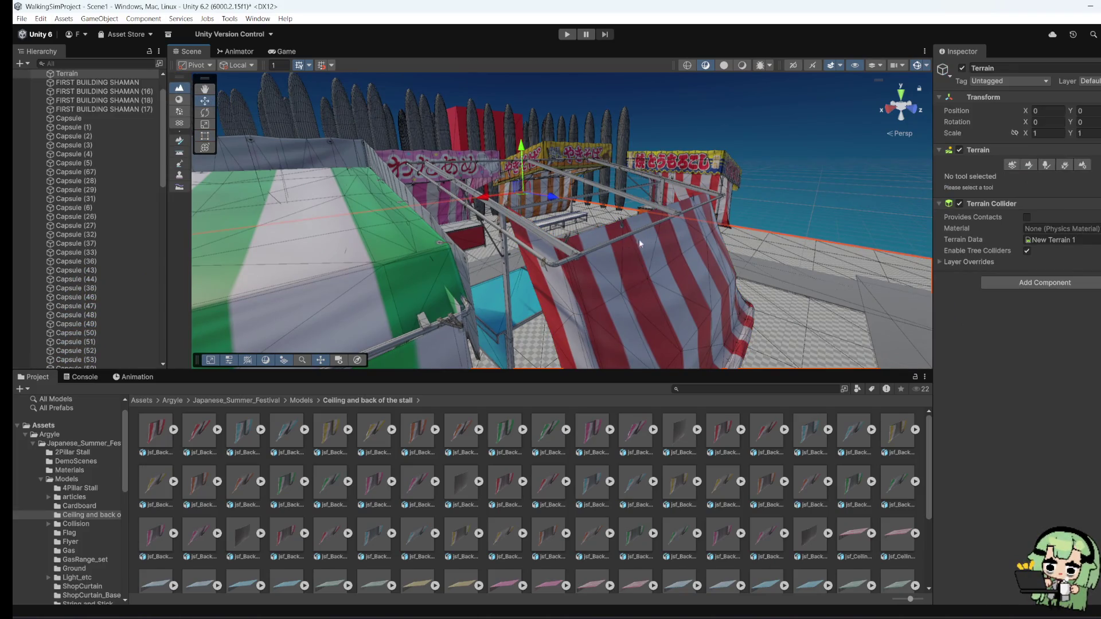
Step: Shift the striped curtain sideways and slightly up
left_click_drag(521, 148, 525, 133)
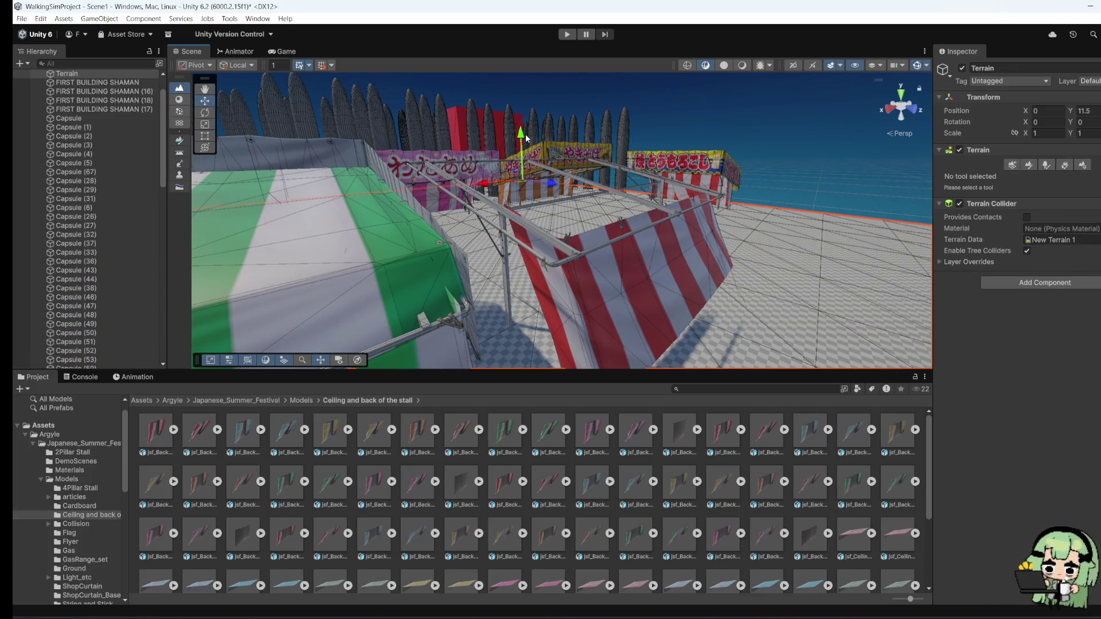
left_click(648, 261)
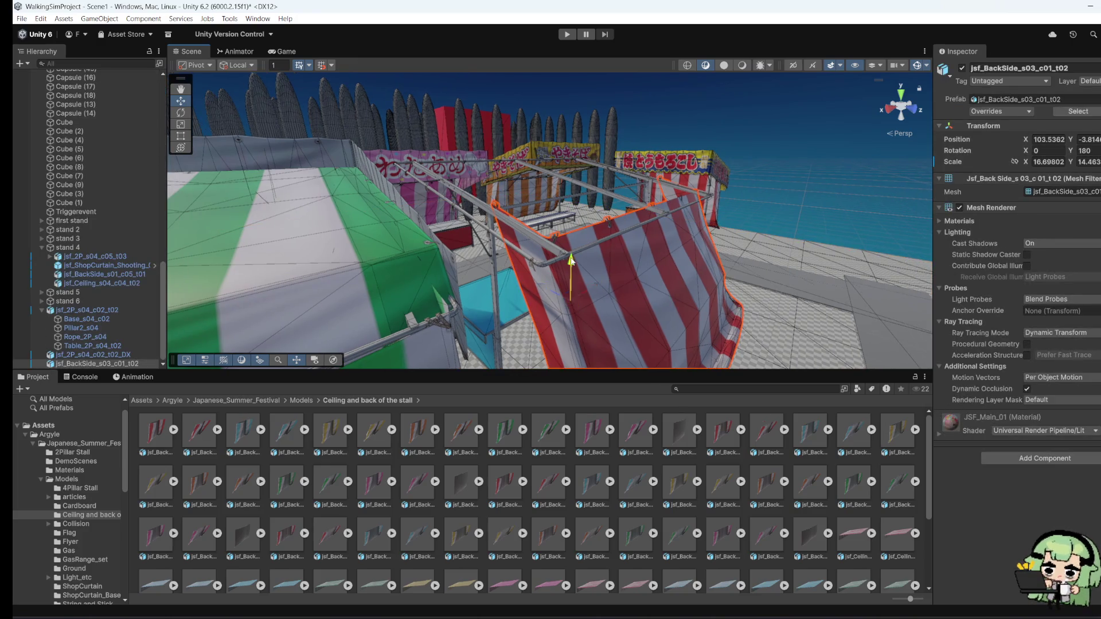
left_click_drag(571, 241, 571, 236)
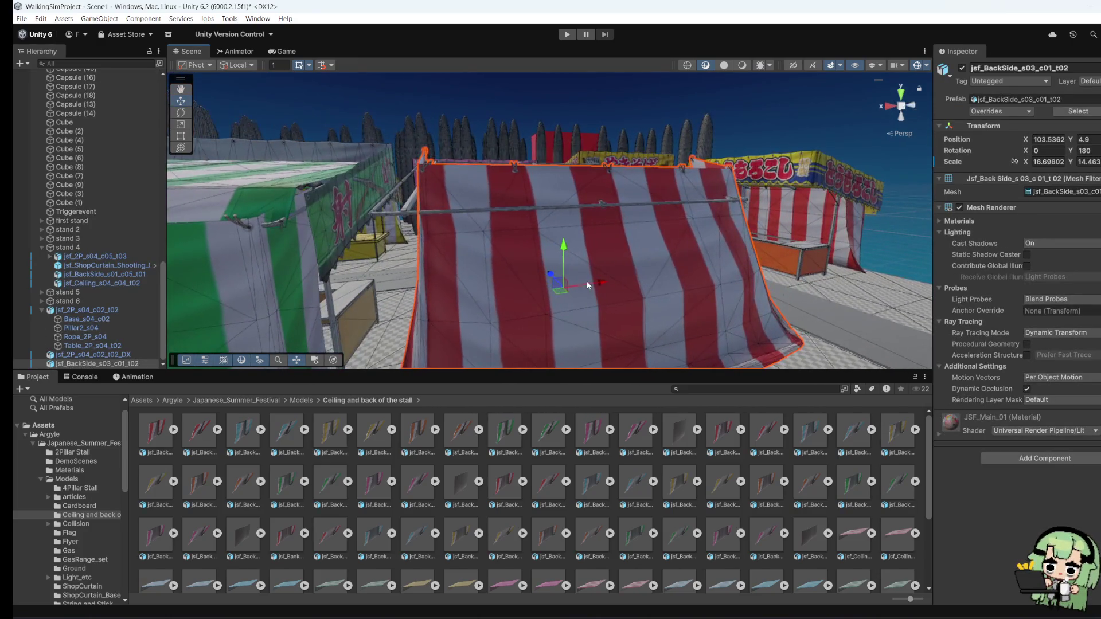
left_click_drag(567, 287, 587, 287)
scroll(688, 302, "up", 1)
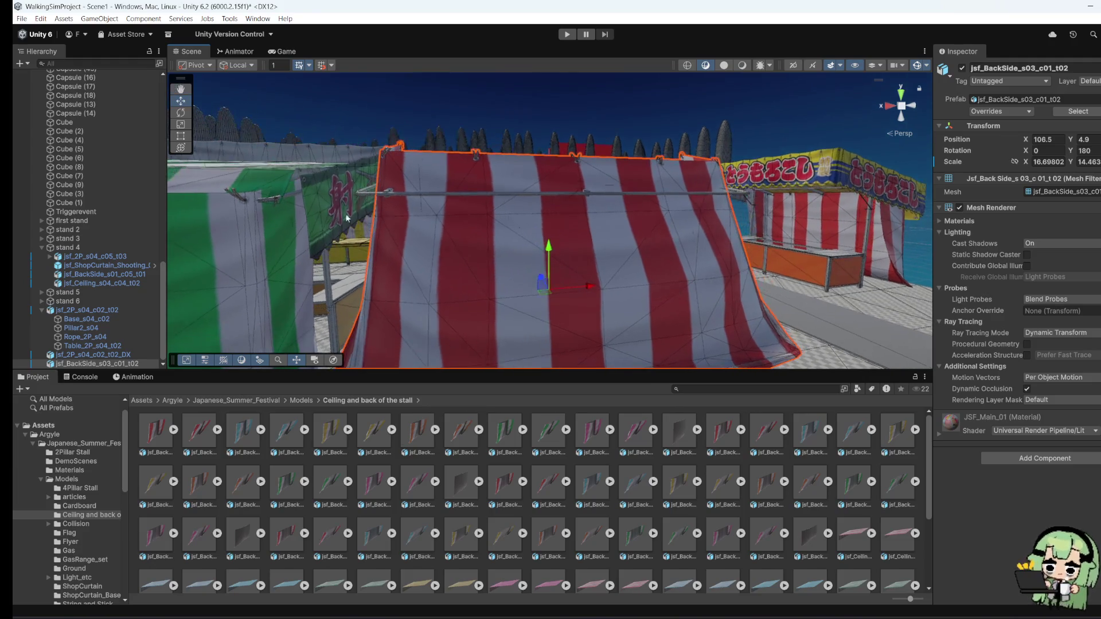
Step: Stretch the curtain wider, lower its top edge, and shift it along its depth
left_click(181, 137)
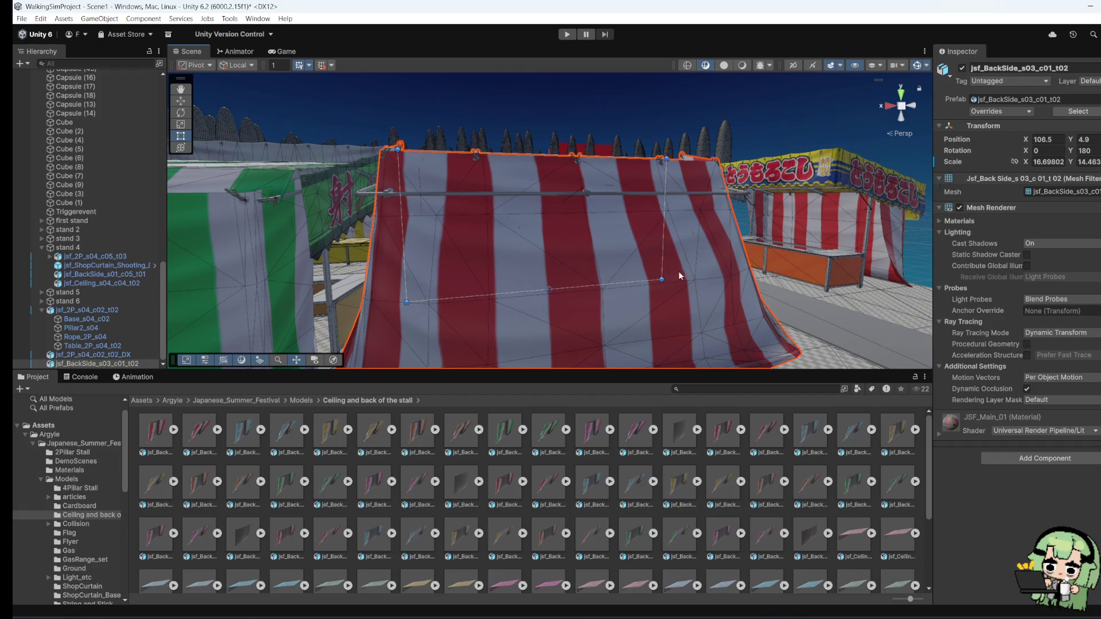
mouse_move(665, 240)
left_mouse_down()
mouse_move(751, 245)
mouse_move(584, 254)
mouse_move(492, 274)
left_mouse_up()
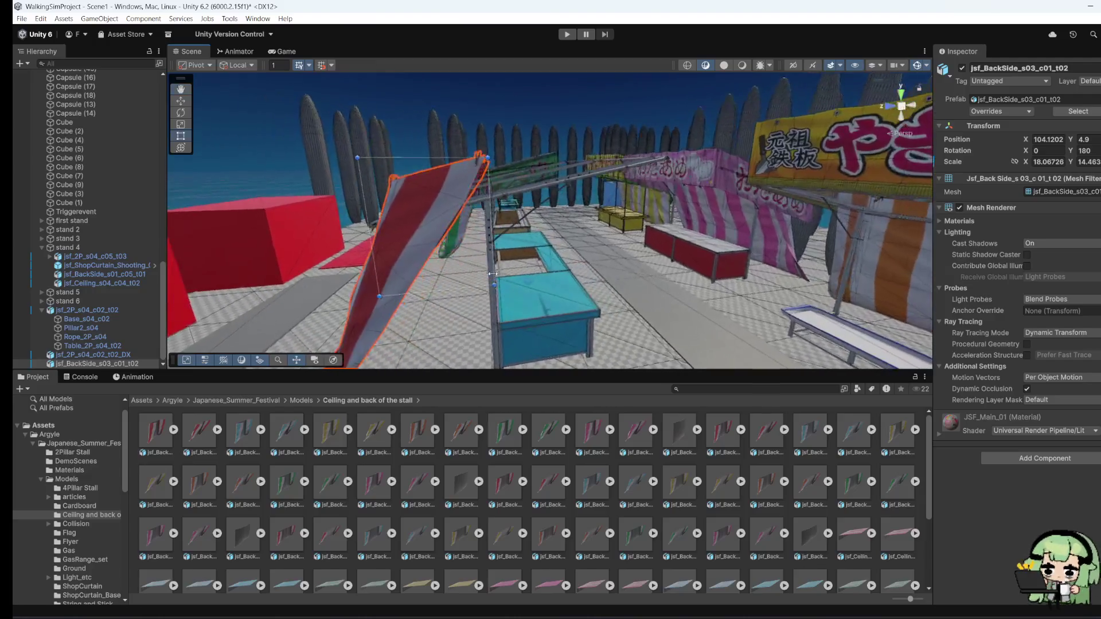
left_click_drag(457, 158, 457, 181)
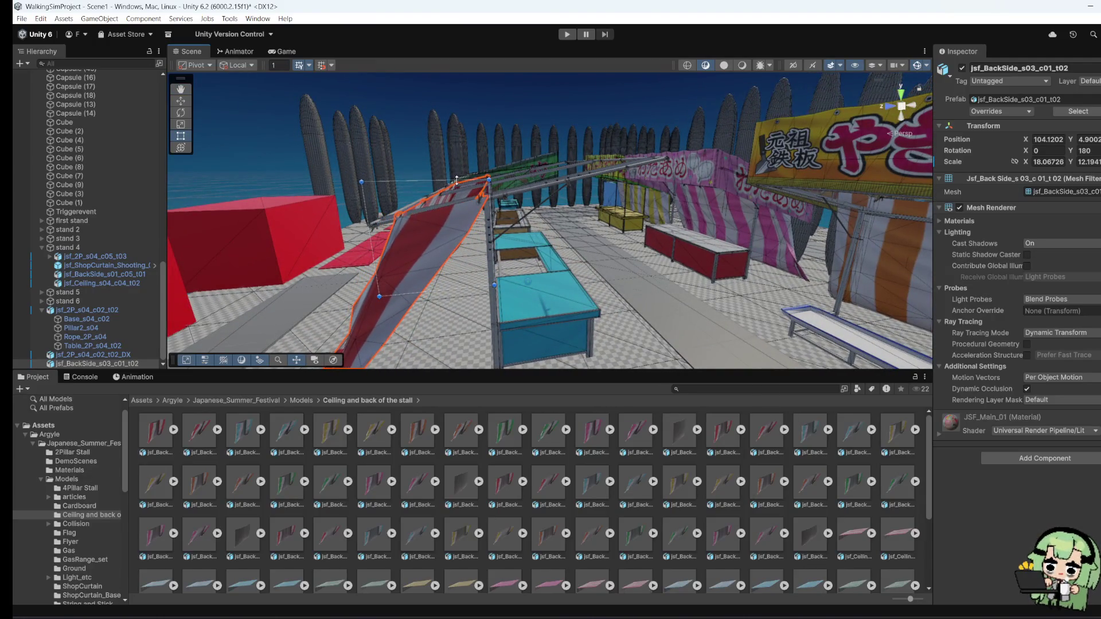
left_click(182, 101)
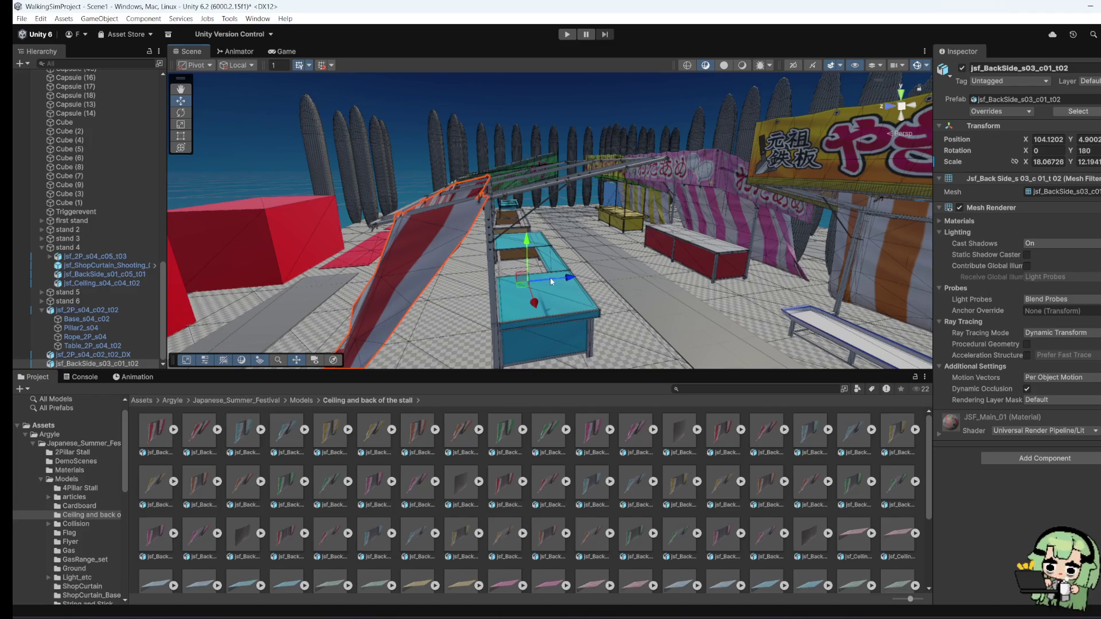
mouse_move(549, 281)
left_mouse_down()
mouse_move(559, 279)
mouse_move(408, 241)
left_mouse_up()
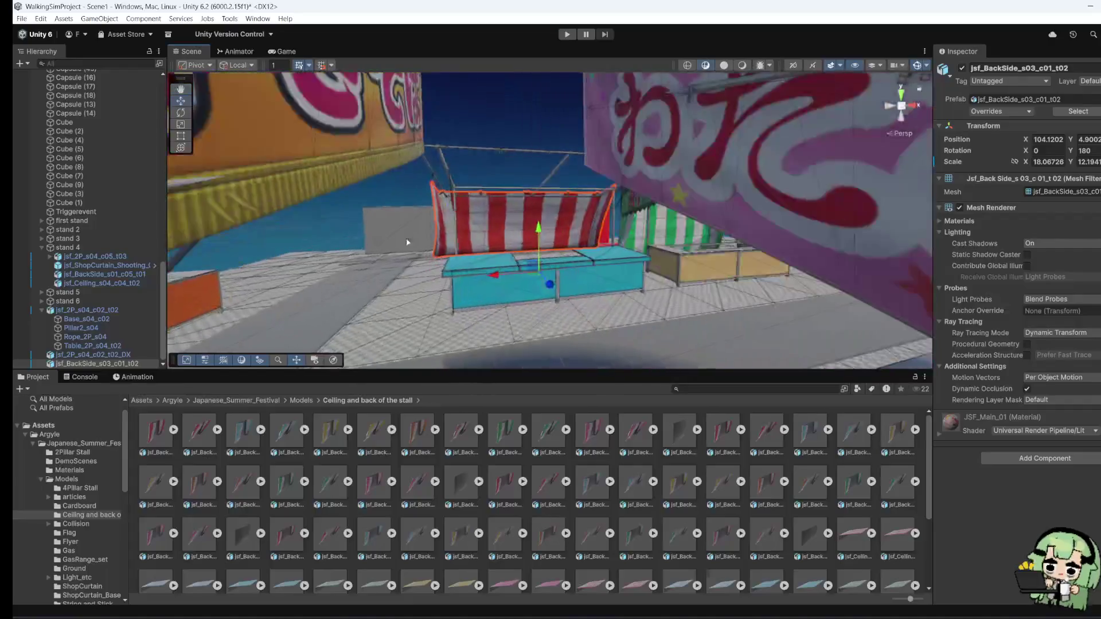
Step: Raise the curtain's top edge and lower it to Y 3.33 behind the counter
key("f")
key("t")
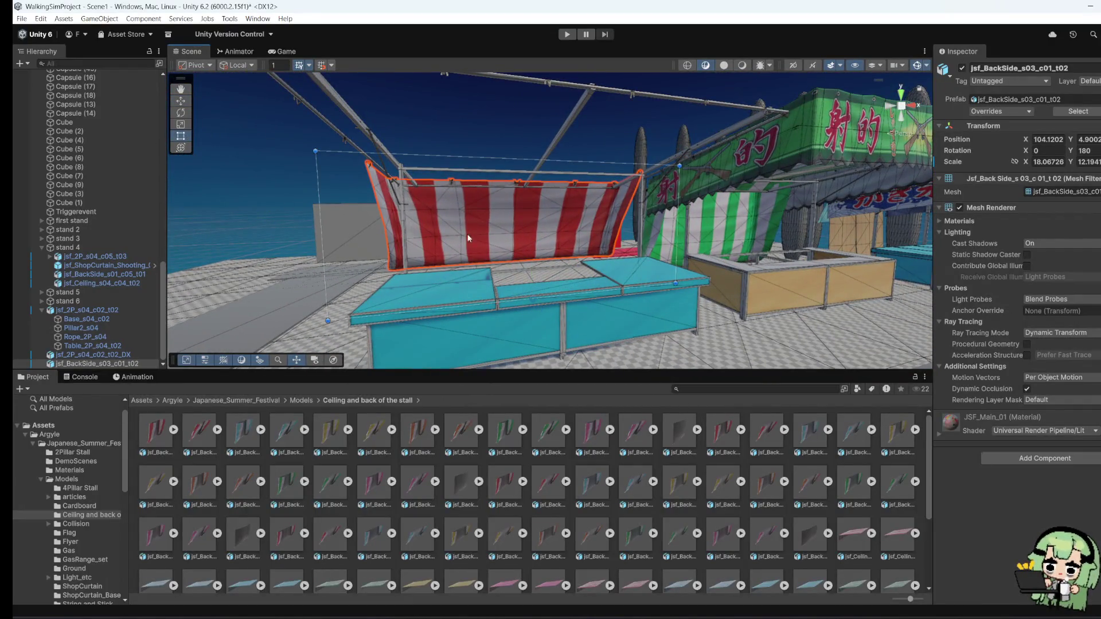
mouse_move(500, 156)
left_mouse_down()
mouse_move(499, 135)
mouse_move(449, 204)
mouse_move(671, 169)
left_mouse_up()
key("w")
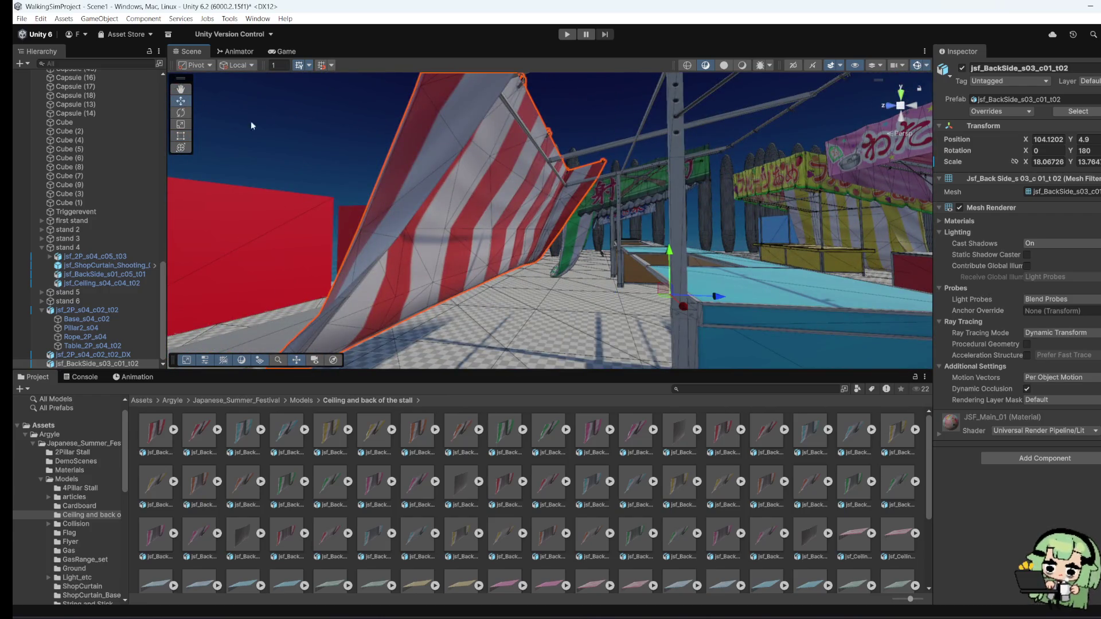
mouse_move(665, 243)
left_mouse_down()
mouse_move(672, 274)
mouse_move(742, 308)
mouse_move(725, 310)
left_mouse_up()
Step: Add the jsf_Celling_s03_c01_t01 ceiling piece to the scene
mouse_move(799, 305)
left_mouse_down()
mouse_move(528, 277)
mouse_move(537, 245)
left_mouse_up()
scroll(311, 511, "down", 3)
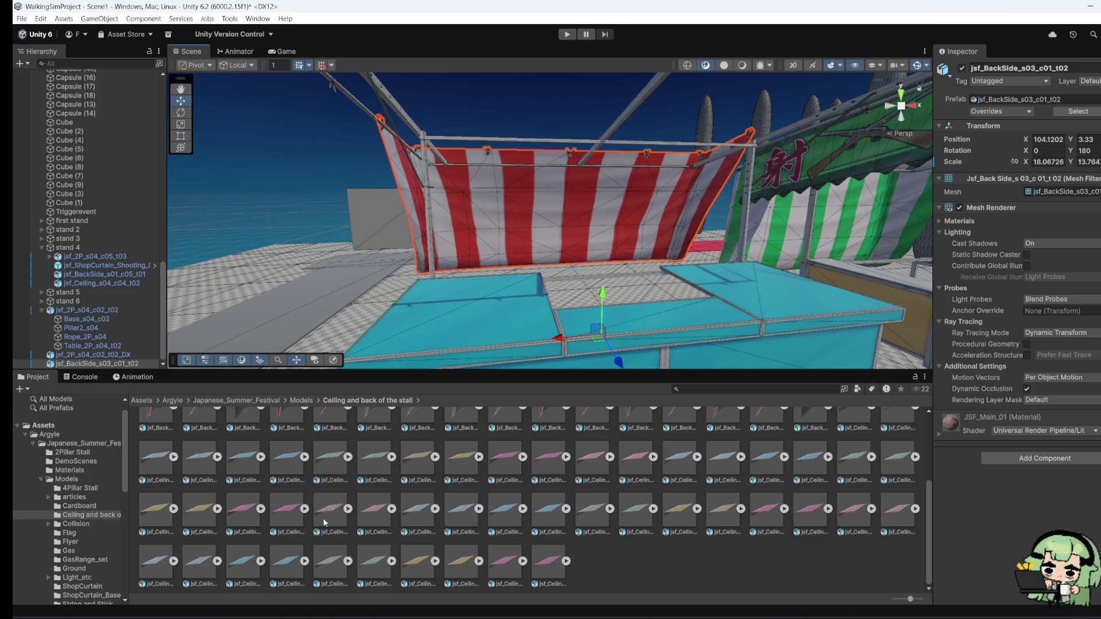
scroll(324, 523, "up", 1)
mouse_move(326, 532)
left_mouse_down()
mouse_move(507, 322)
mouse_move(557, 287)
left_mouse_up()
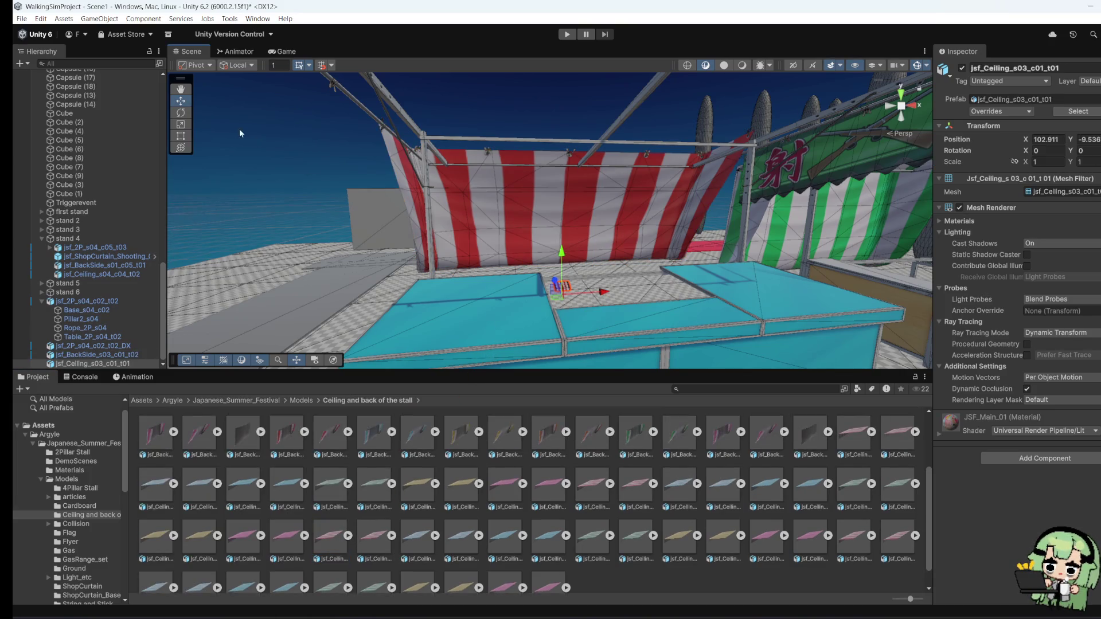
Step: Scale the ceiling up to stall size and rotate it 180 on Y
left_click(180, 124)
left_click_drag(562, 296, 850, 318)
mouse_move(562, 295)
left_mouse_down()
mouse_move(705, 309)
mouse_move(294, 212)
left_mouse_up()
left_click(1085, 151)
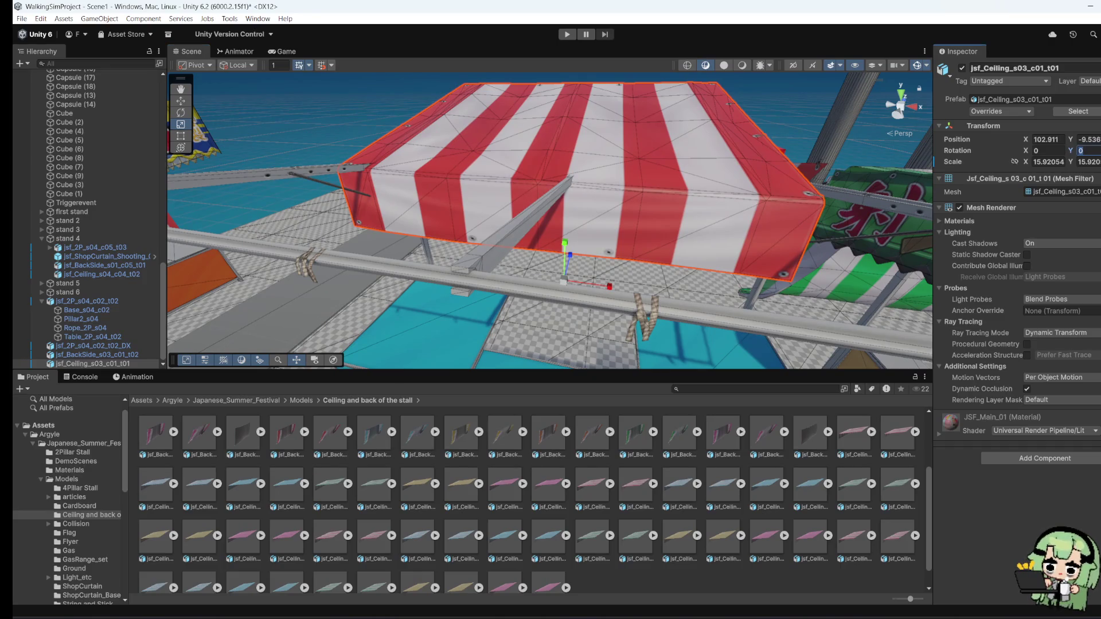
type("180")
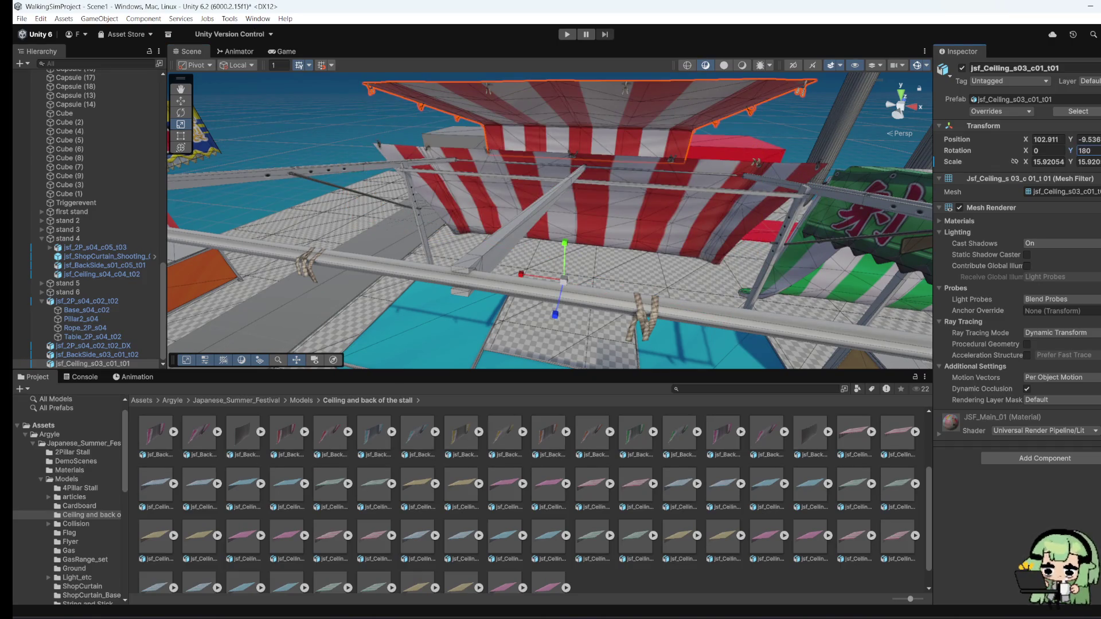
Step: Lower the ceiling onto the stall frame
left_click_drag(710, 242, 609, 205)
key("w")
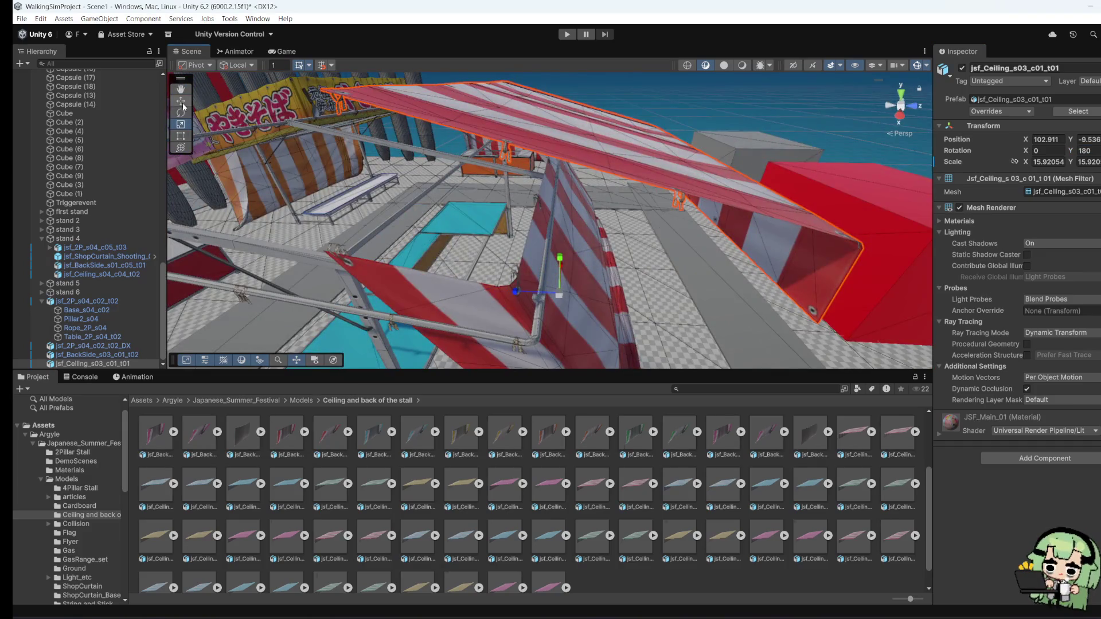
mouse_move(523, 295)
left_mouse_down()
mouse_move(406, 290)
mouse_move(612, 268)
mouse_move(555, 290)
left_mouse_up()
mouse_move(556, 299)
left_mouse_down()
mouse_move(554, 315)
mouse_move(436, 325)
mouse_move(521, 304)
left_mouse_up()
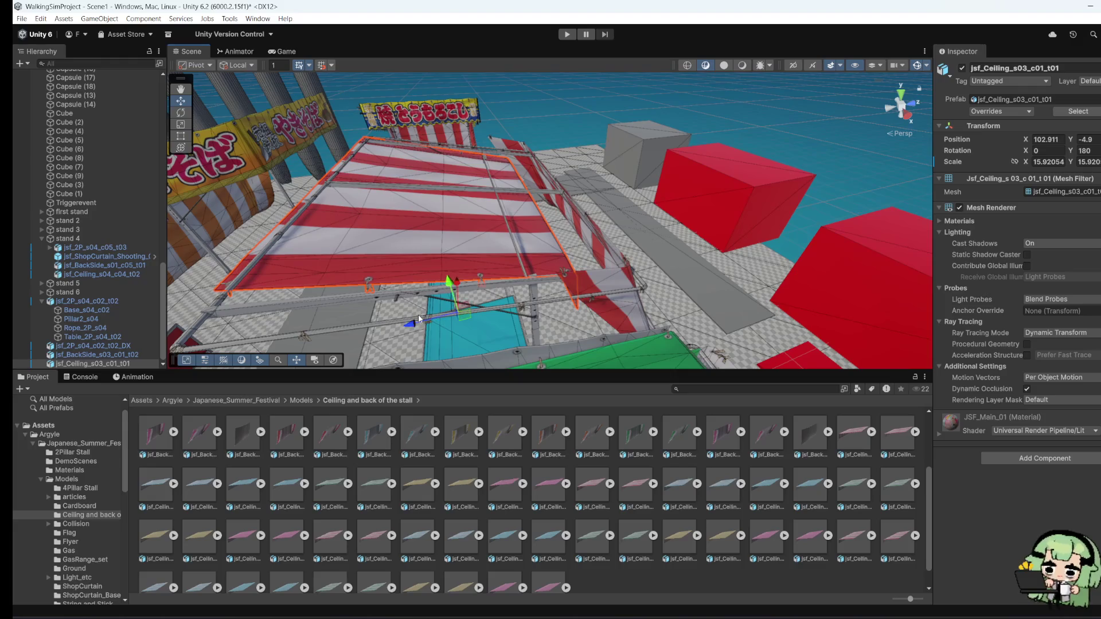
mouse_move(453, 303)
left_mouse_down()
mouse_move(605, 248)
mouse_move(716, 232)
mouse_move(764, 245)
left_mouse_up()
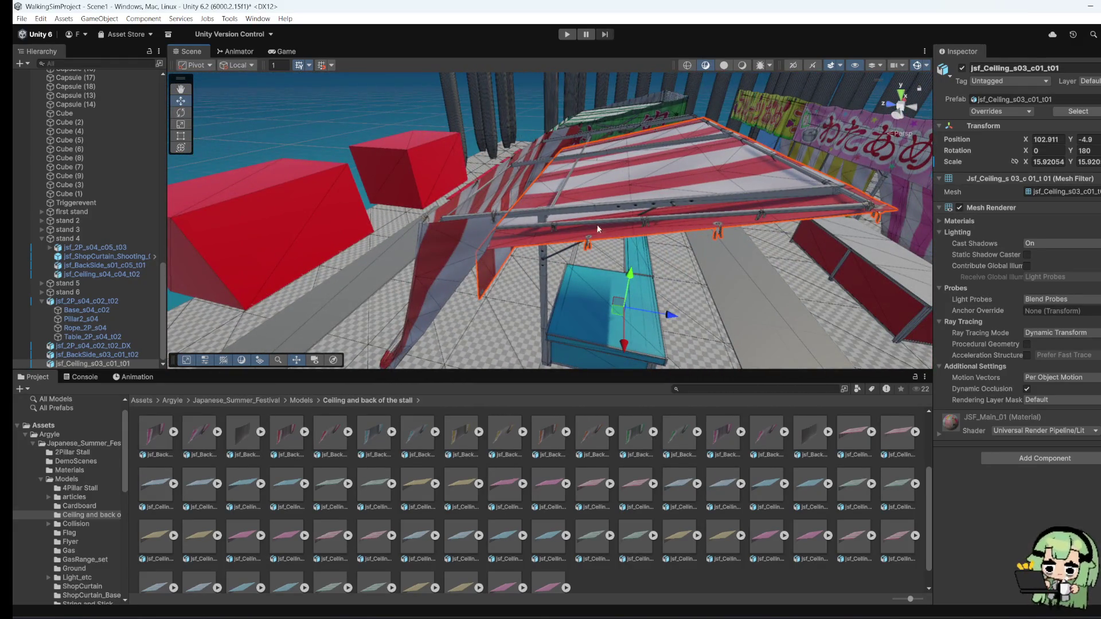
Step: Stretch the ceiling to X scale 18.30862 and settle it at Y -3.9
left_click(181, 135)
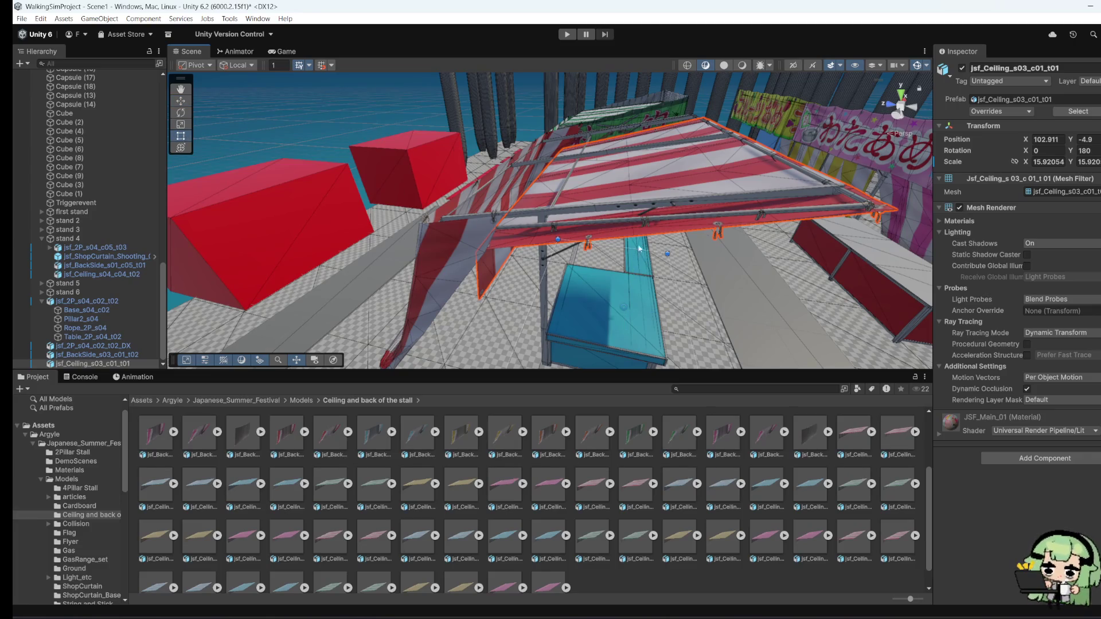
left_click_drag(615, 248, 622, 237)
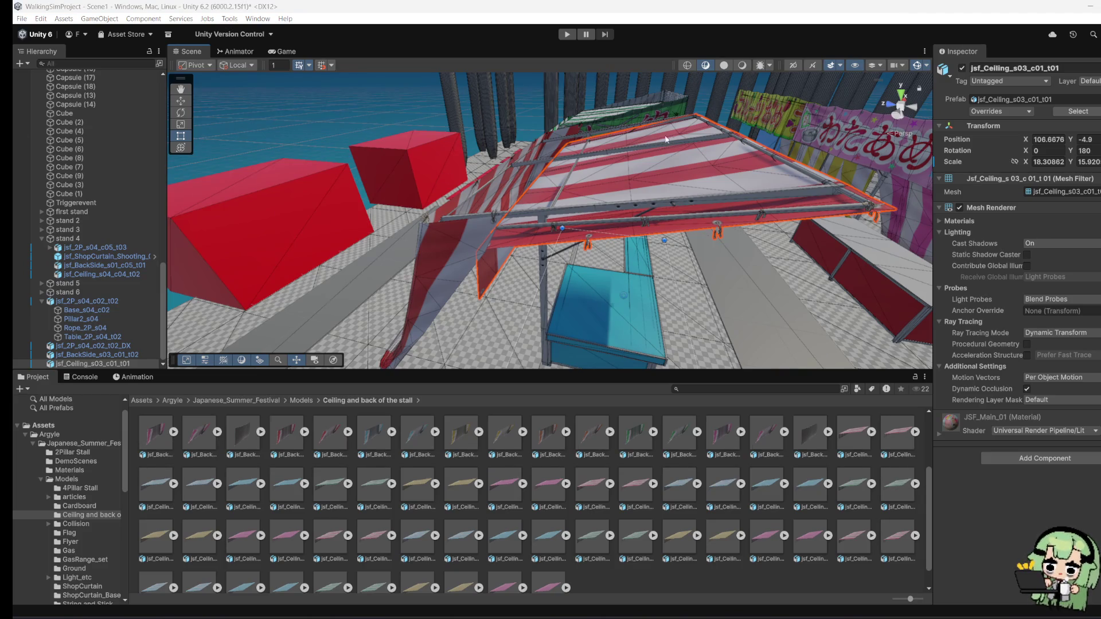
left_click_drag(559, 200, 582, 147)
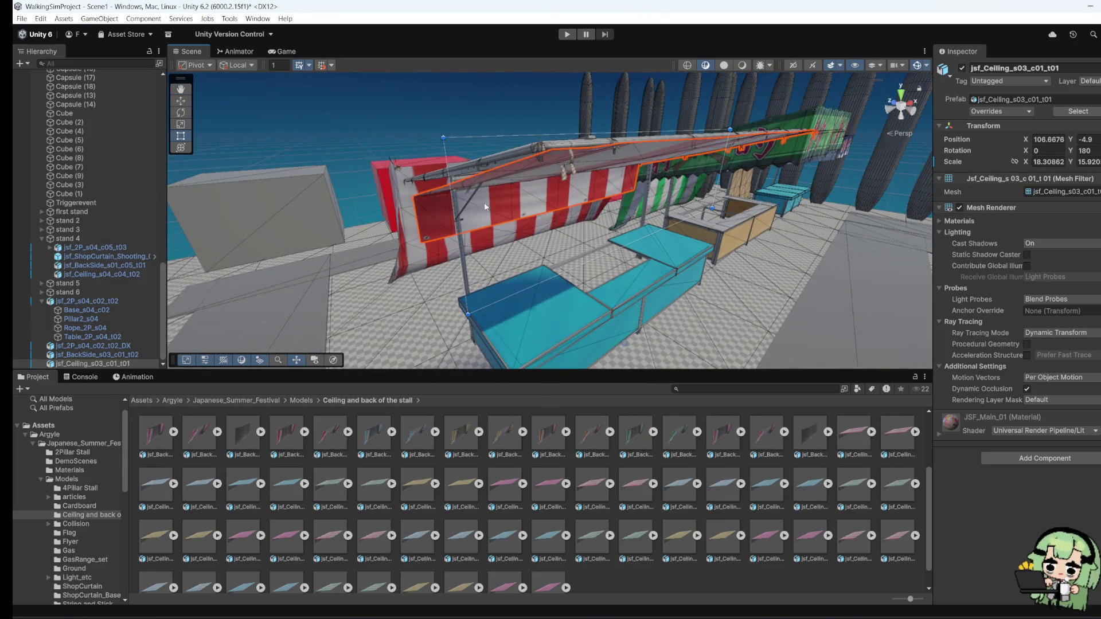
left_click_drag(485, 206, 431, 159)
left_click(180, 101)
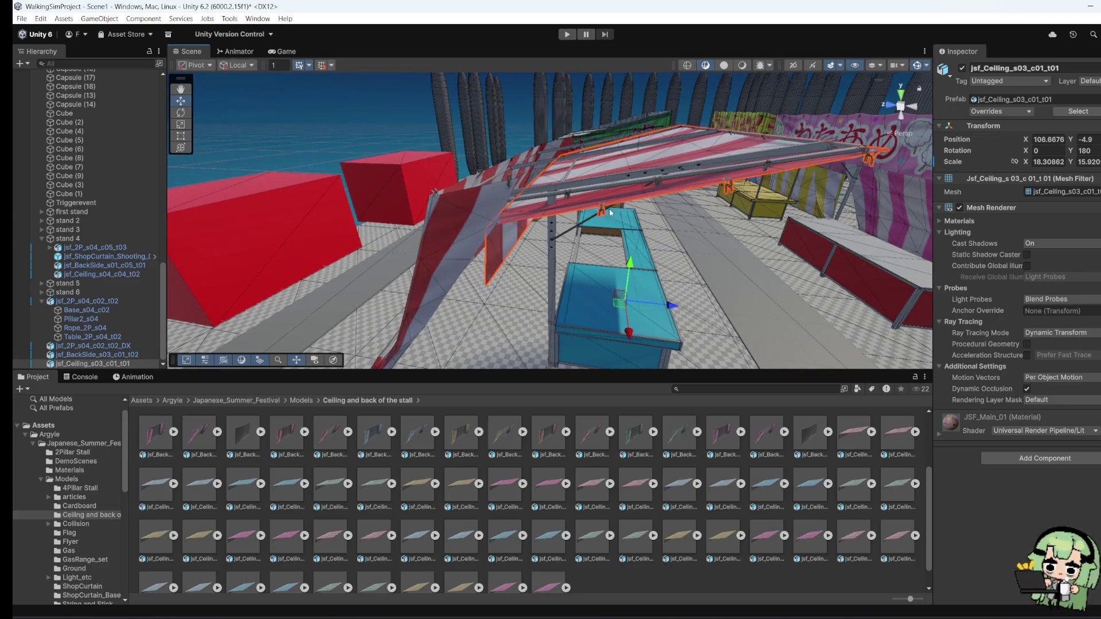
mouse_move(629, 272)
left_mouse_down()
mouse_move(631, 248)
mouse_move(521, 272)
left_mouse_up()
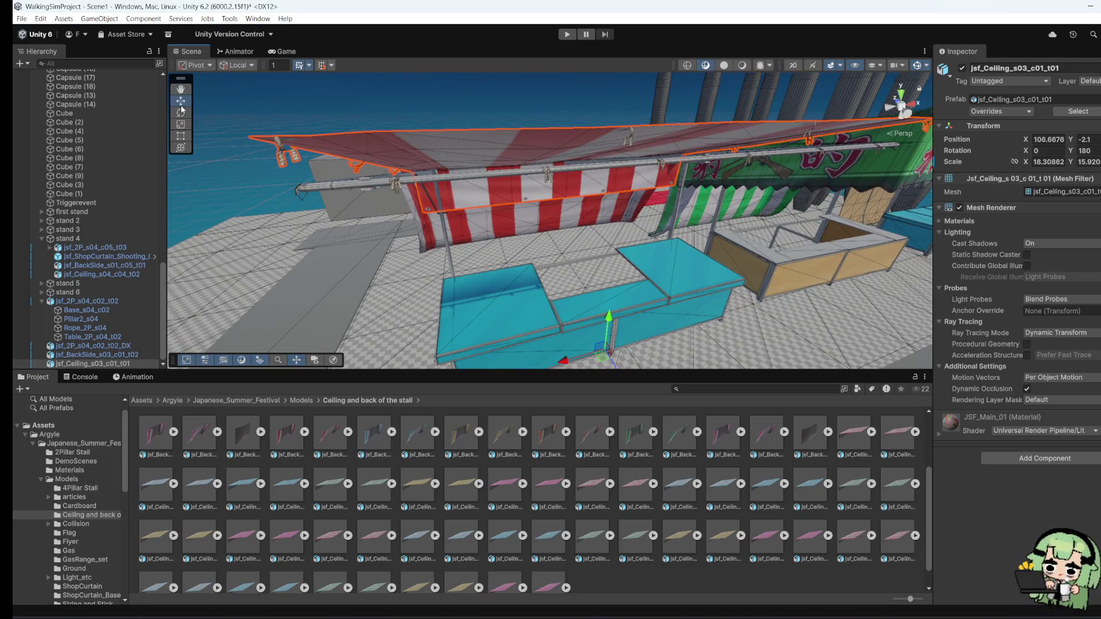
mouse_move(600, 318)
left_mouse_down()
mouse_move(762, 313)
mouse_move(615, 309)
left_mouse_up()
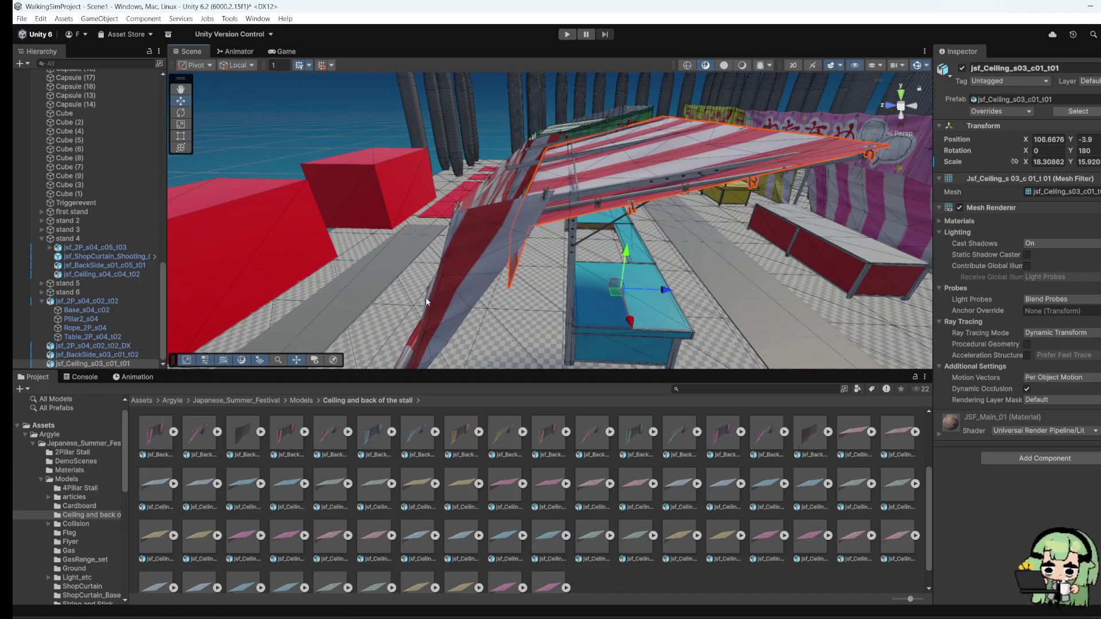
left_click(453, 290)
left_click_drag(453, 290, 521, 280)
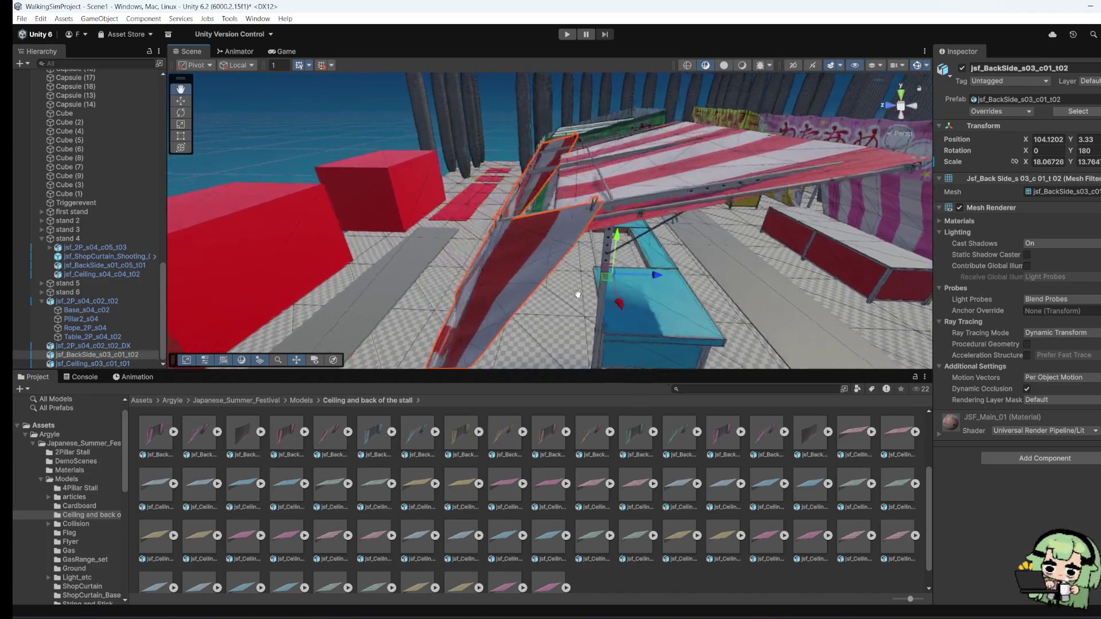
Step: Slide the striped back panel left along its depth axis
left_click(212, 211)
left_click(554, 289)
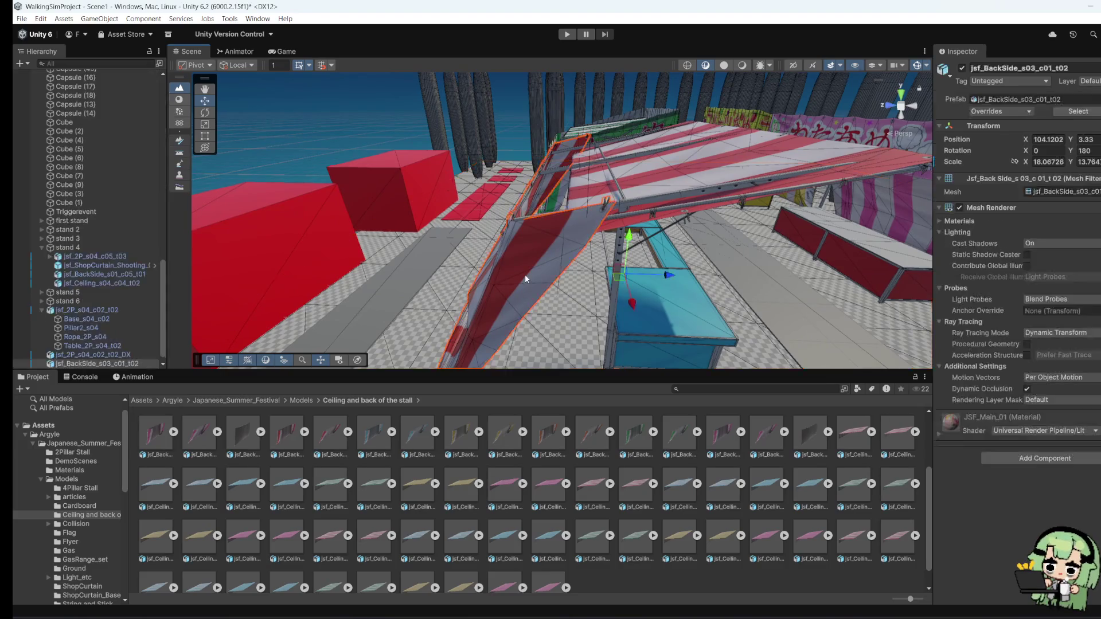
mouse_move(646, 277)
left_mouse_down()
mouse_move(675, 276)
mouse_move(635, 282)
left_mouse_up()
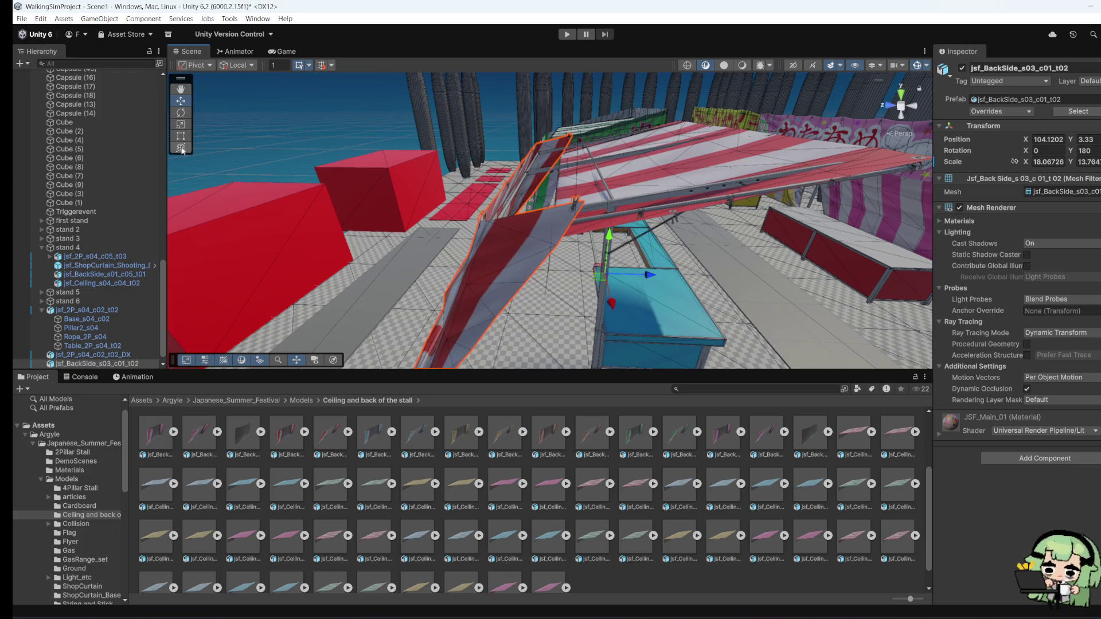
left_click(588, 219)
left_click(542, 264)
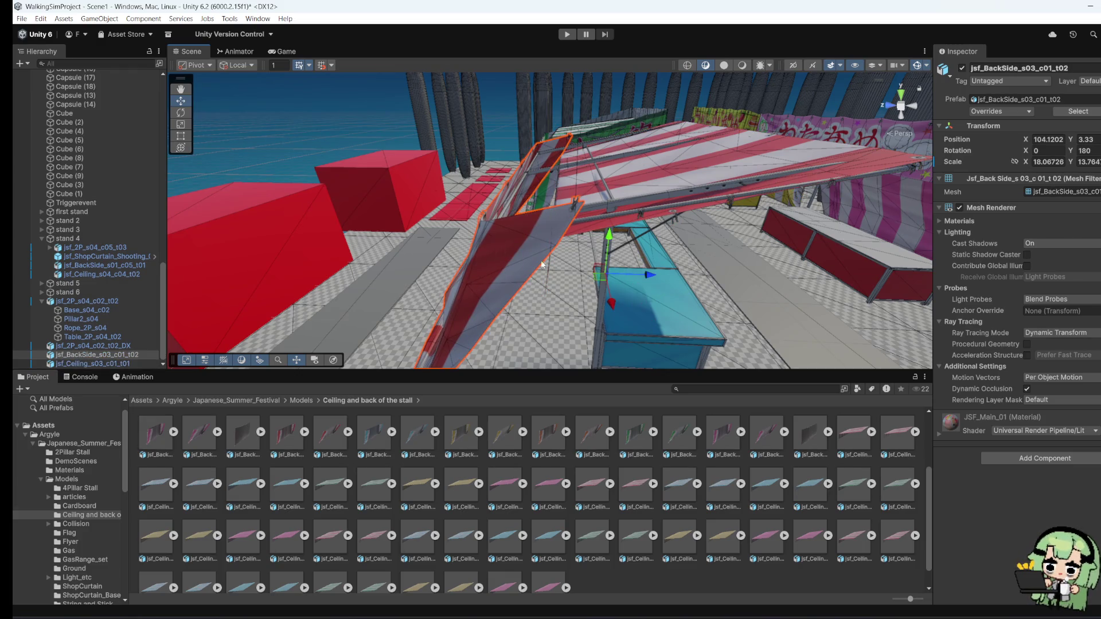
left_click_drag(650, 274, 591, 276)
Step: Slide the striped ceiling panel left along its depth so it roofs the counter
left_click(650, 262)
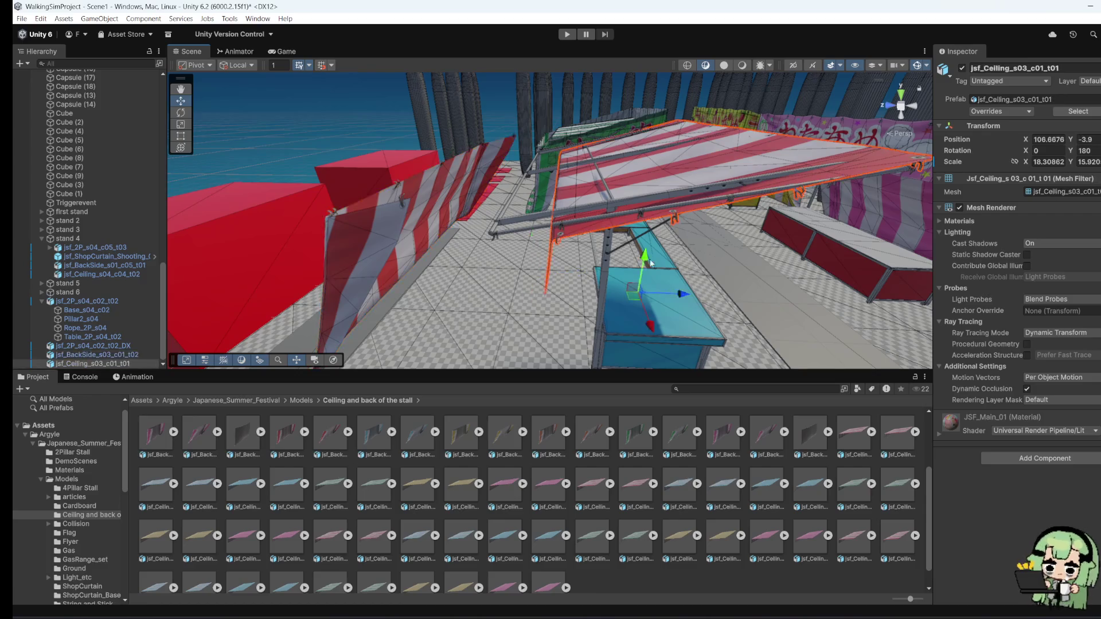
left_click_drag(681, 293, 646, 295)
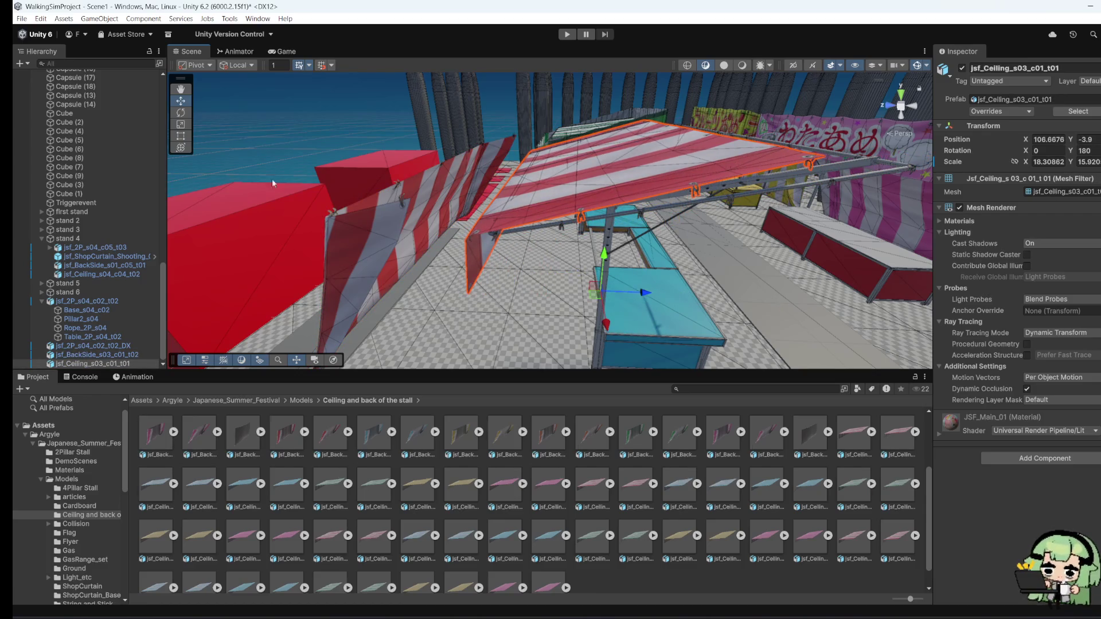
left_click(181, 136)
key("f")
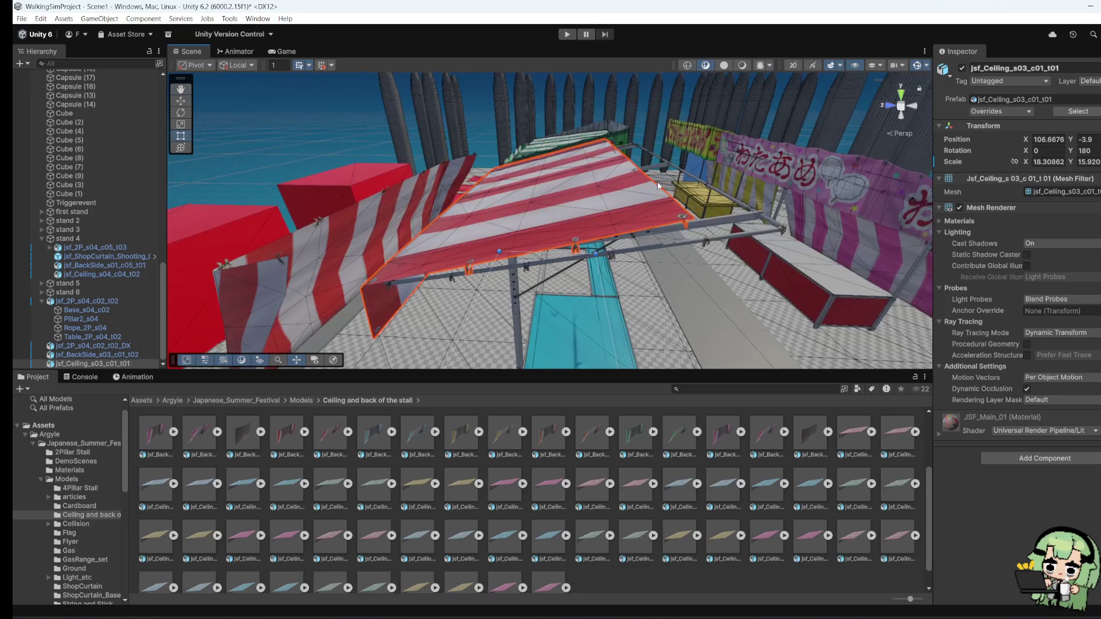
mouse_move(657, 185)
left_mouse_down()
mouse_move(647, 204)
mouse_move(885, 273)
mouse_move(761, 215)
left_mouse_up()
Step: Move the left striped back panel forward beside the counter
left_click(326, 210)
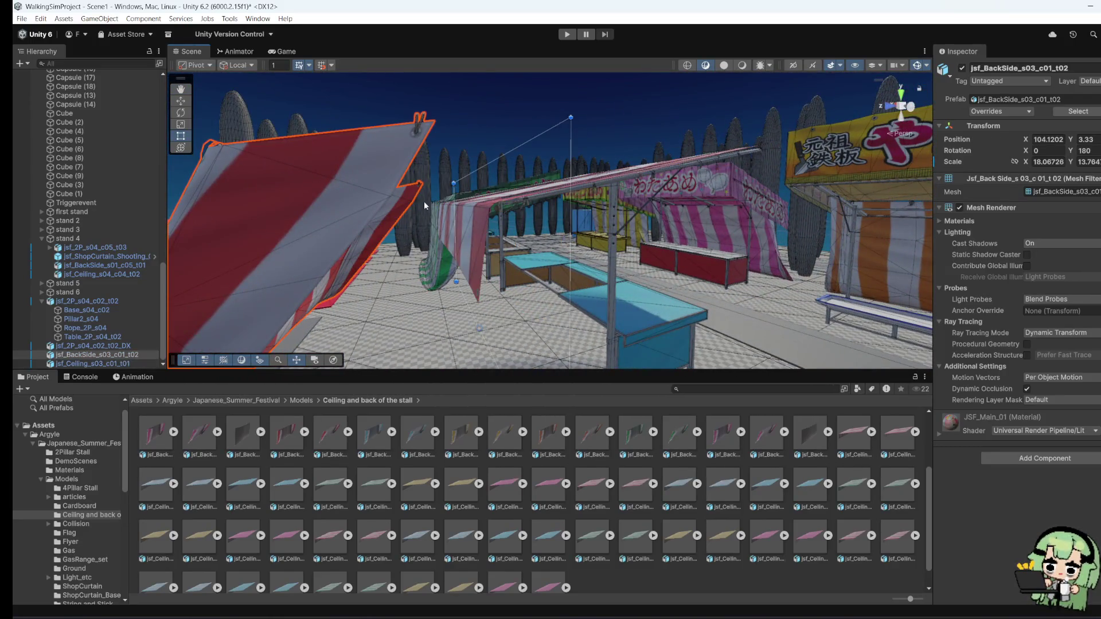
left_click(181, 101)
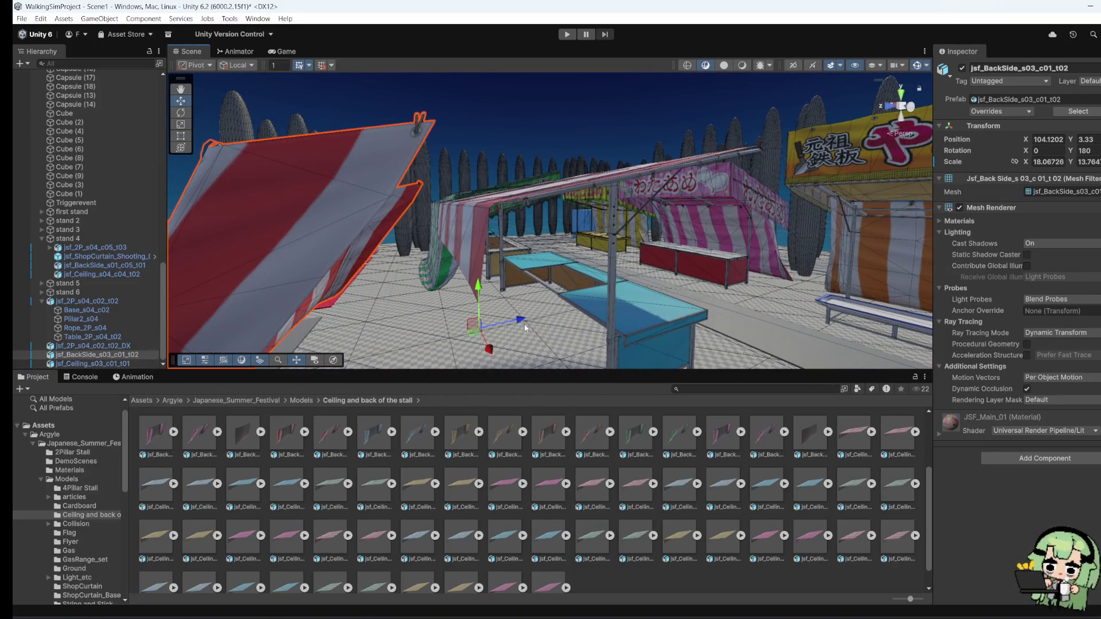
left_click(525, 327)
left_click(326, 276)
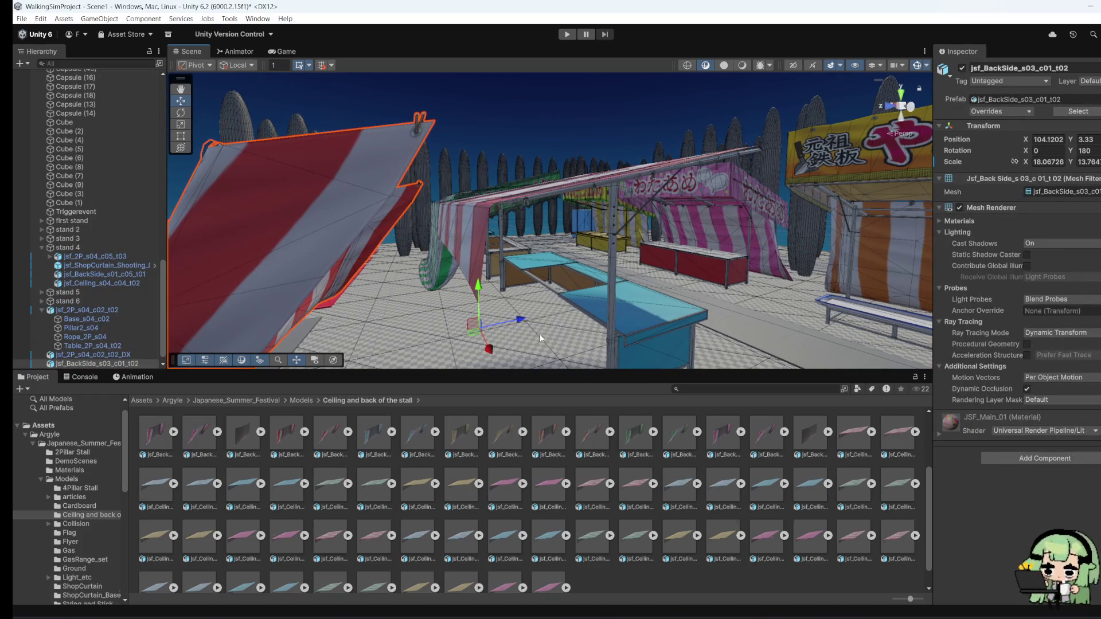
mouse_move(488, 348)
left_mouse_down()
mouse_move(588, 342)
mouse_move(486, 300)
left_mouse_up()
Step: Delete the old back panel
right_click(486, 299)
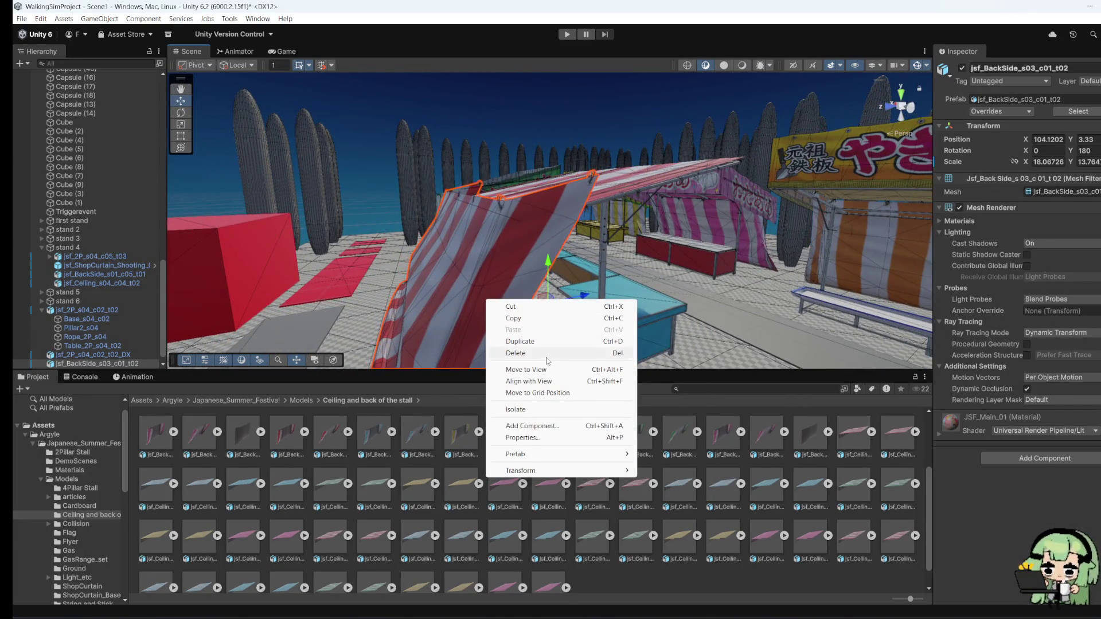
left_click(548, 353)
scroll(353, 463, "up", 3)
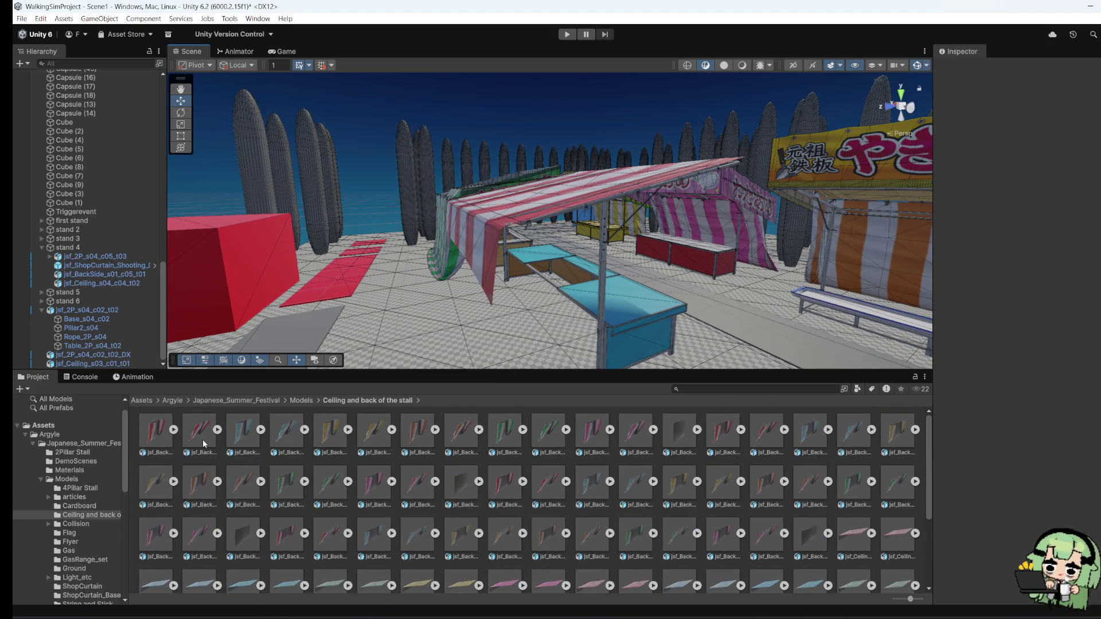
Step: Place jsf_BackSide_s01_c01_t01, scale it to about 14.6, rotate it 180, and move it behind the counter
mouse_move(154, 435)
left_mouse_down()
mouse_move(449, 331)
mouse_move(535, 346)
left_mouse_up()
left_click(181, 124)
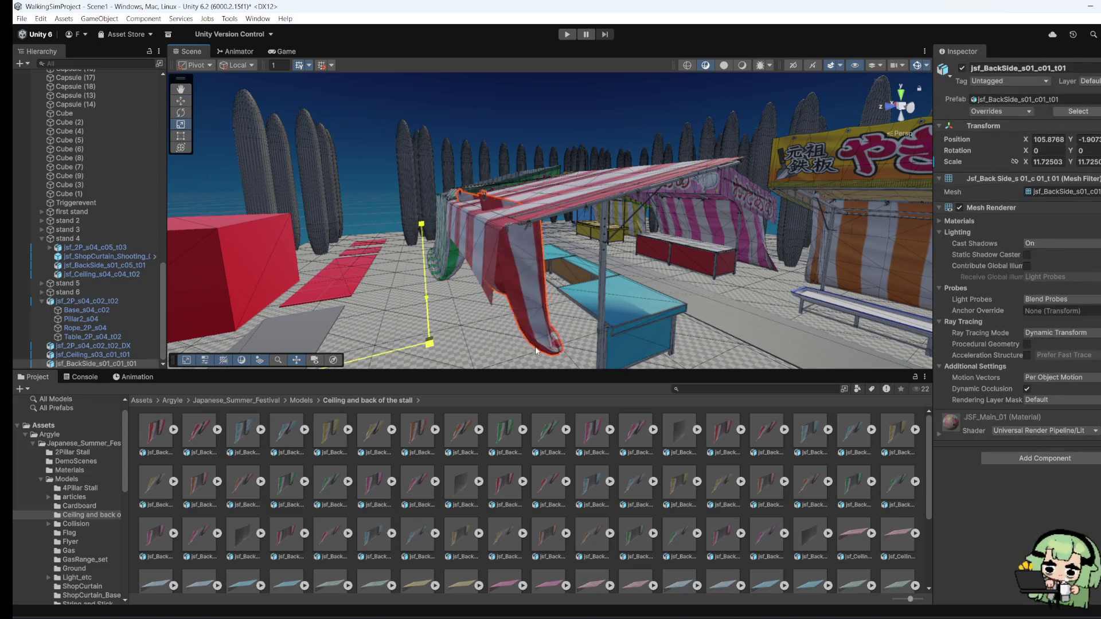
left_click(1087, 150)
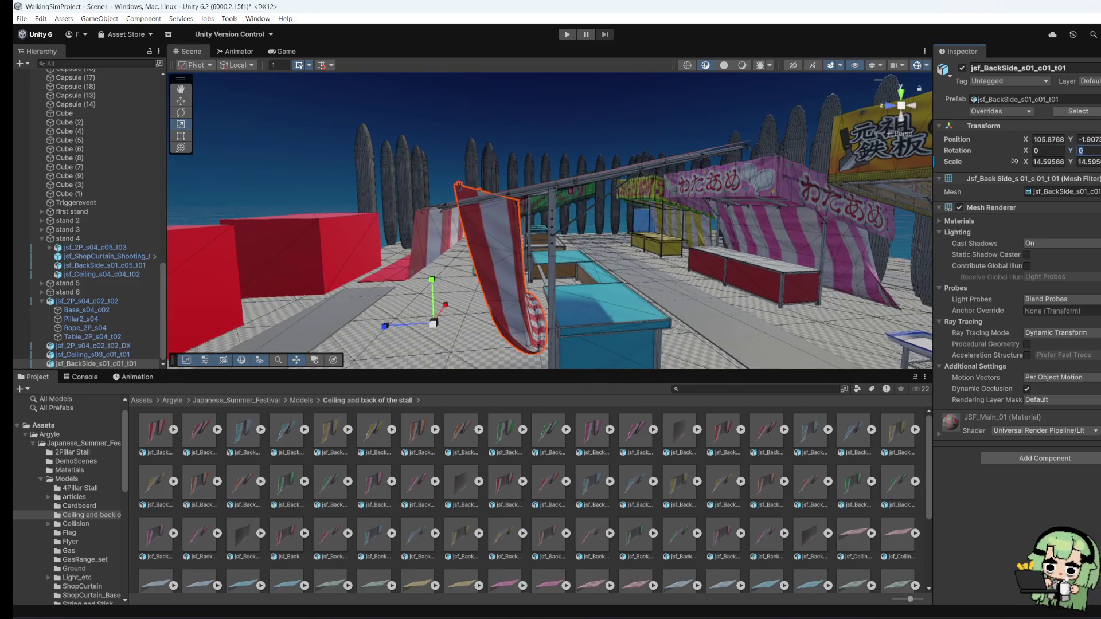
type("180")
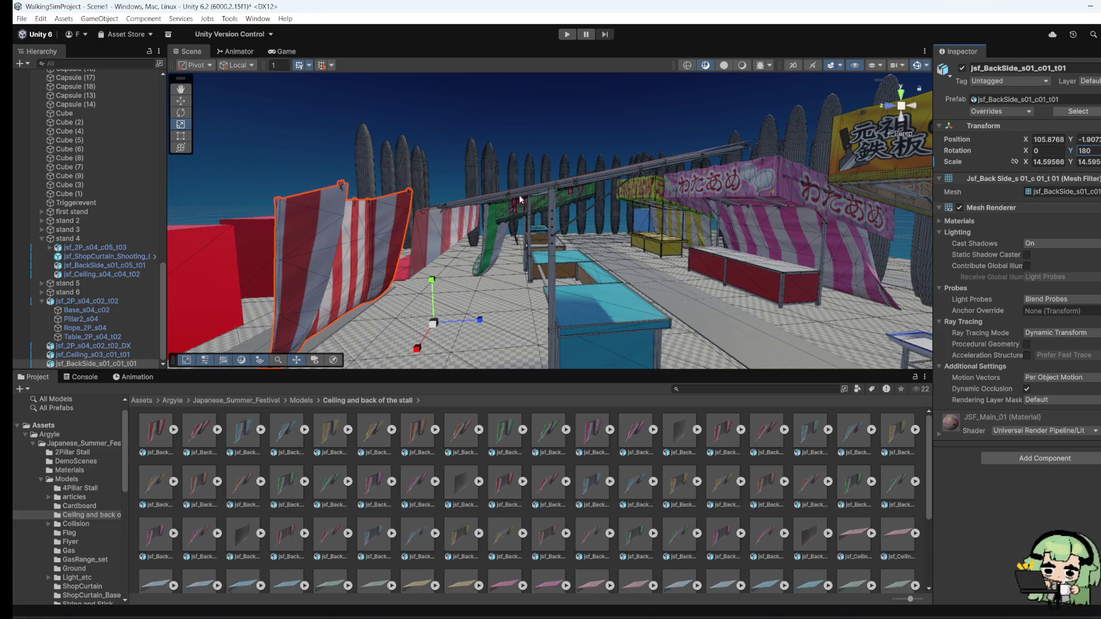
left_click(181, 101)
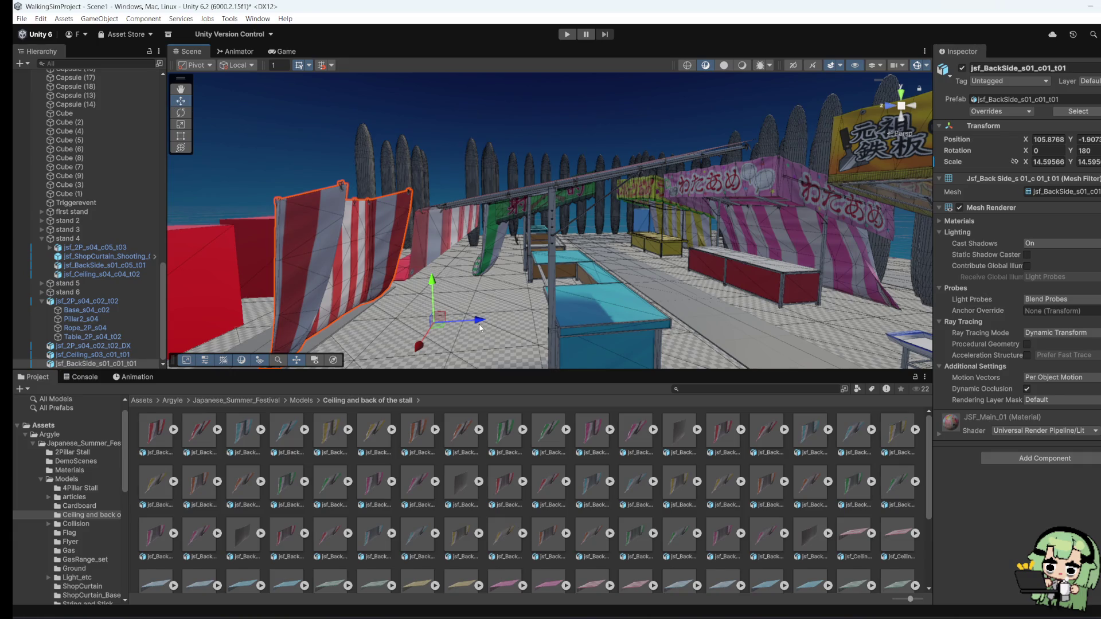
mouse_move(478, 322)
left_mouse_down()
mouse_move(532, 335)
mouse_move(308, 309)
left_mouse_up()
left_click(181, 136)
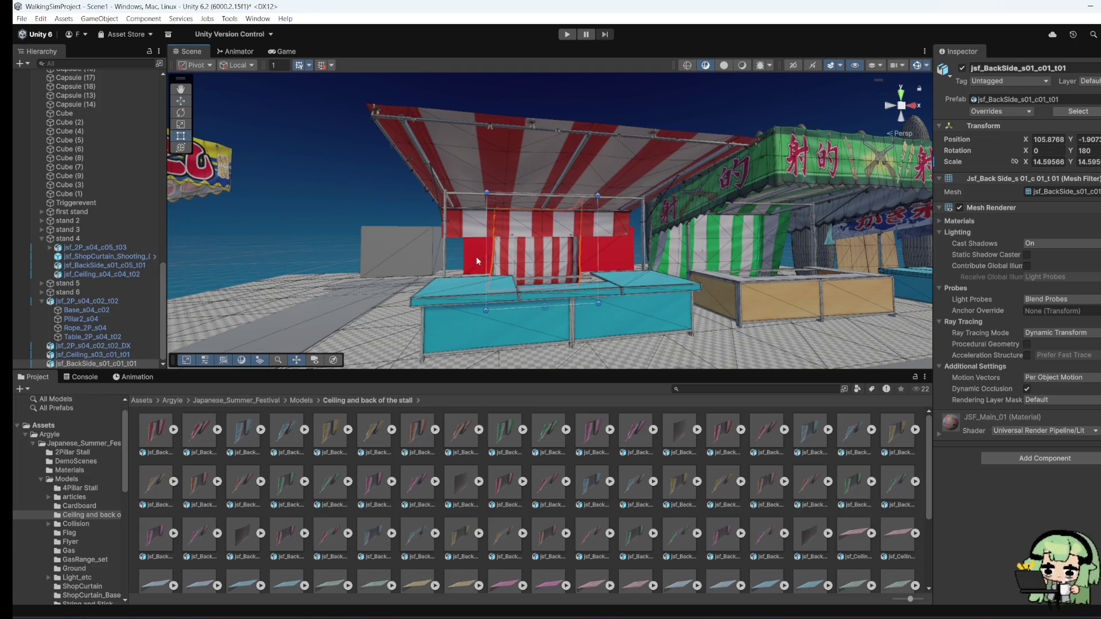
Step: Widen the back curtain by extending its left edge
left_click_drag(484, 261, 414, 267)
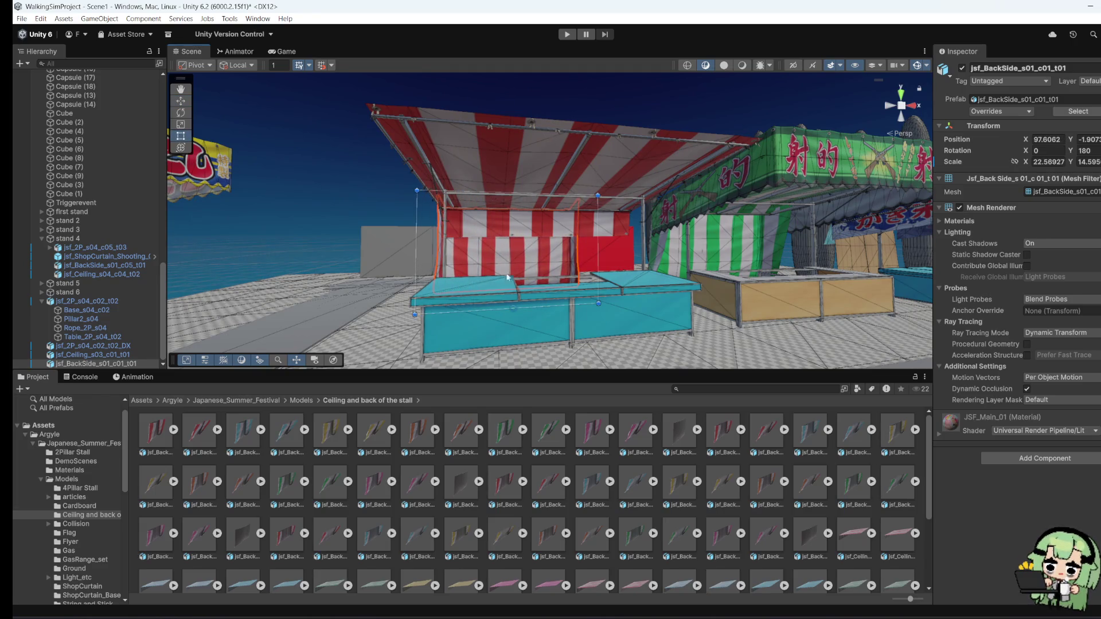
mouse_move(506, 277)
left_mouse_down()
mouse_move(619, 262)
mouse_move(684, 281)
left_mouse_up()
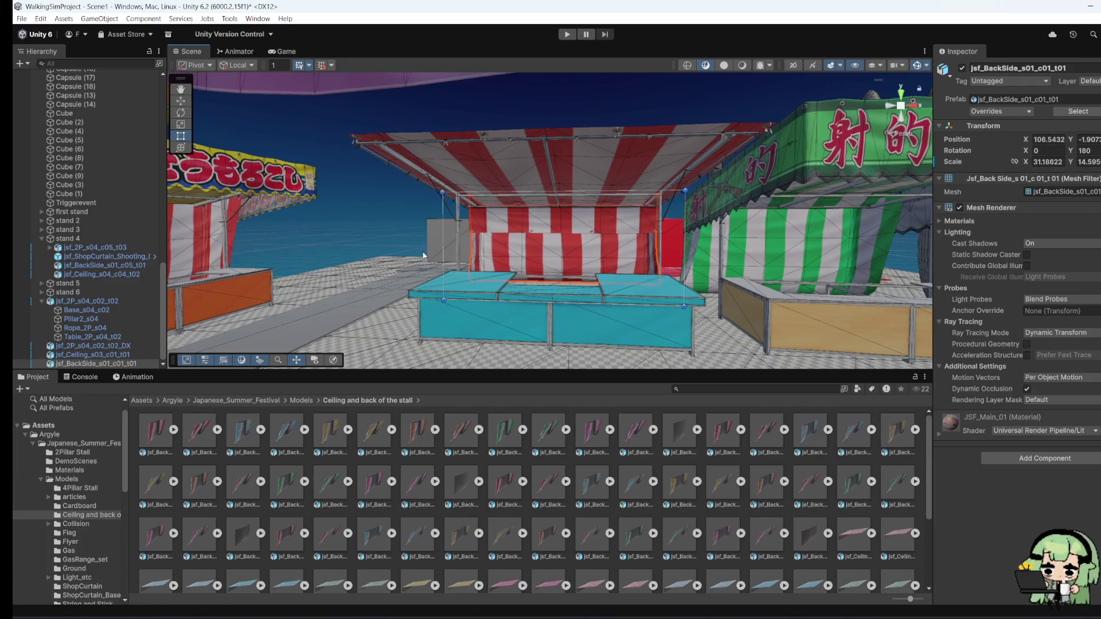
left_click_drag(442, 259, 436, 254)
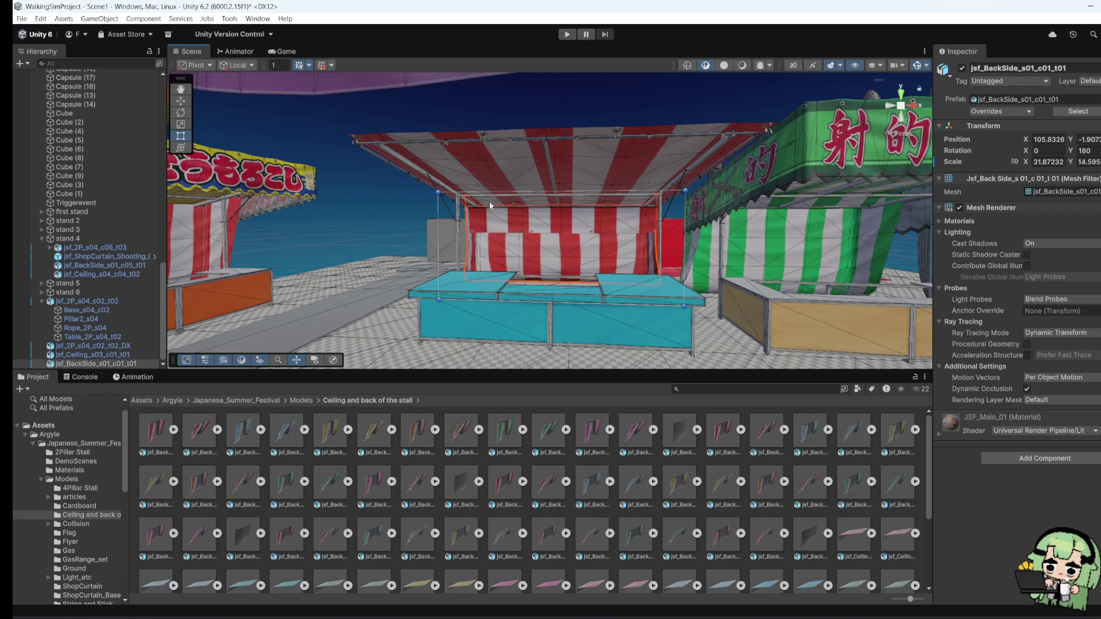
mouse_move(489, 205)
left_mouse_down()
mouse_move(475, 260)
mouse_move(496, 253)
left_mouse_up()
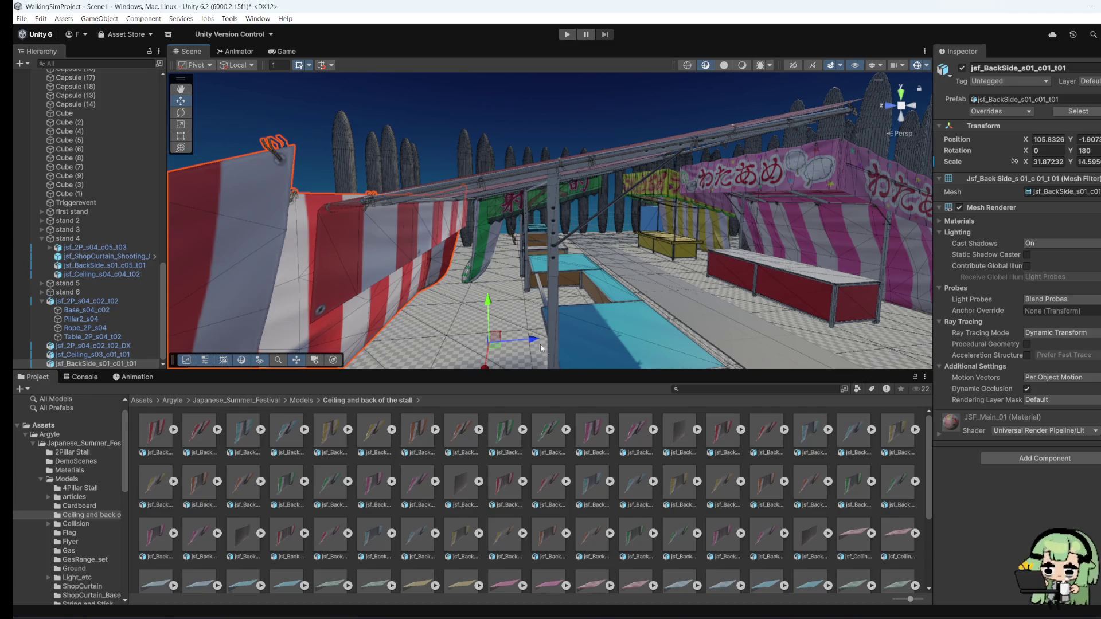
left_click_drag(541, 348, 412, 313)
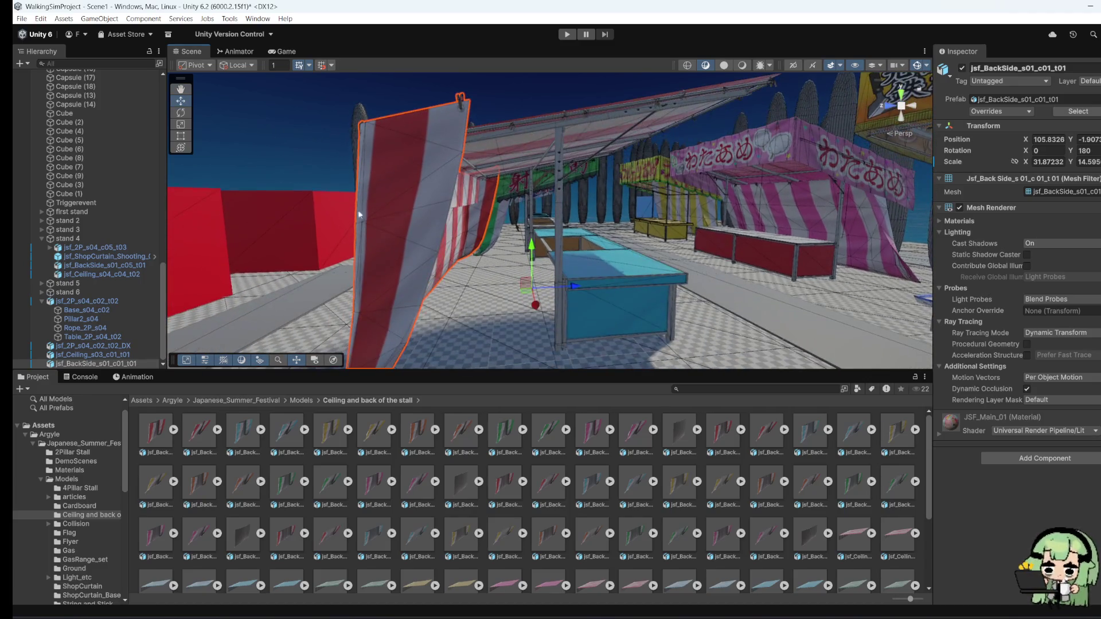
Step: Adjust the curtain's top edge and trim its left and right edges inward
left_click(184, 135)
mouse_move(450, 144)
left_mouse_down()
mouse_move(452, 165)
mouse_move(451, 143)
left_mouse_up()
mouse_move(402, 230)
left_mouse_down()
mouse_move(229, 333)
mouse_move(390, 213)
left_mouse_up()
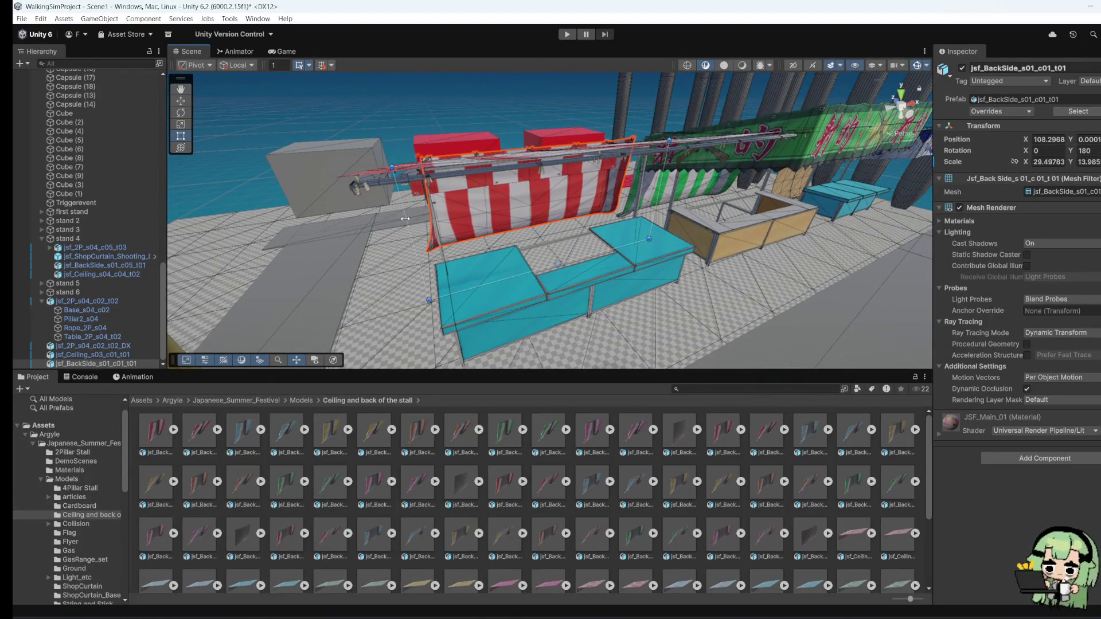
mouse_move(487, 207)
left_mouse_down()
mouse_move(535, 199)
mouse_move(525, 201)
left_mouse_up()
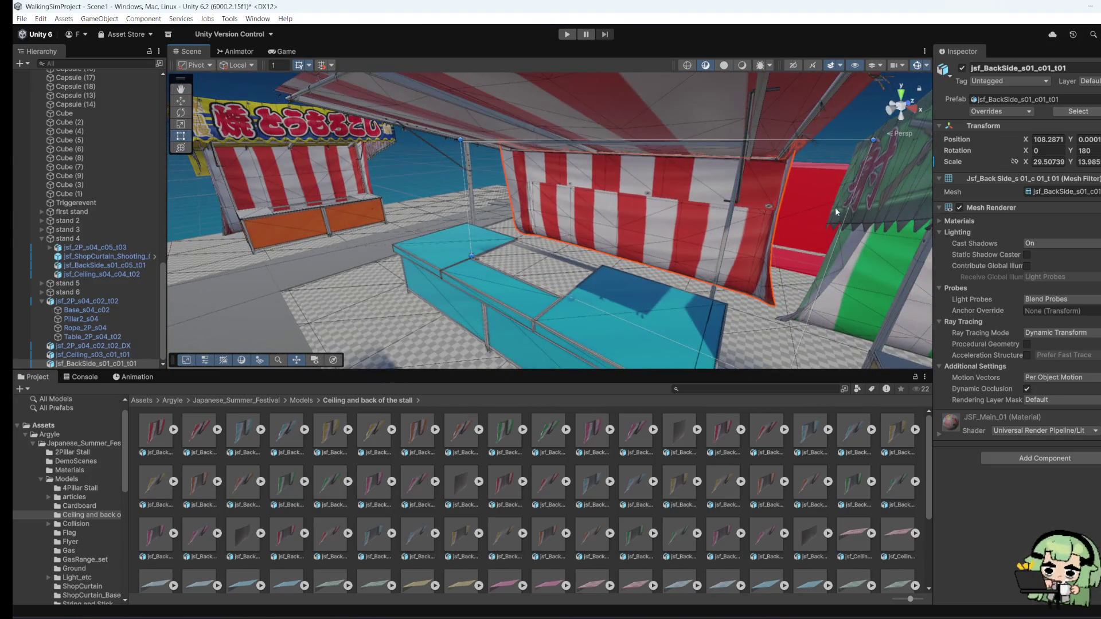
left_click_drag(845, 211, 767, 217)
left_click_drag(526, 226, 504, 275)
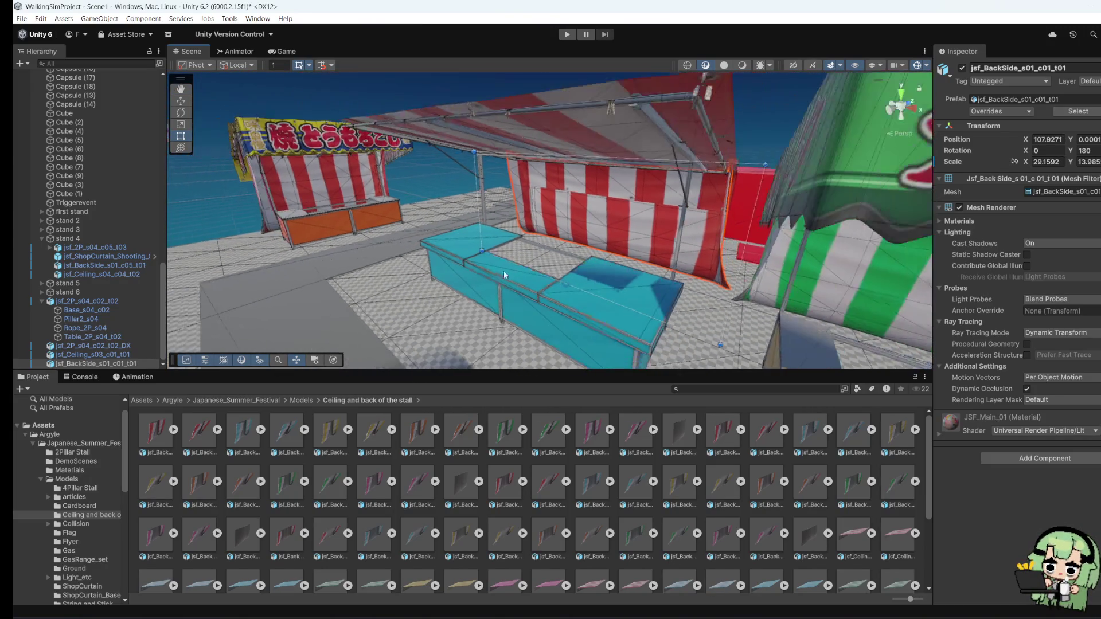
left_click_drag(578, 225, 721, 211)
Step: Shorten the ceiling canopy and extend its left edge outward
left_click(515, 200)
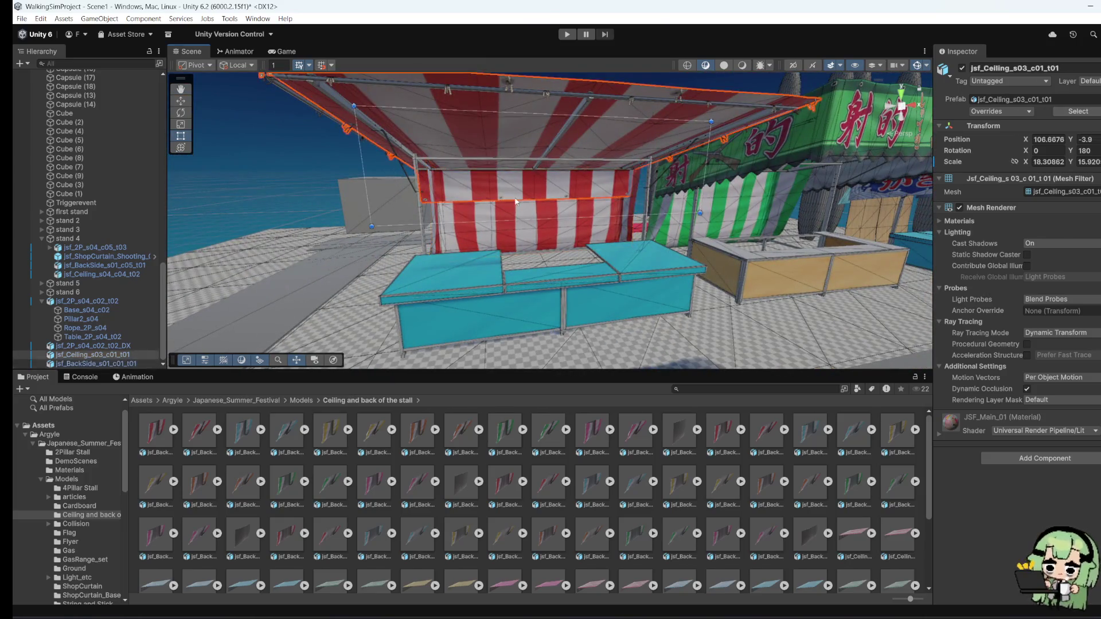
left_click_drag(514, 220, 513, 181)
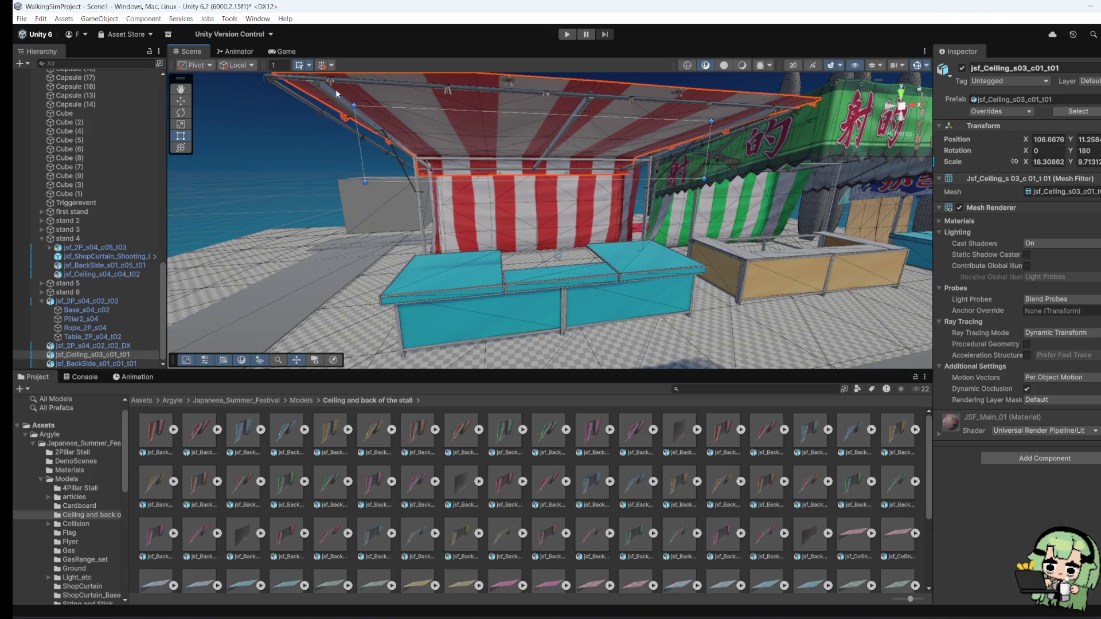
left_click_drag(352, 137, 339, 139)
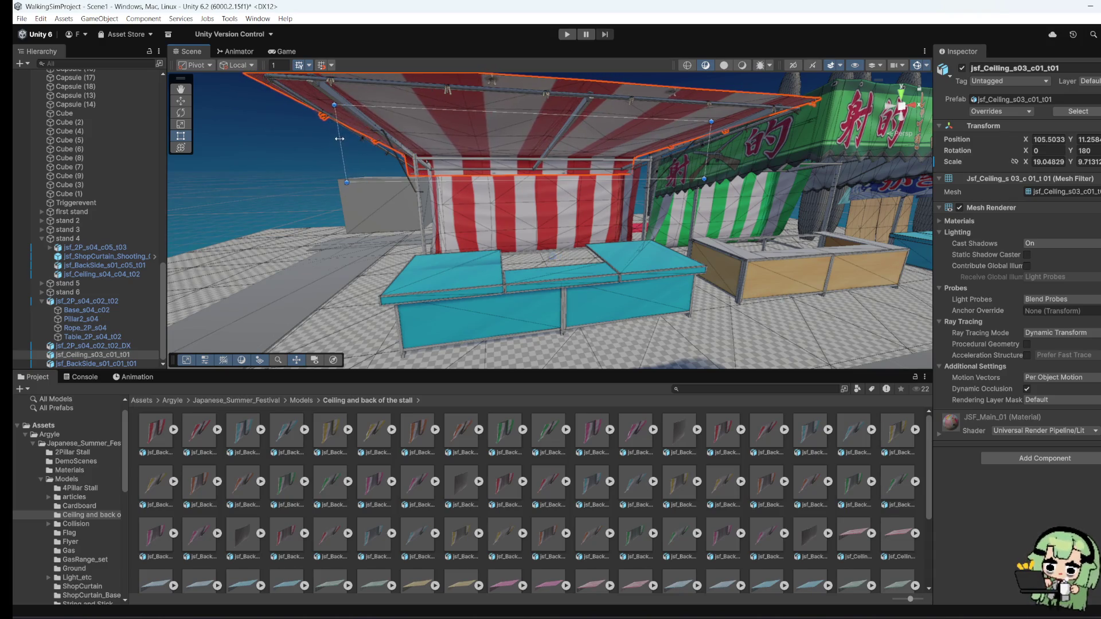
Step: Resize the back curtain's sides to about X scale 29.8 between the rear poles
left_click(493, 208)
mouse_move(395, 213)
left_mouse_down()
mouse_move(384, 213)
mouse_move(669, 214)
left_mouse_up()
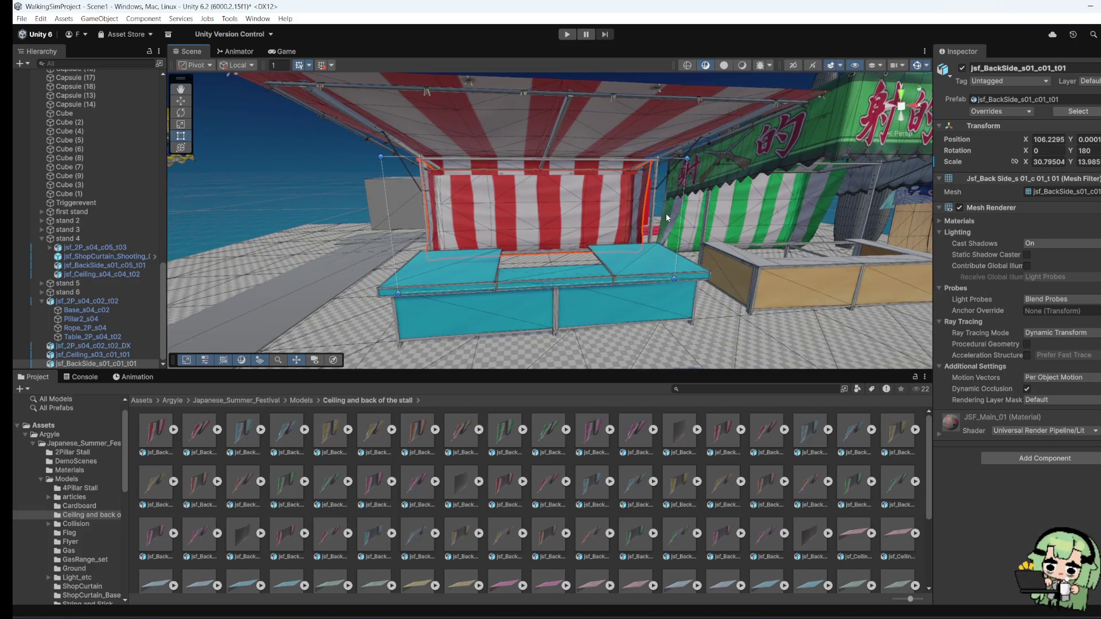
scroll(665, 213, "up", 3)
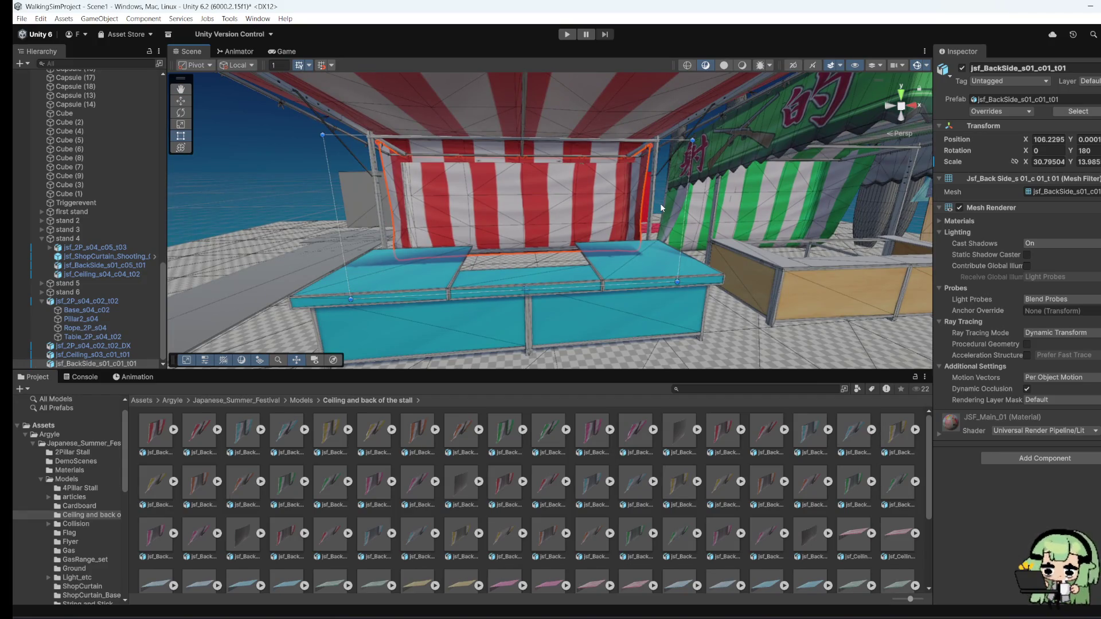
left_click_drag(682, 234, 721, 222)
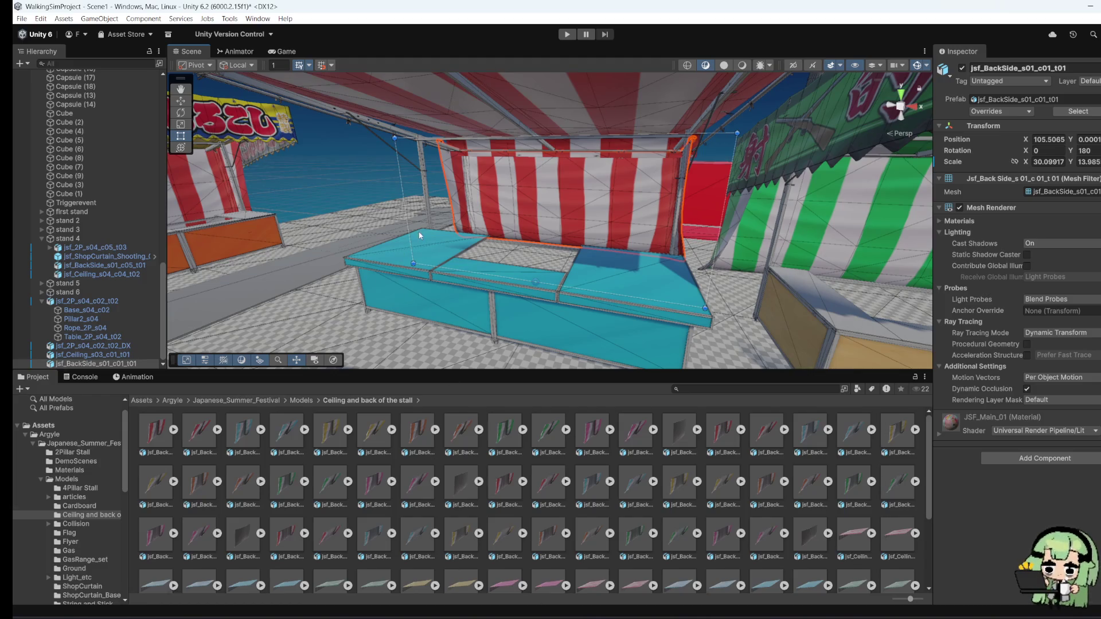
mouse_move(419, 235)
left_mouse_down()
mouse_move(411, 239)
mouse_move(445, 277)
mouse_move(590, 285)
mouse_move(560, 253)
left_mouse_up()
left_click(560, 254)
mouse_move(514, 307)
left_mouse_down()
mouse_move(577, 175)
mouse_move(405, 154)
left_mouse_up()
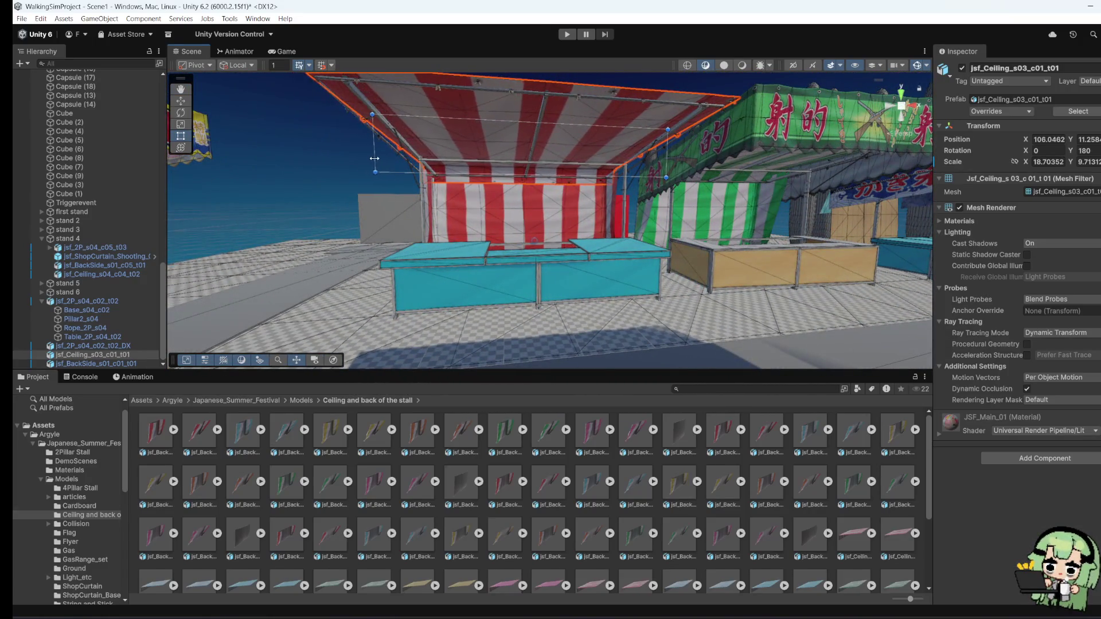
Step: Lower the striped stall ceiling and tilt it slightly to about rotation X -5.4
left_click(475, 208)
mouse_move(475, 215)
left_mouse_down()
mouse_move(476, 226)
mouse_move(442, 122)
mouse_move(450, 189)
mouse_move(604, 231)
left_mouse_up()
left_click(442, 122)
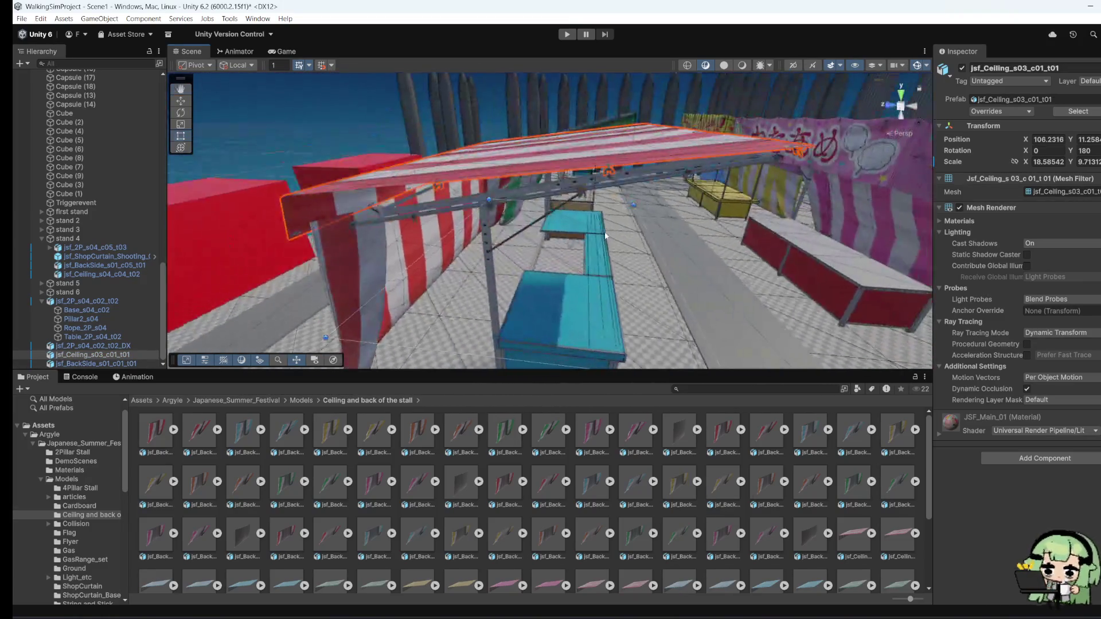
left_click(180, 101)
mouse_move(572, 198)
left_mouse_down()
mouse_move(567, 226)
mouse_move(459, 207)
left_mouse_up()
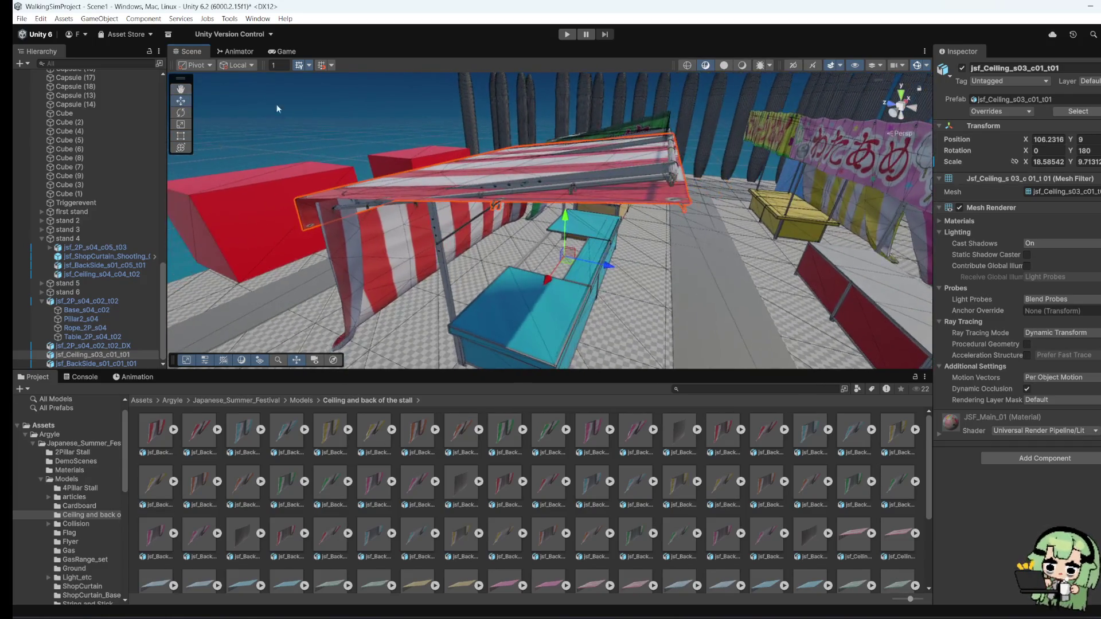
left_click(182, 116)
left_click_drag(512, 267, 364, 185)
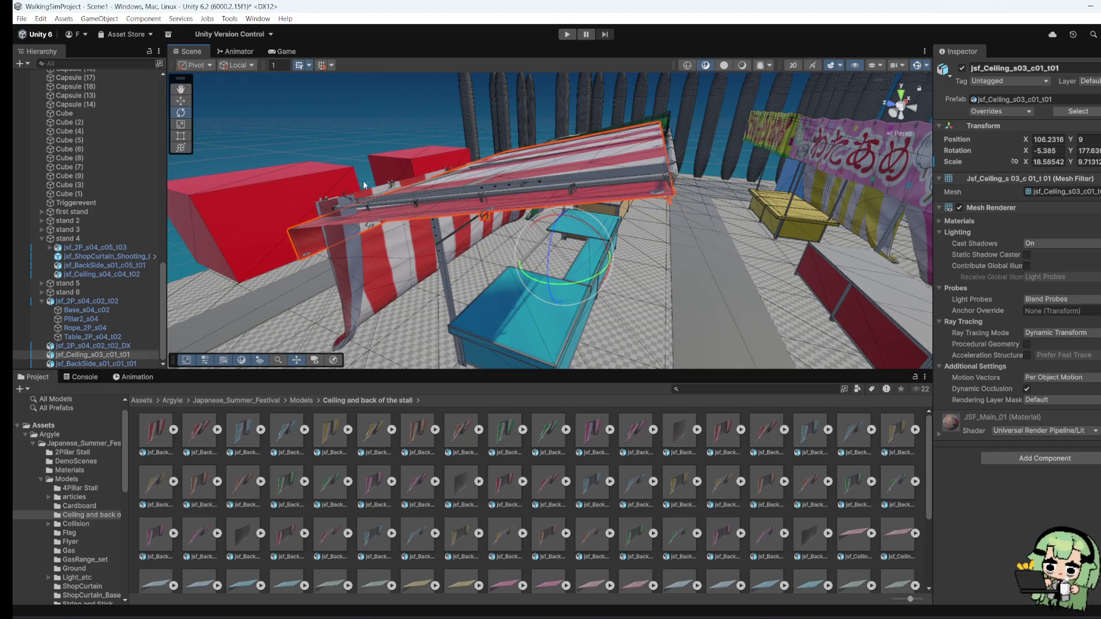
left_click(181, 101)
mouse_move(573, 235)
left_mouse_down()
mouse_move(565, 195)
mouse_move(688, 241)
mouse_move(774, 247)
mouse_move(387, 184)
left_mouse_up()
Step: Pull in the ceiling's left and right edges with the Rect tool to about 17.8 wide
left_click(181, 136)
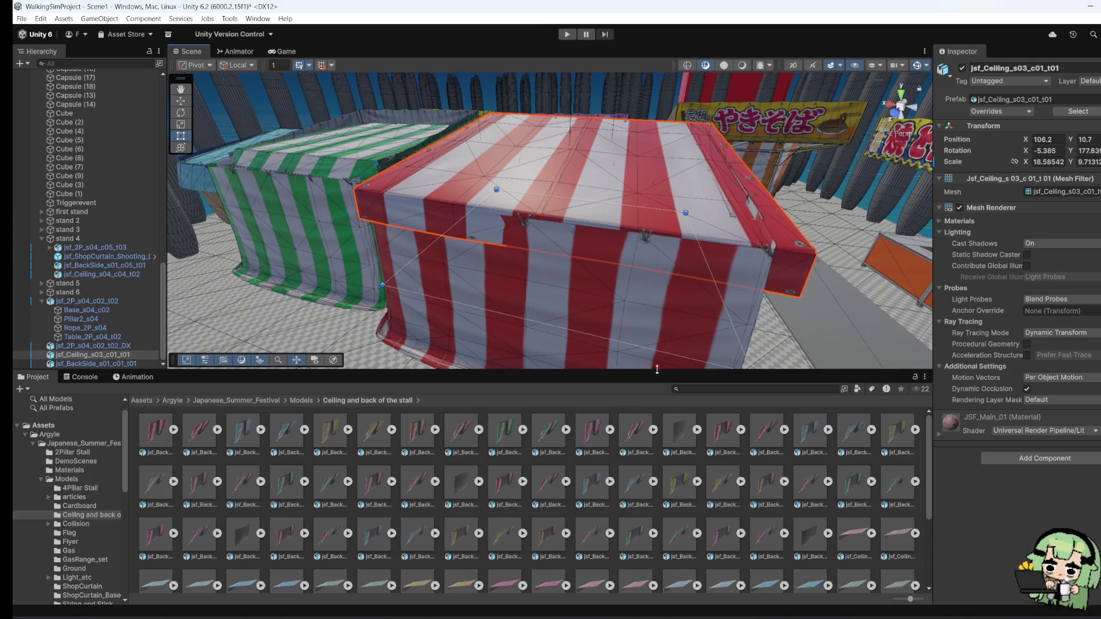
scroll(669, 310, "up", 3)
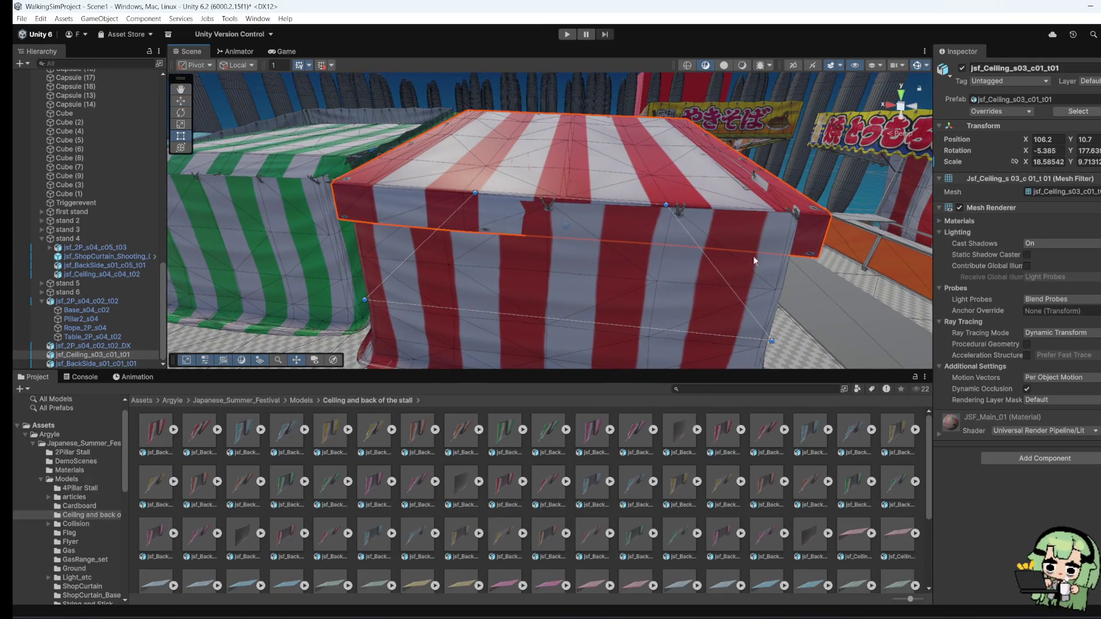
left_click_drag(716, 270, 663, 237)
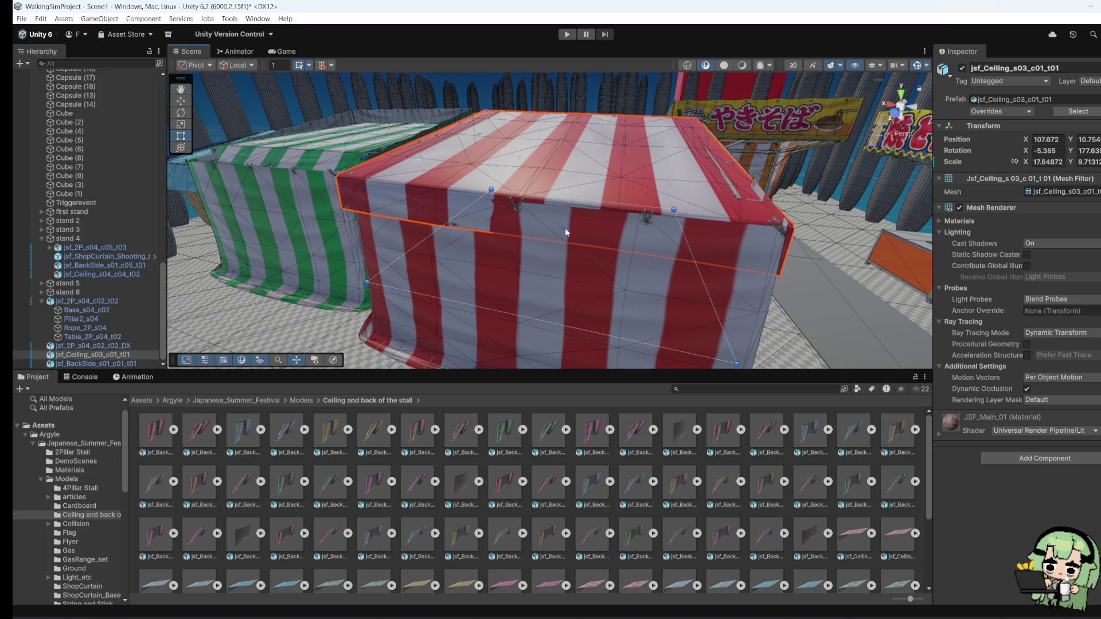
left_click_drag(423, 238, 427, 239)
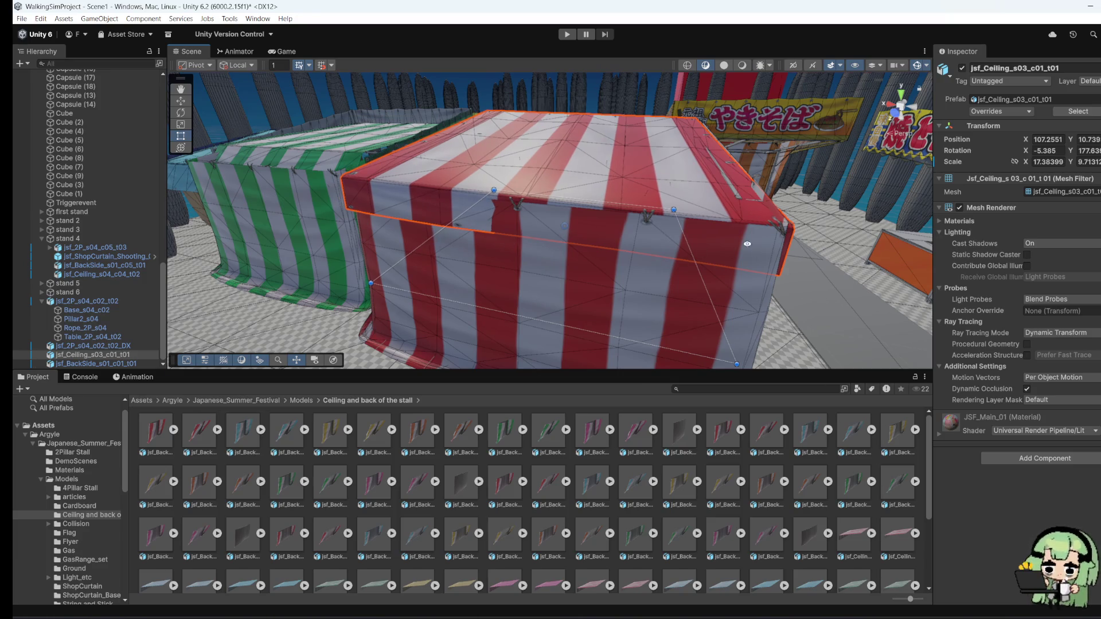
left_click_drag(747, 244, 356, 202)
mouse_move(562, 185)
left_mouse_down()
mouse_move(634, 238)
mouse_move(470, 143)
left_mouse_up()
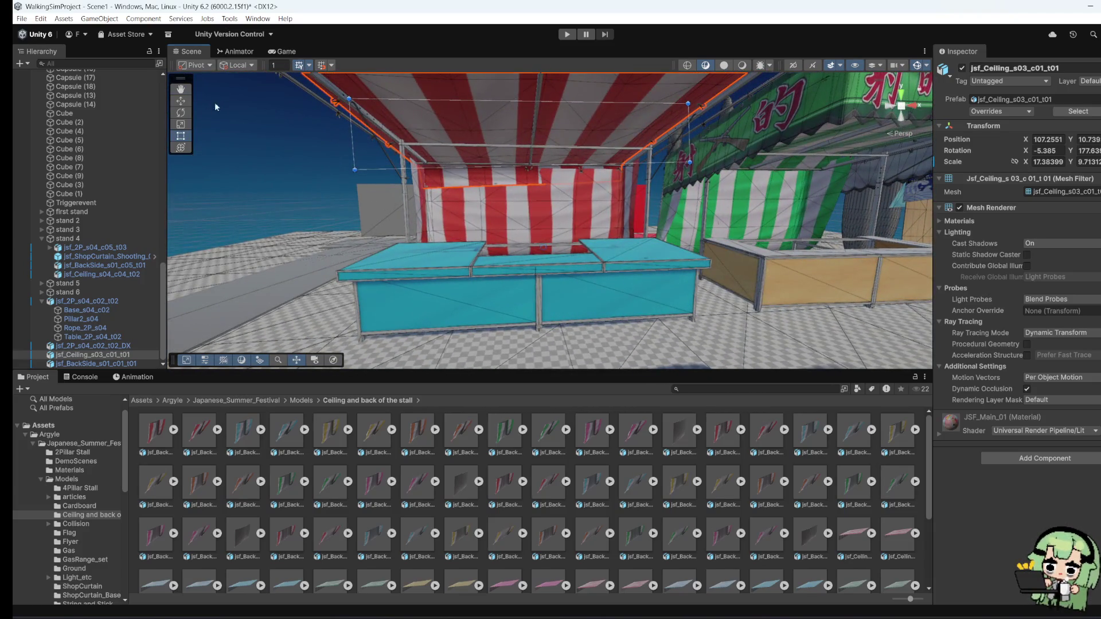
left_click_drag(351, 138, 337, 131)
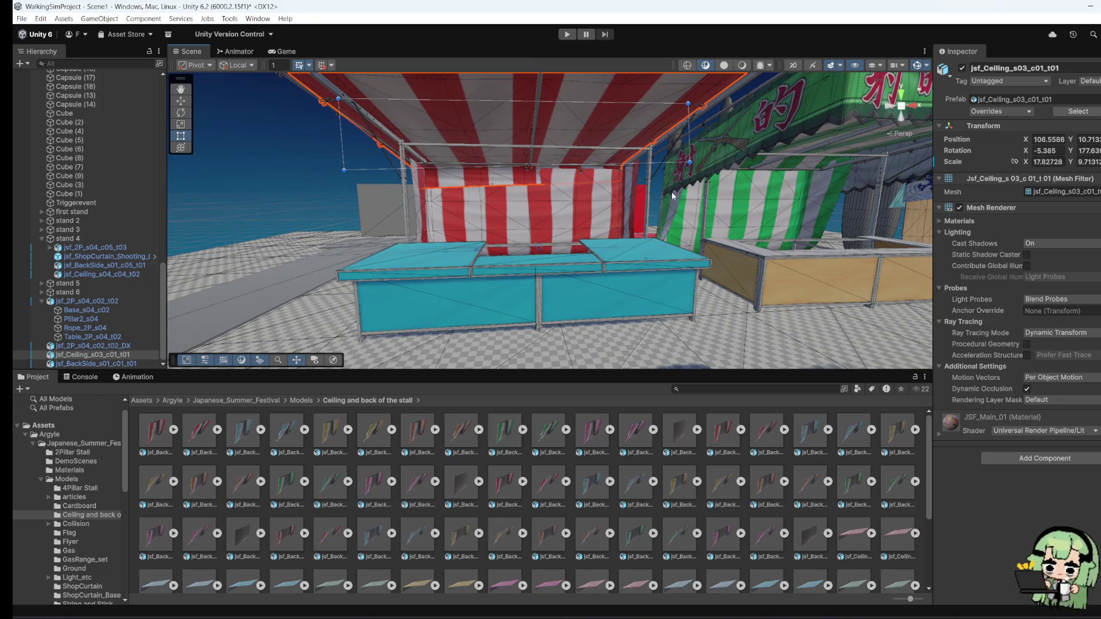
mouse_move(672, 191)
left_mouse_down()
mouse_move(573, 200)
mouse_move(461, 260)
left_mouse_up()
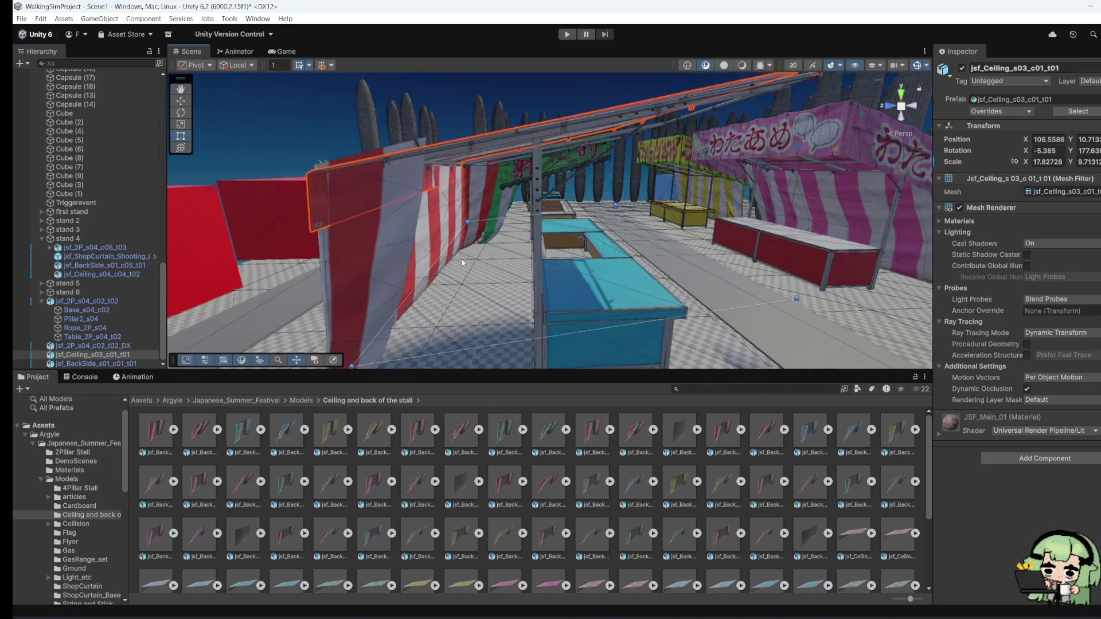
mouse_move(376, 265)
left_mouse_down()
mouse_move(232, 293)
mouse_move(324, 314)
mouse_move(567, 304)
mouse_move(545, 301)
mouse_move(407, 352)
mouse_move(436, 326)
left_mouse_up()
left_click_drag(448, 337, 413, 299)
scroll(92, 530, "down", 5)
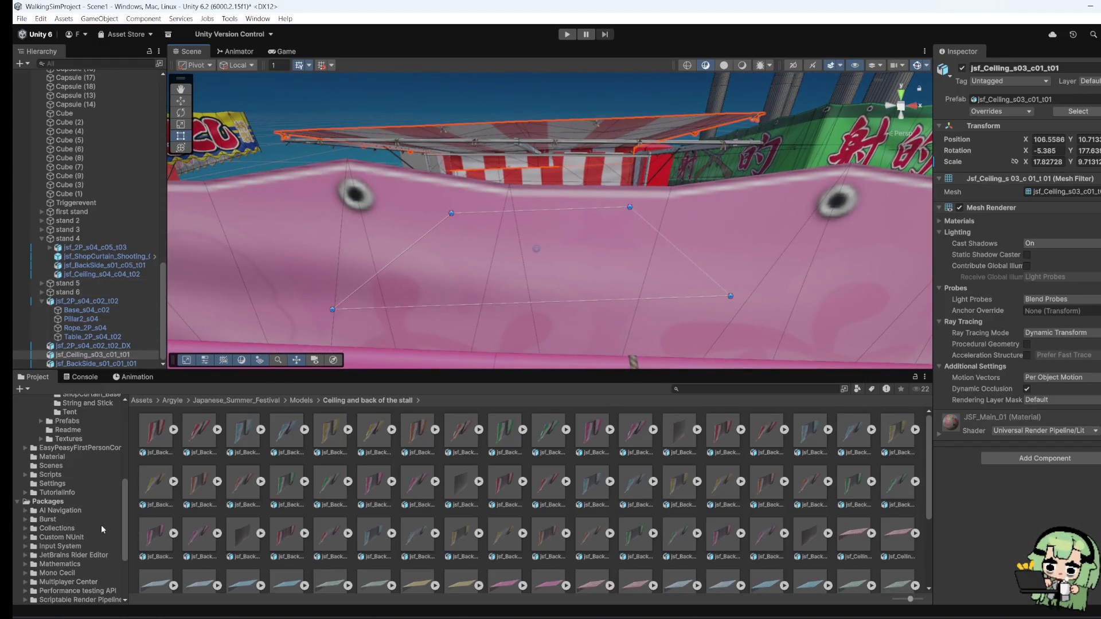
left_click(64, 439)
Step: List the Japanese_Summer_Festival Prefabs folder and view the striped stall from above
left_click(88, 424)
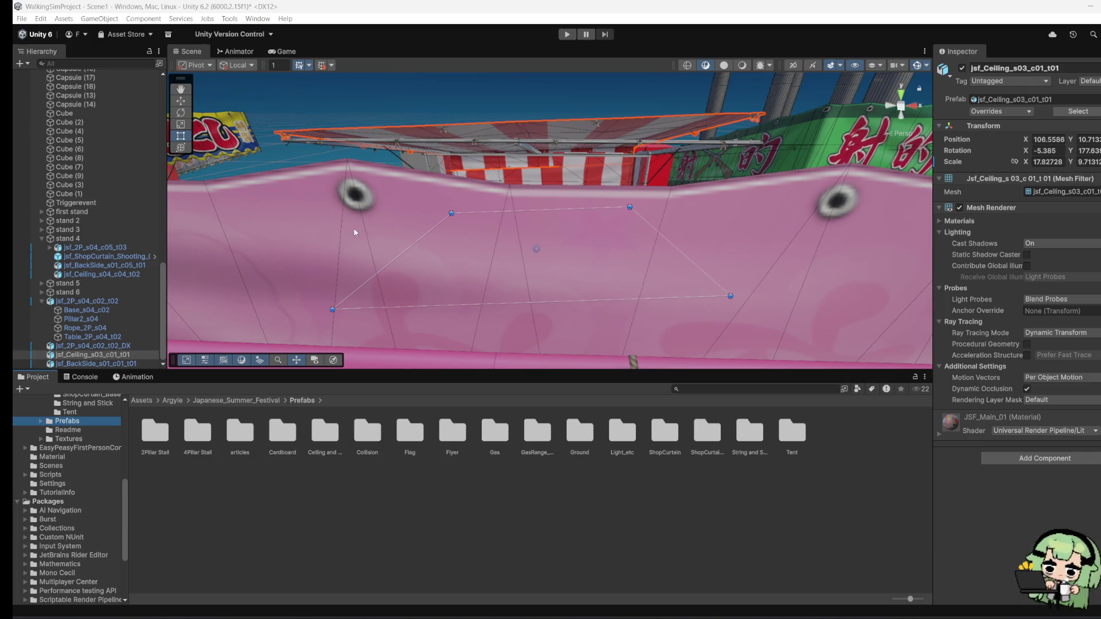
mouse_move(333, 220)
left_mouse_down()
mouse_move(621, 239)
mouse_move(547, 323)
mouse_move(288, 240)
mouse_move(652, 171)
mouse_move(663, 200)
left_mouse_up()
Step: Set the stall ceiling's Rotation Y to 180
left_click(638, 186)
left_click(549, 190)
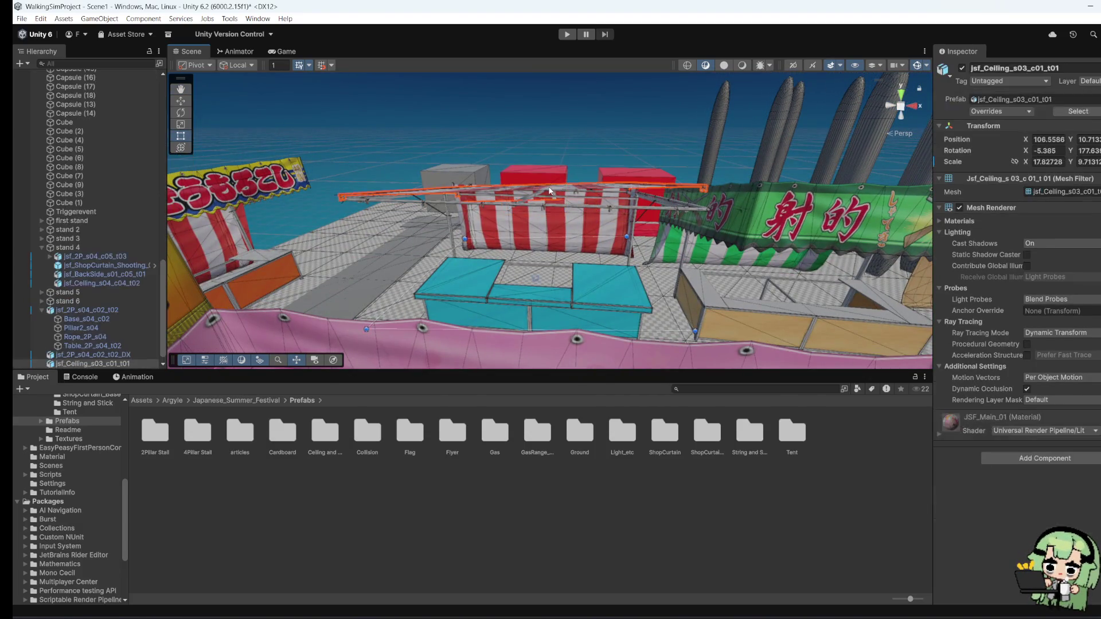
left_click(1088, 150)
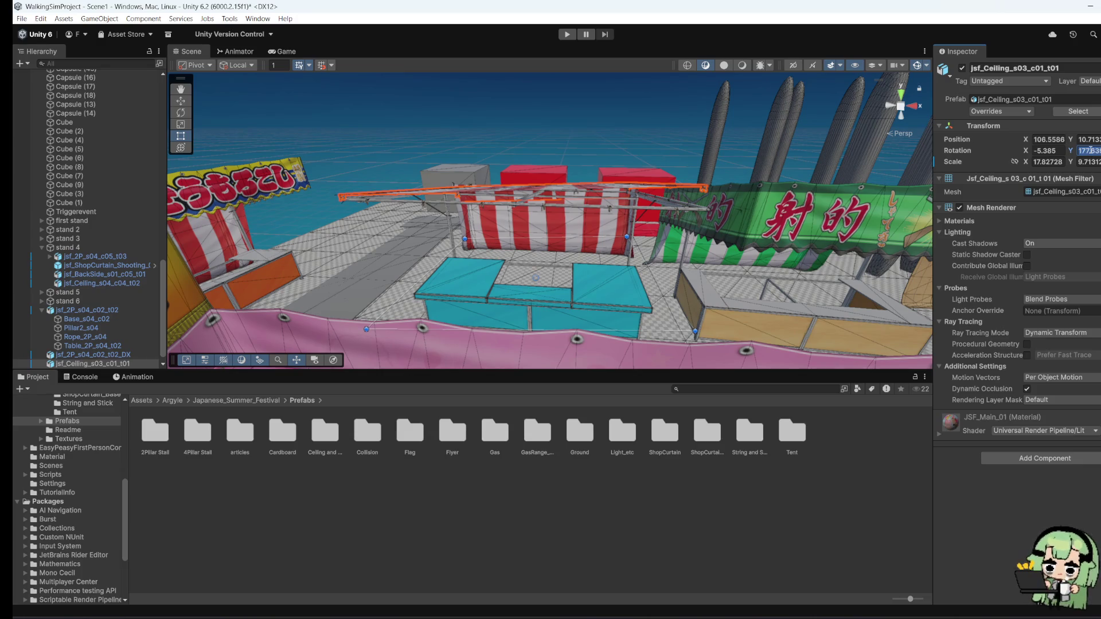
type("180")
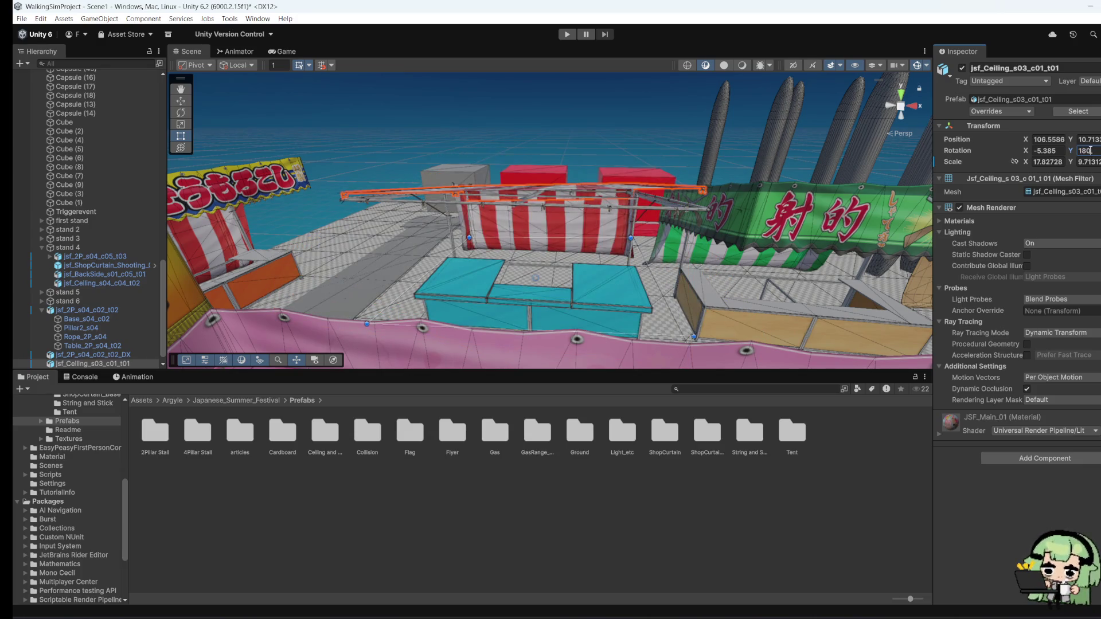
key("Return")
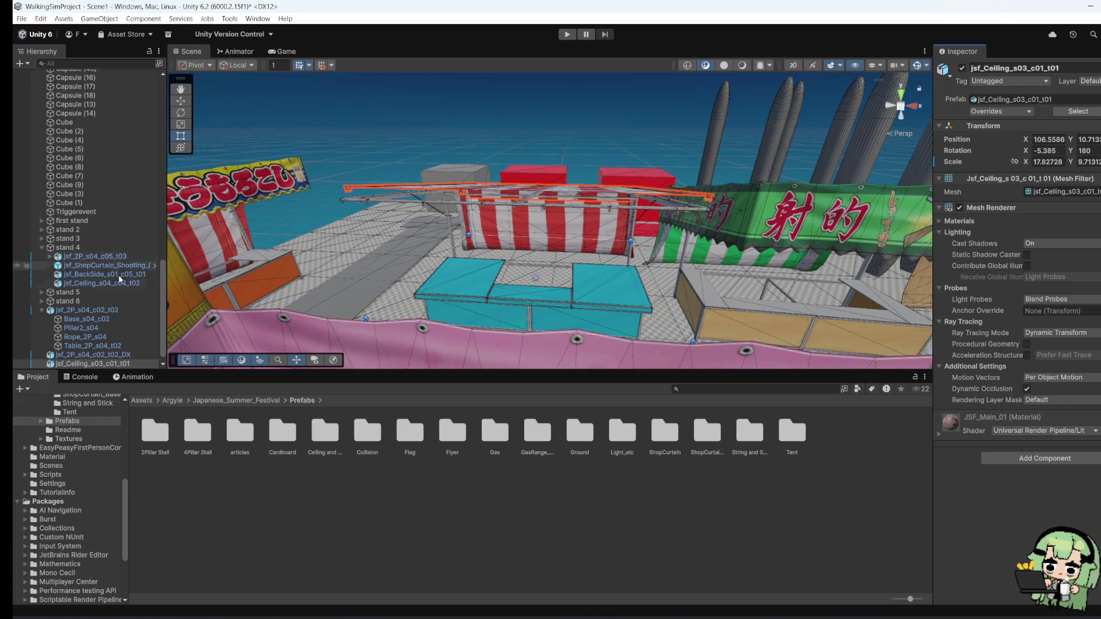
Step: Adjust the ceiling's height to about Position Y 10.2 over the stand
left_click(180, 102)
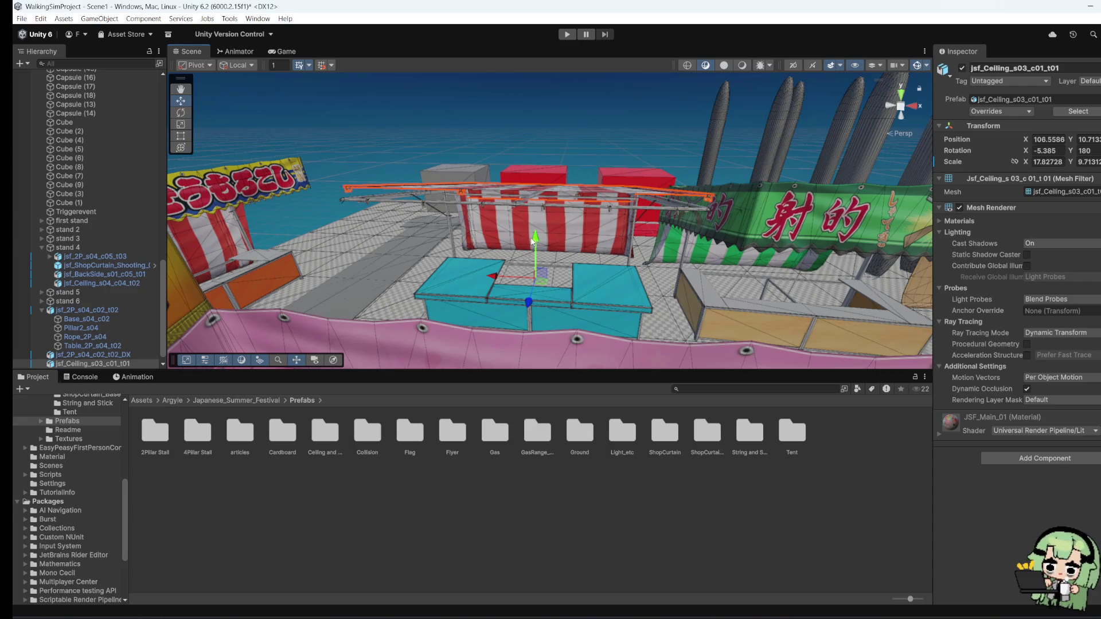
mouse_move(531, 235)
left_mouse_down()
mouse_move(579, 251)
mouse_move(818, 250)
left_mouse_up()
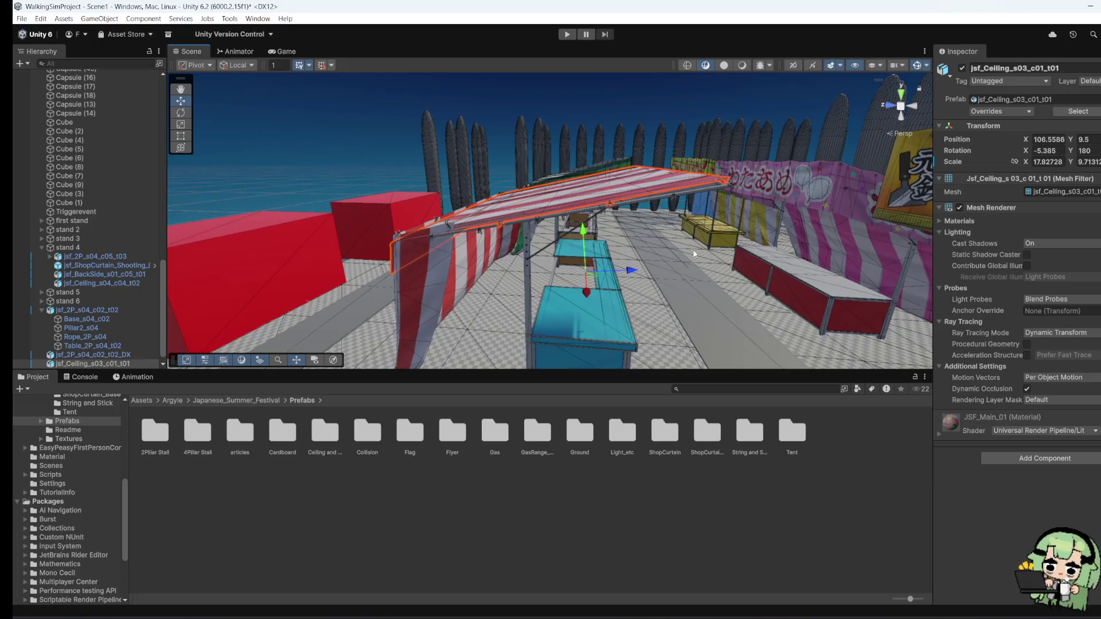
left_click_drag(693, 254, 580, 236)
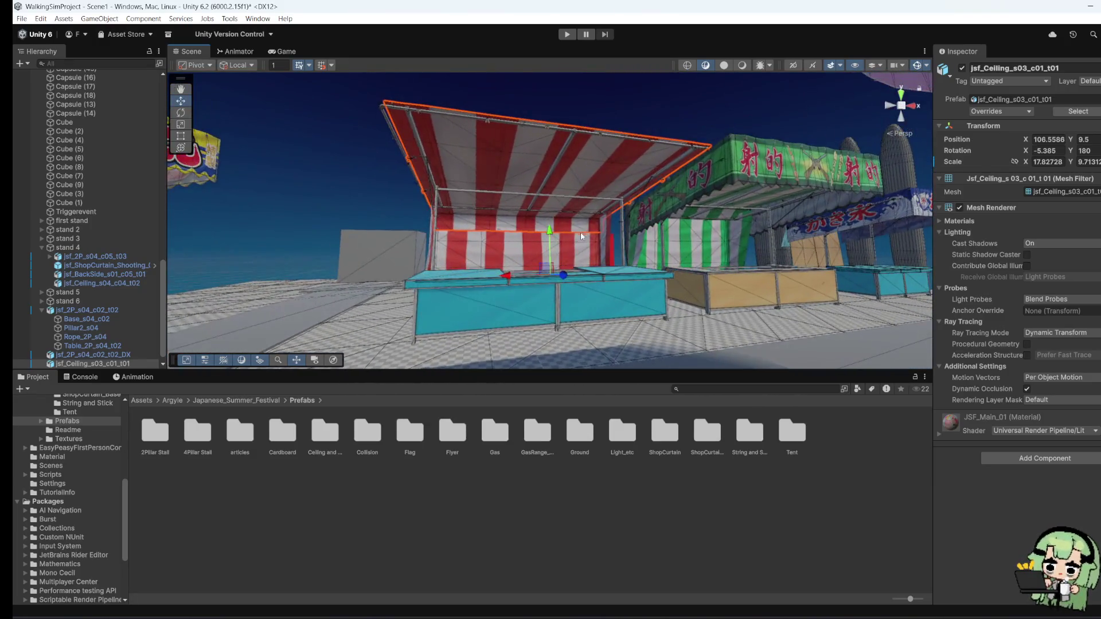
left_click_drag(281, 153, 459, 172)
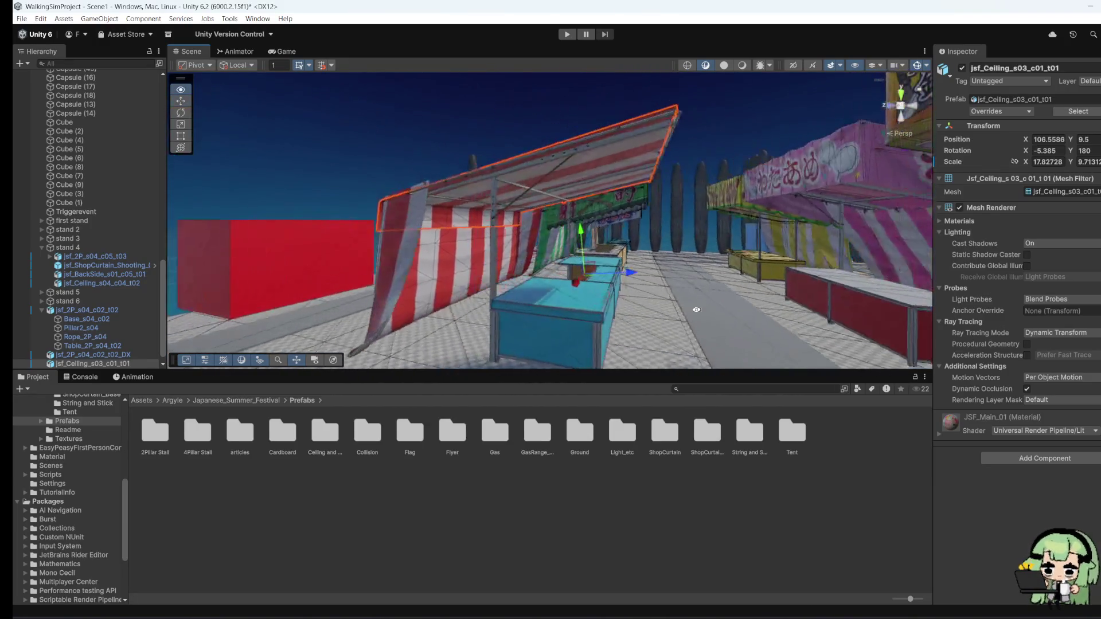
mouse_move(629, 273)
left_mouse_down()
mouse_move(749, 378)
mouse_move(796, 371)
left_mouse_up()
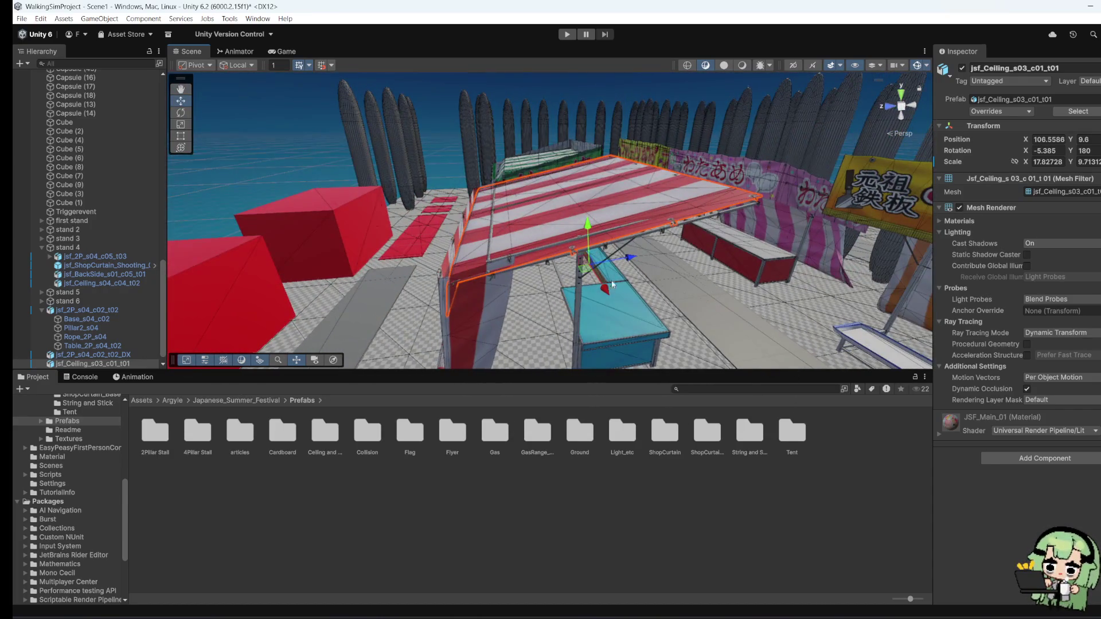
mouse_move(588, 240)
left_mouse_down()
mouse_move(587, 225)
mouse_move(585, 246)
mouse_move(348, 301)
mouse_move(521, 291)
mouse_move(594, 231)
left_mouse_up()
left_click(554, 180)
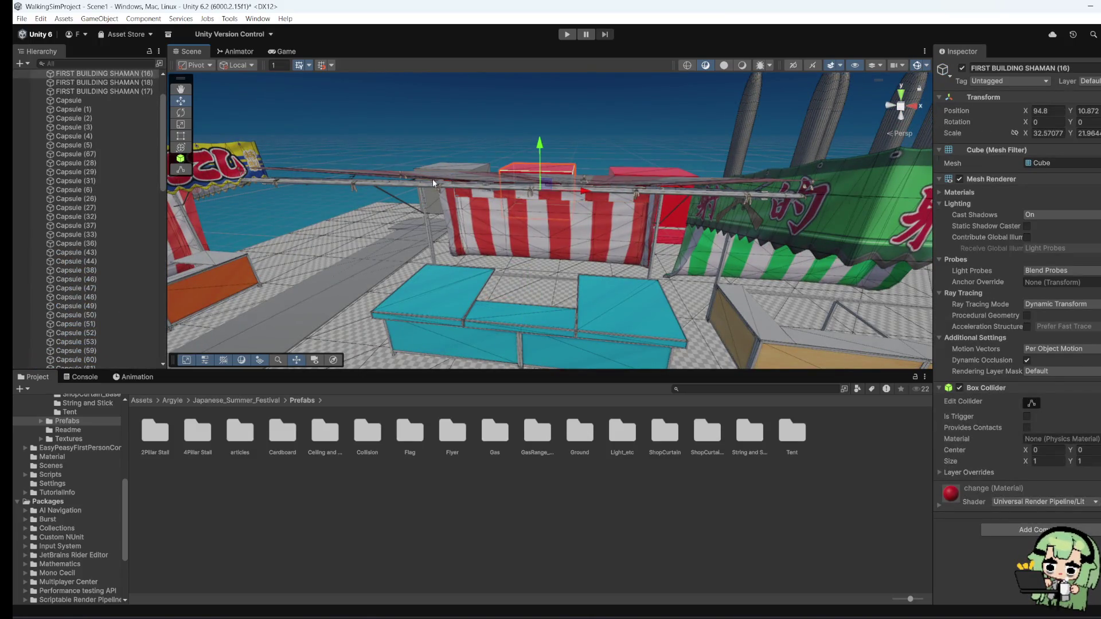
Step: Browse the Project folders to the ShopCurtain_Base models
left_click(434, 184)
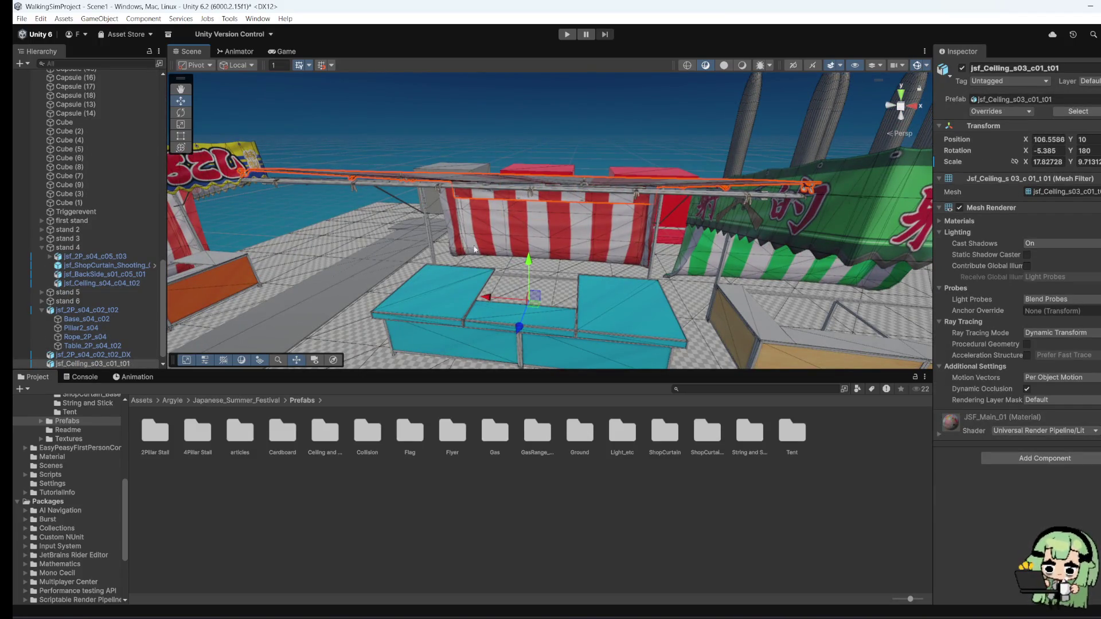
left_click(68, 430)
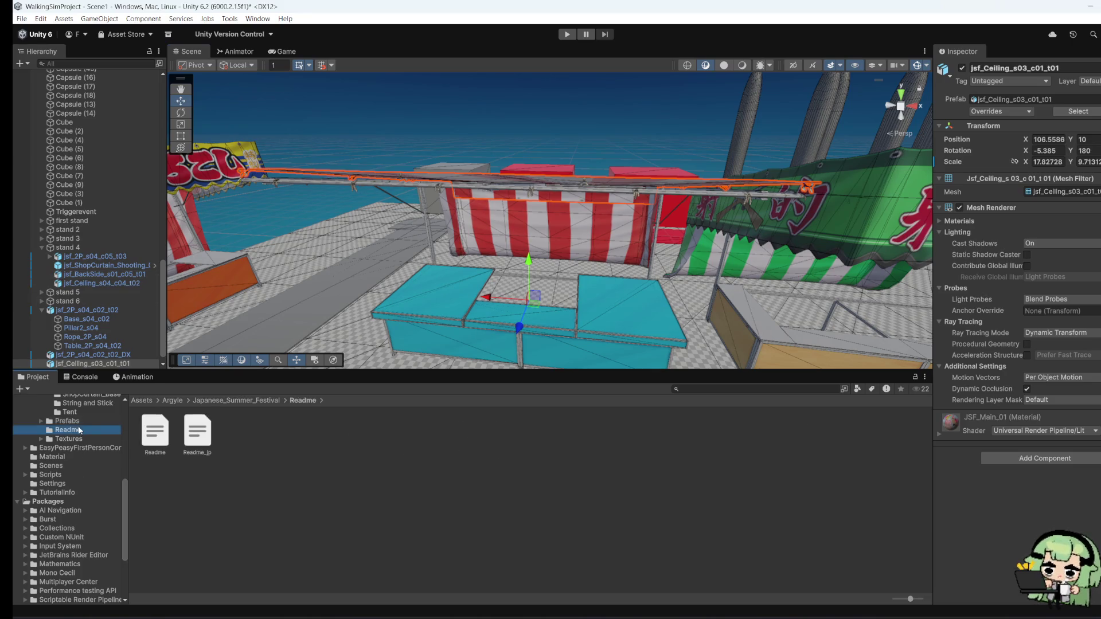
left_click(86, 412)
scroll(86, 505, "up", 3)
key("Up")
key("Up")
key("Up")
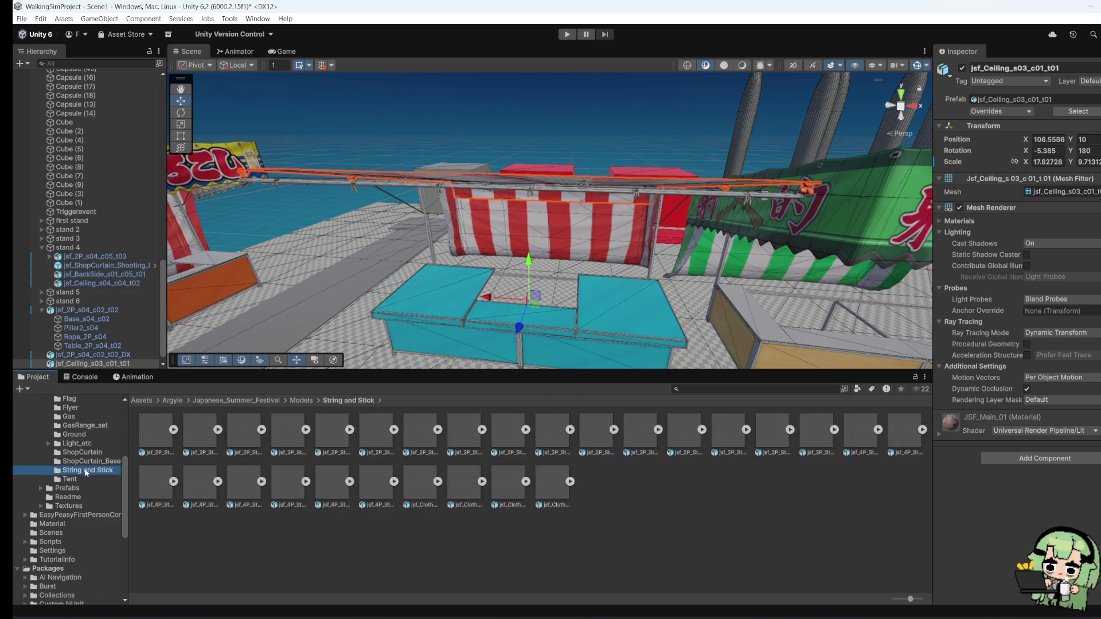
key("Down")
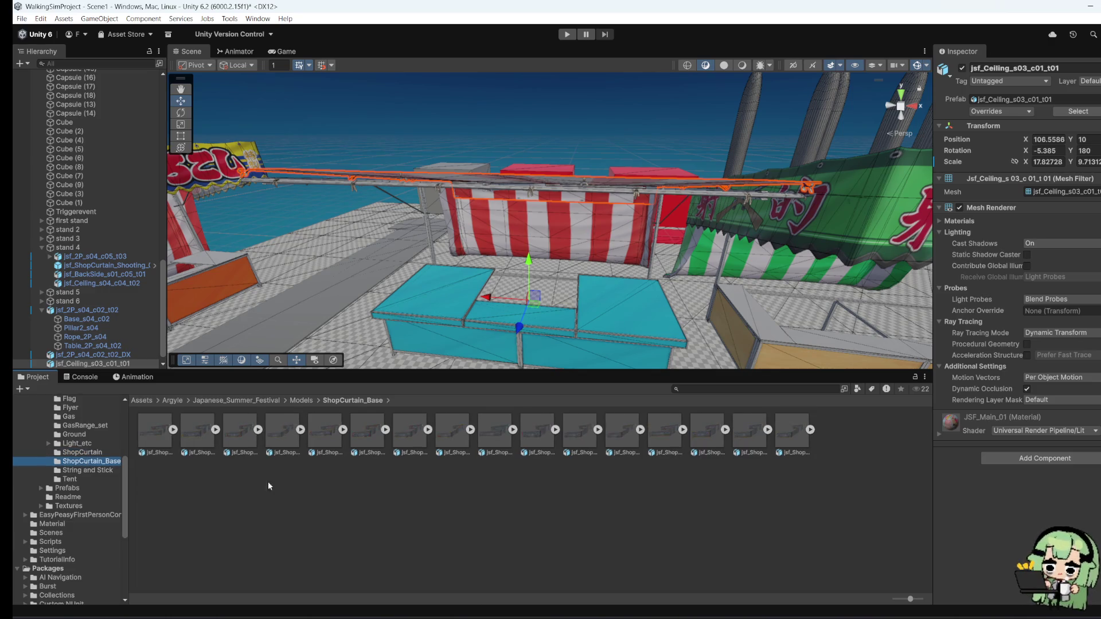
Step: Place the jsf_ShopCurtain_a_s01 curtain in the scene, frame it, then delete it
mouse_move(155, 431)
left_mouse_down()
mouse_move(360, 316)
mouse_move(339, 320)
left_mouse_up()
key("f")
mouse_move(424, 302)
left_mouse_down()
mouse_move(631, 327)
mouse_move(622, 288)
left_mouse_up()
key("f")
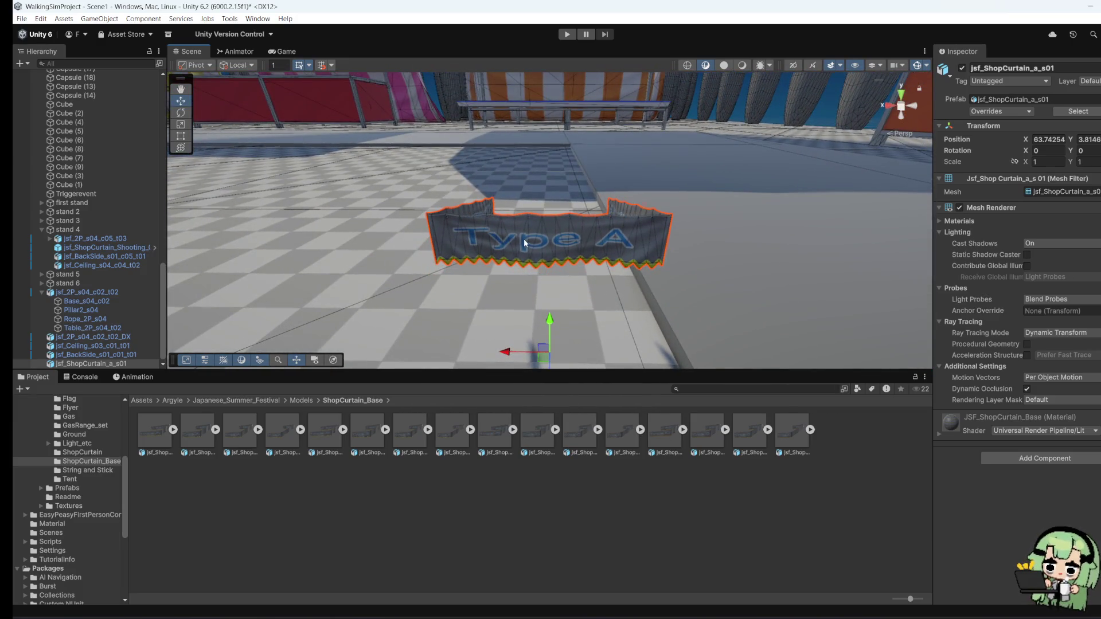
right_click(524, 242)
left_click(562, 292)
left_click(64, 445)
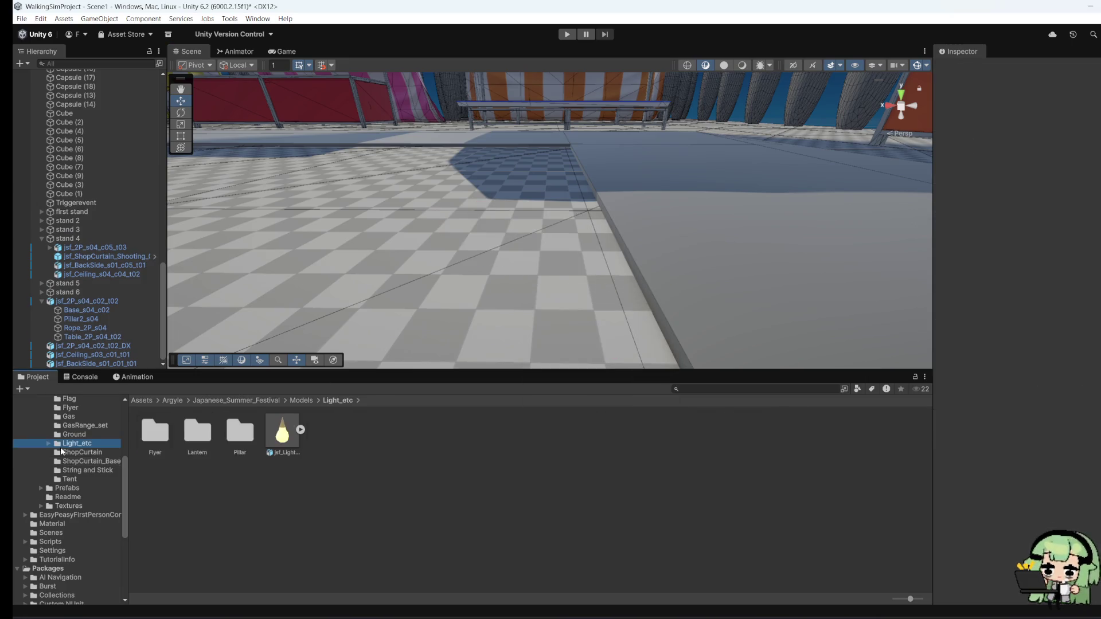
Step: Place the goldfish-scooping curtain from the ShopCurtain folder into the scene
left_click(63, 452)
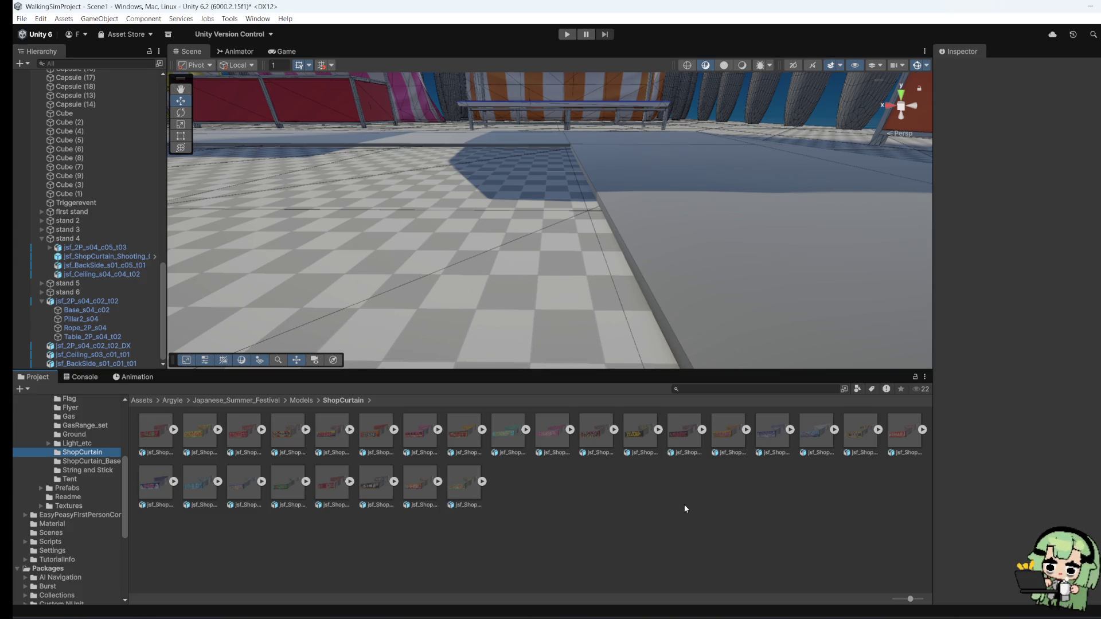
mouse_move(784, 438)
left_mouse_down()
mouse_move(717, 355)
mouse_move(503, 225)
left_mouse_up()
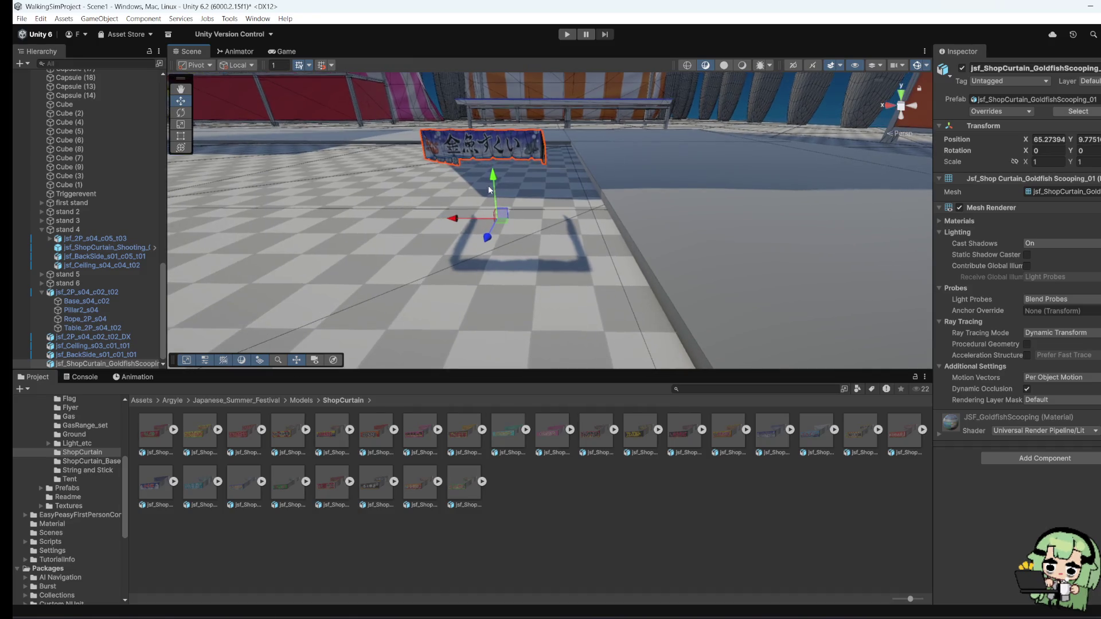
key("f")
scroll(510, 167, "down", 10)
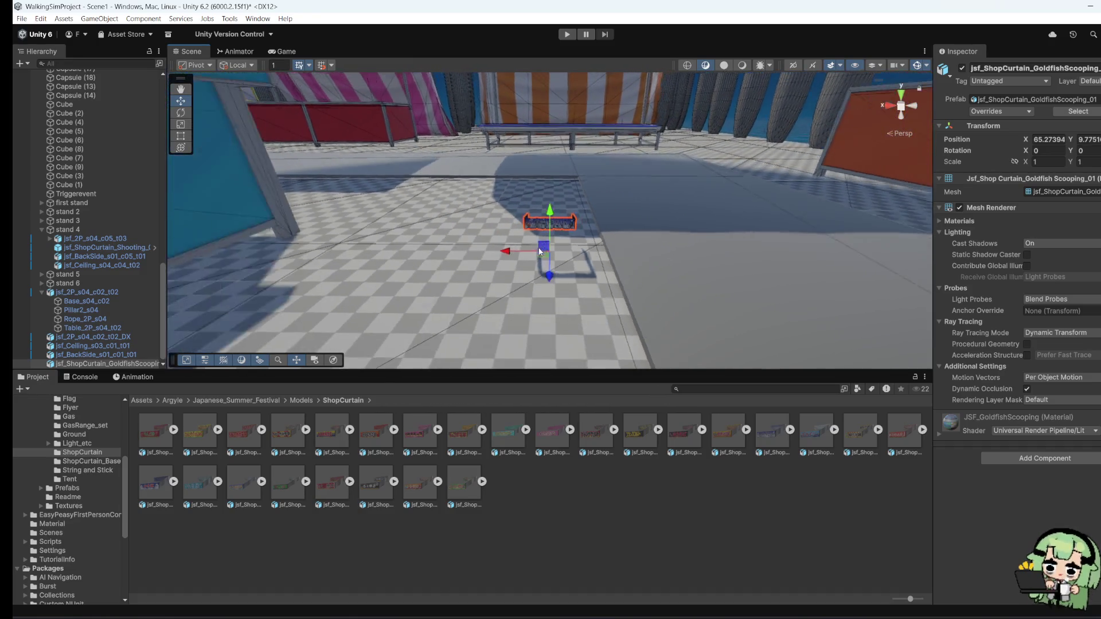
scroll(539, 250, "down", 10)
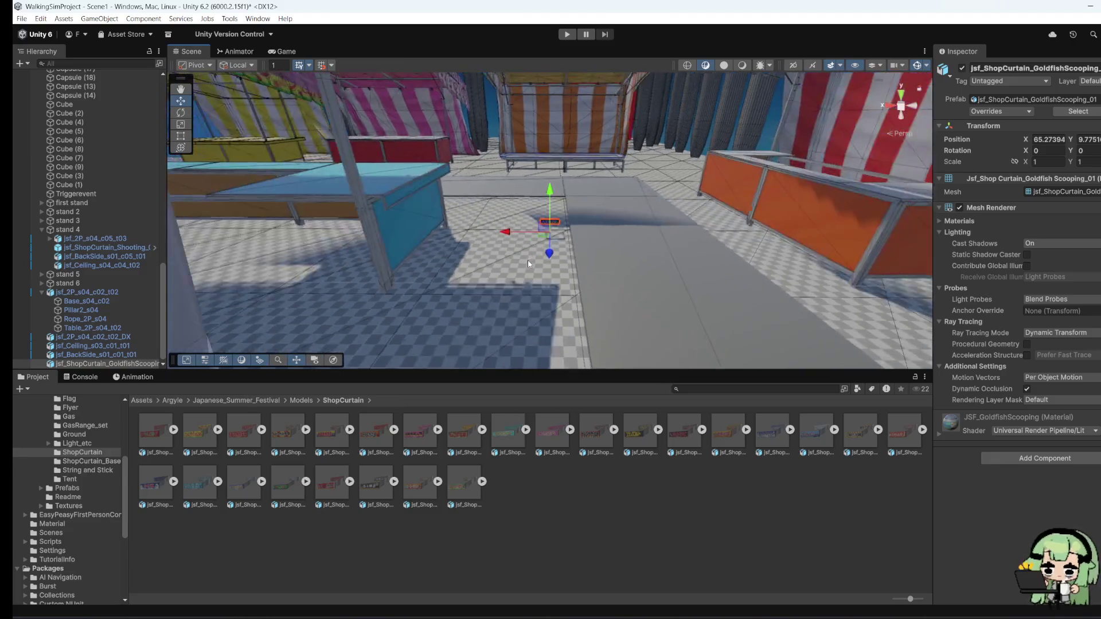
mouse_move(540, 254)
left_mouse_down()
mouse_move(631, 258)
mouse_move(544, 269)
left_mouse_up()
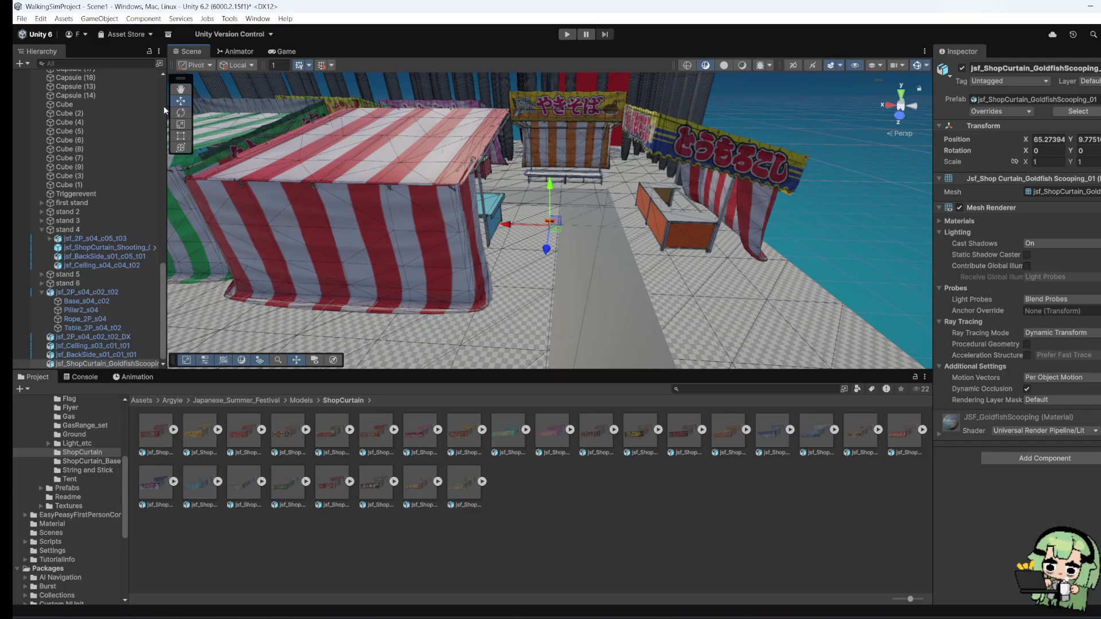
Step: Scale the goldfish curtain up to about 11.2 and set Rotation Y to 180
left_click(181, 124)
mouse_move(548, 232)
left_mouse_down()
mouse_move(573, 247)
mouse_move(935, 276)
left_mouse_up()
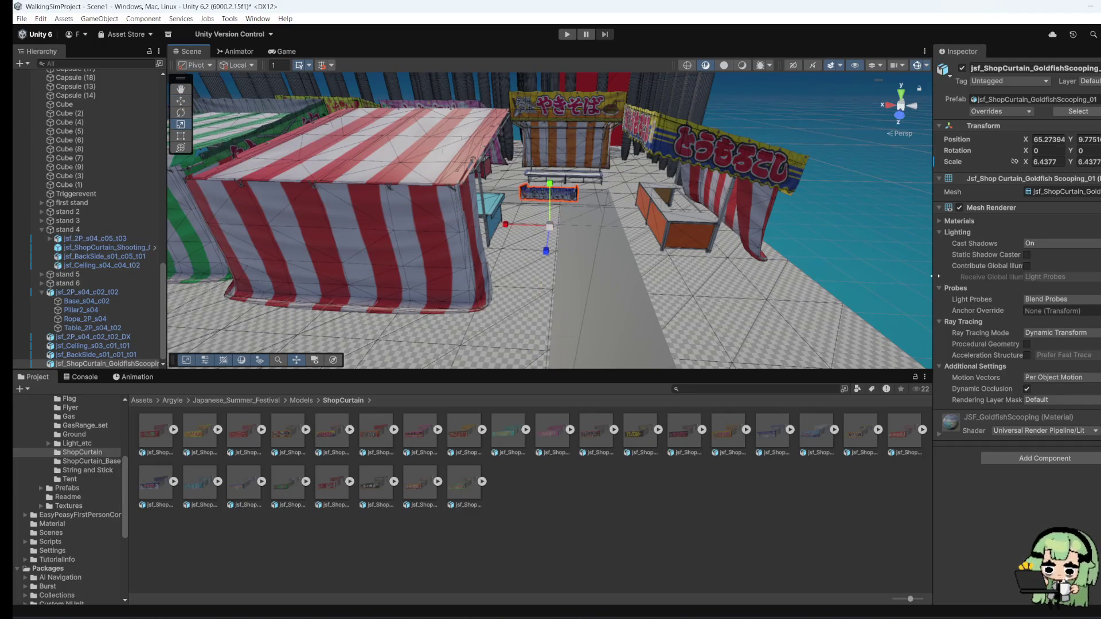
left_click_drag(550, 228, 610, 234)
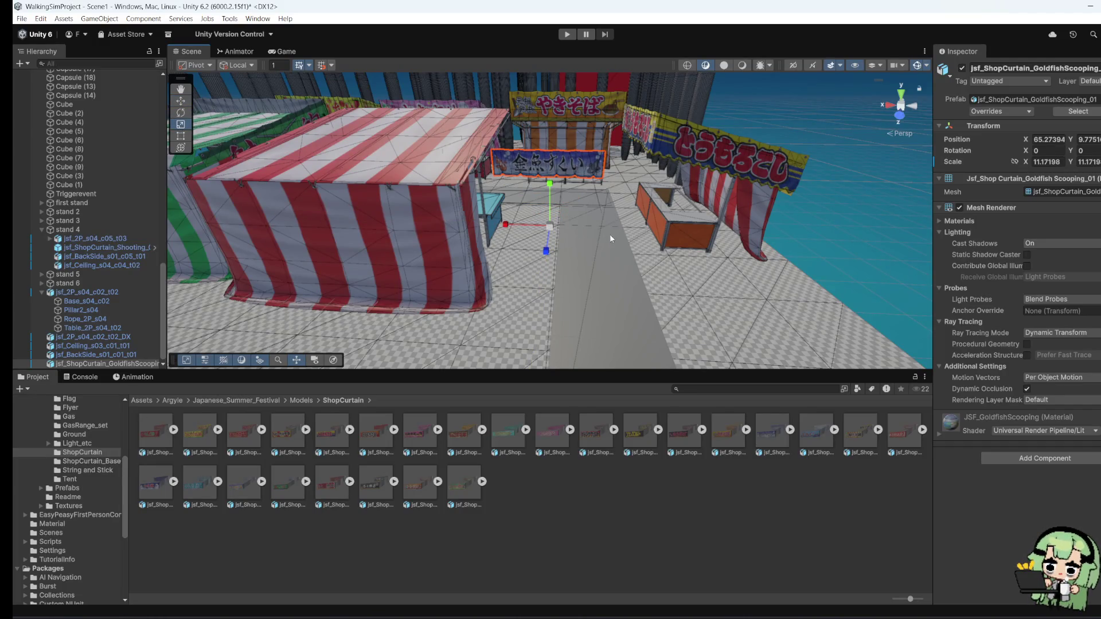
left_click(1089, 151)
type("180f")
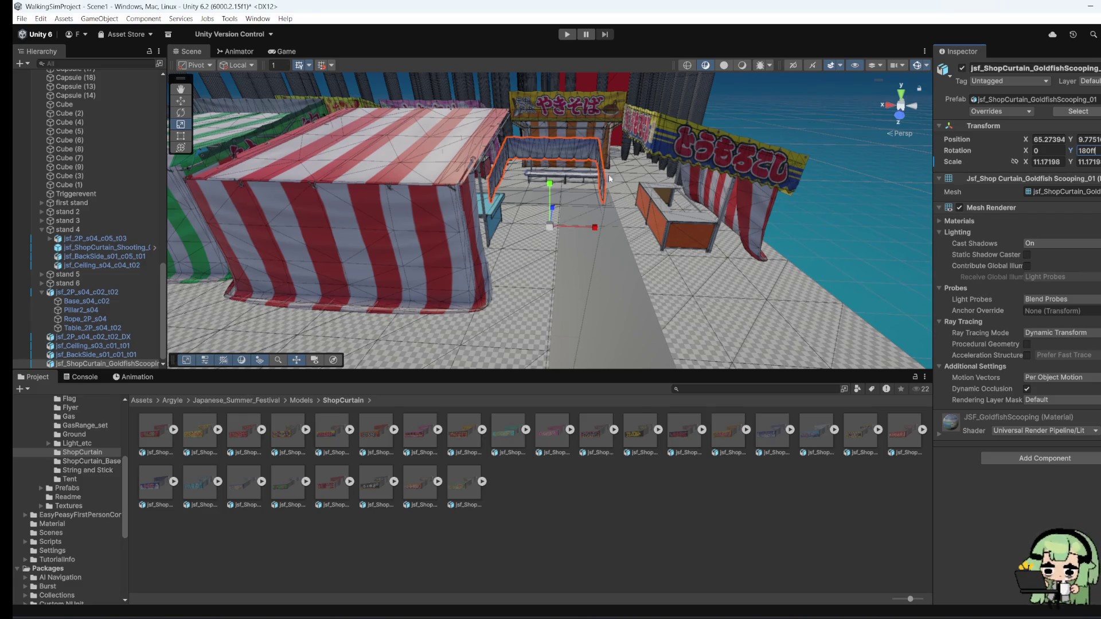
left_click(607, 174)
left_click(574, 146)
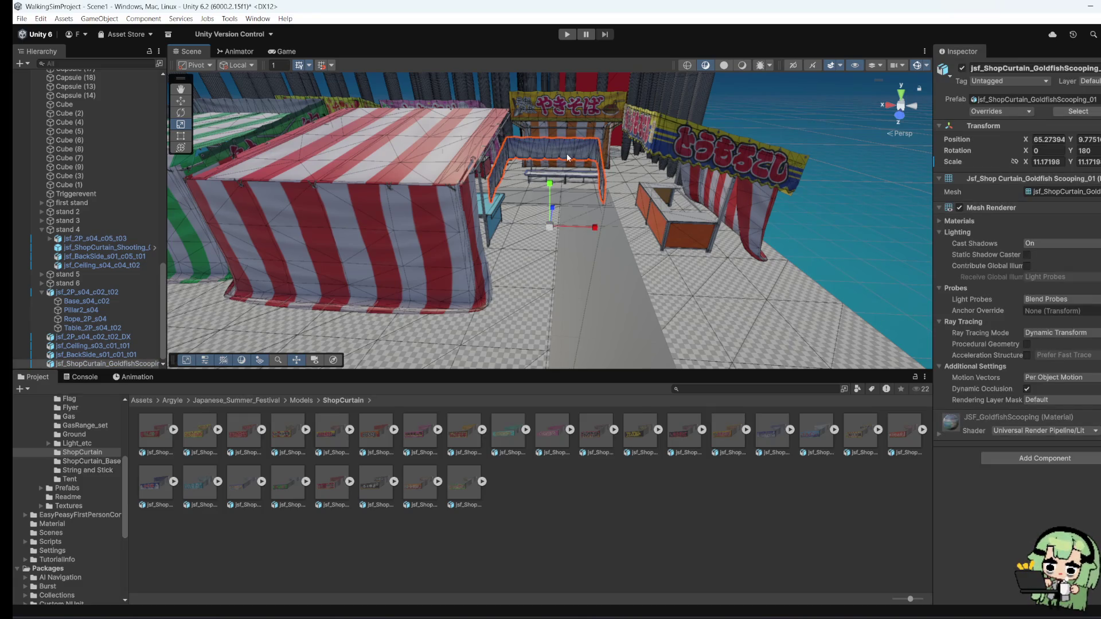
key("f")
Step: Move the goldfish curtain onto the red-white stall, then delete it
mouse_move(596, 153)
left_mouse_down()
mouse_move(434, 207)
mouse_move(443, 189)
mouse_move(420, 213)
left_mouse_up()
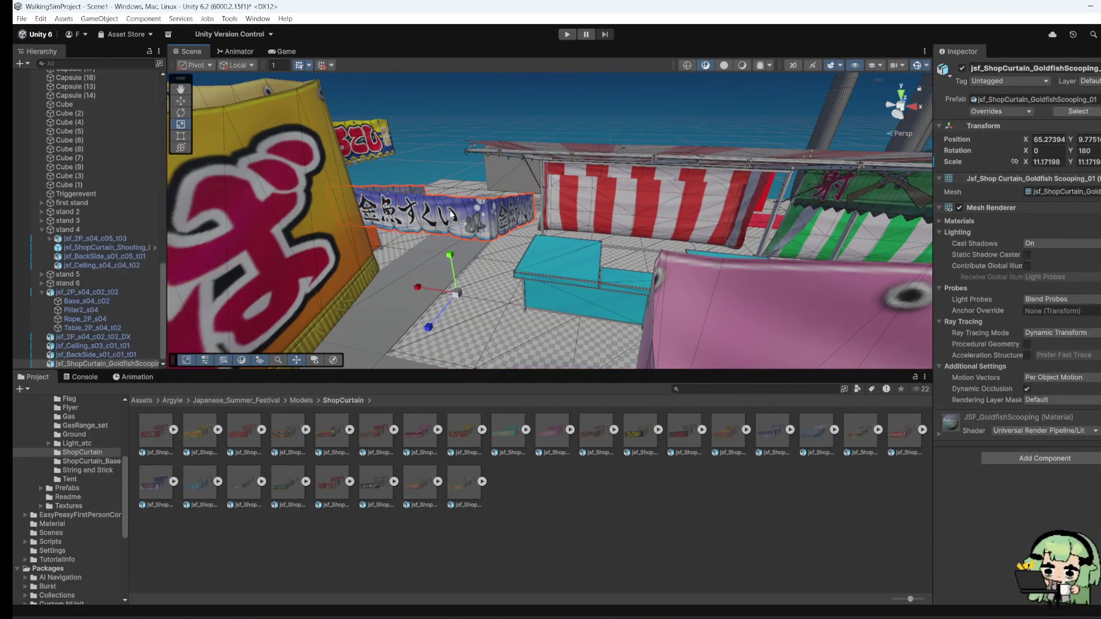
key("w")
mouse_move(413, 289)
left_mouse_down()
mouse_move(588, 312)
mouse_move(633, 257)
left_mouse_up()
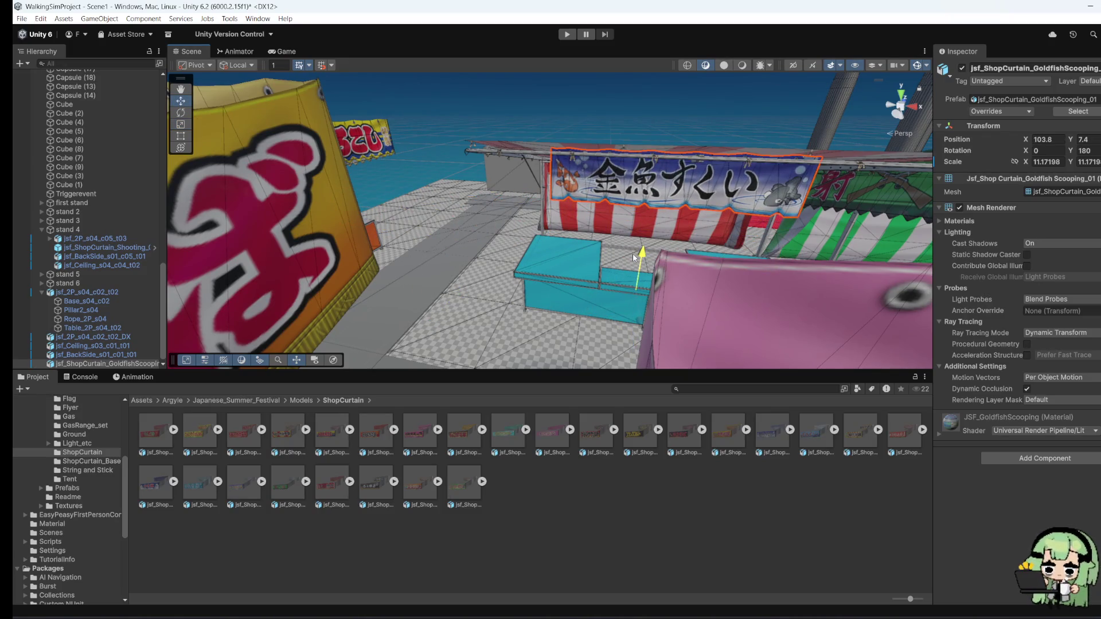
right_click(671, 196)
left_click(696, 250)
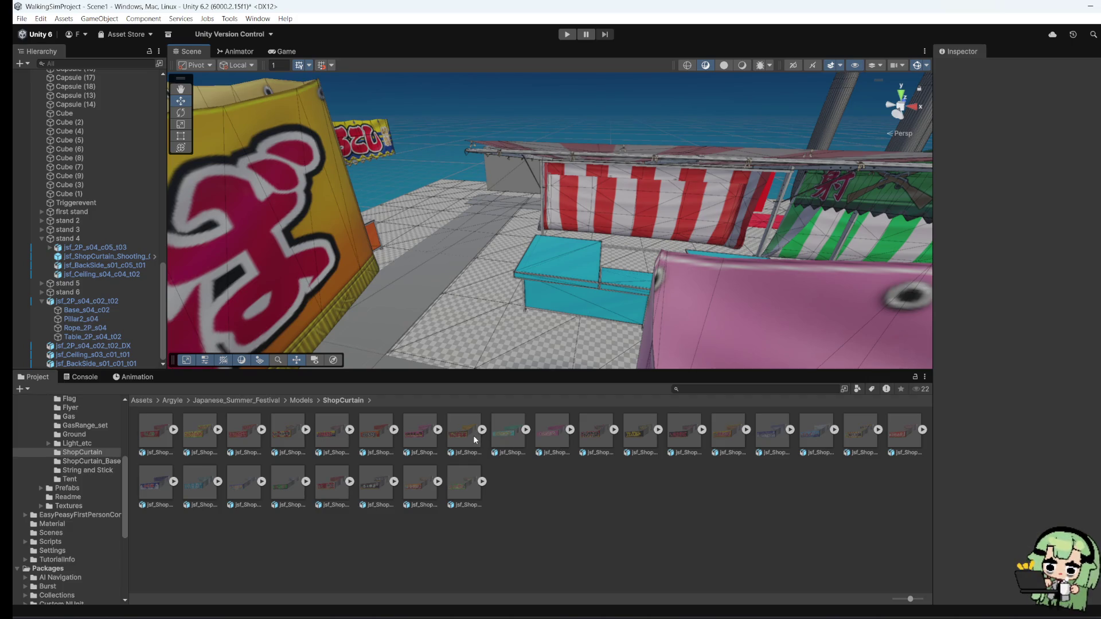
Step: Place the WaterBalloonFishing curtain, rotate it to Y 180, and raise it above the stall
mouse_move(457, 483)
left_mouse_down()
mouse_move(455, 315)
mouse_move(860, 373)
left_mouse_up()
key("r")
left_click(1089, 140)
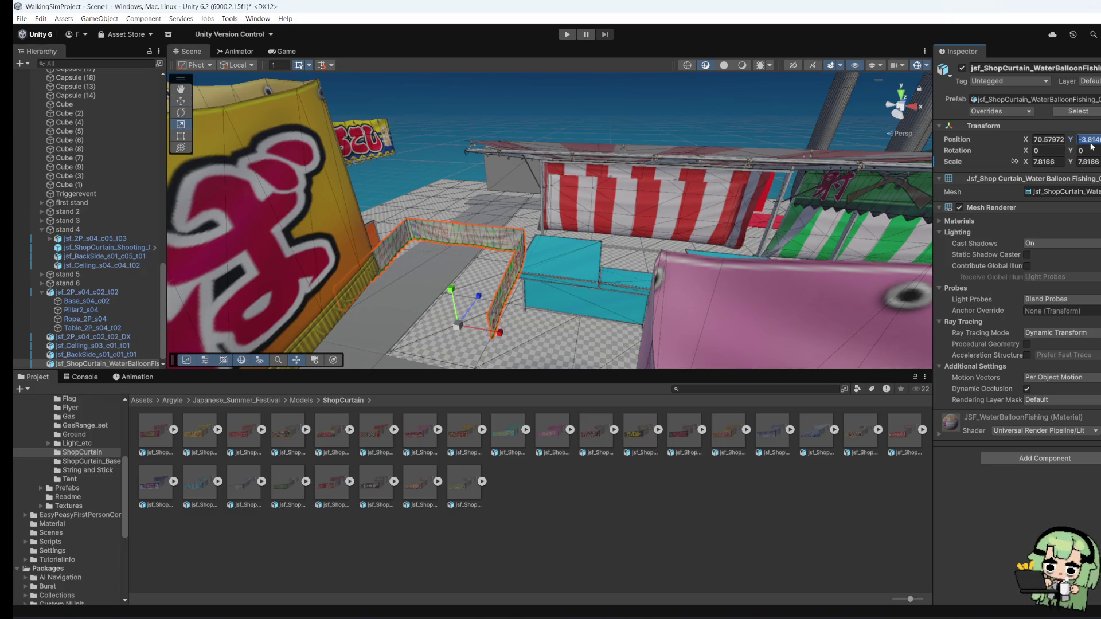
left_click(1088, 149)
type("180")
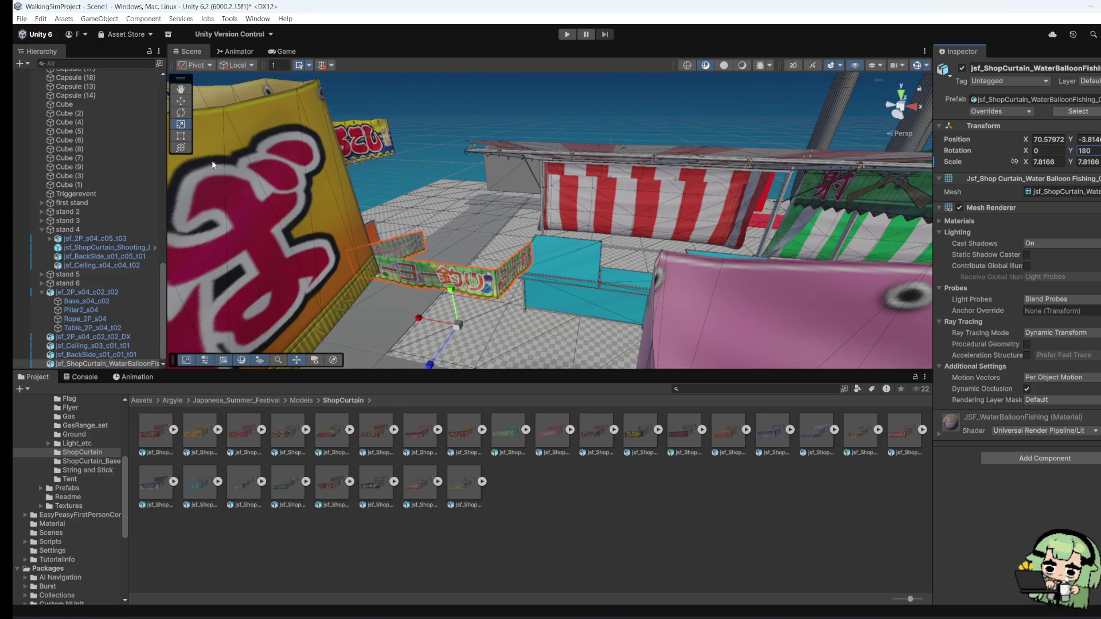
left_click(181, 100)
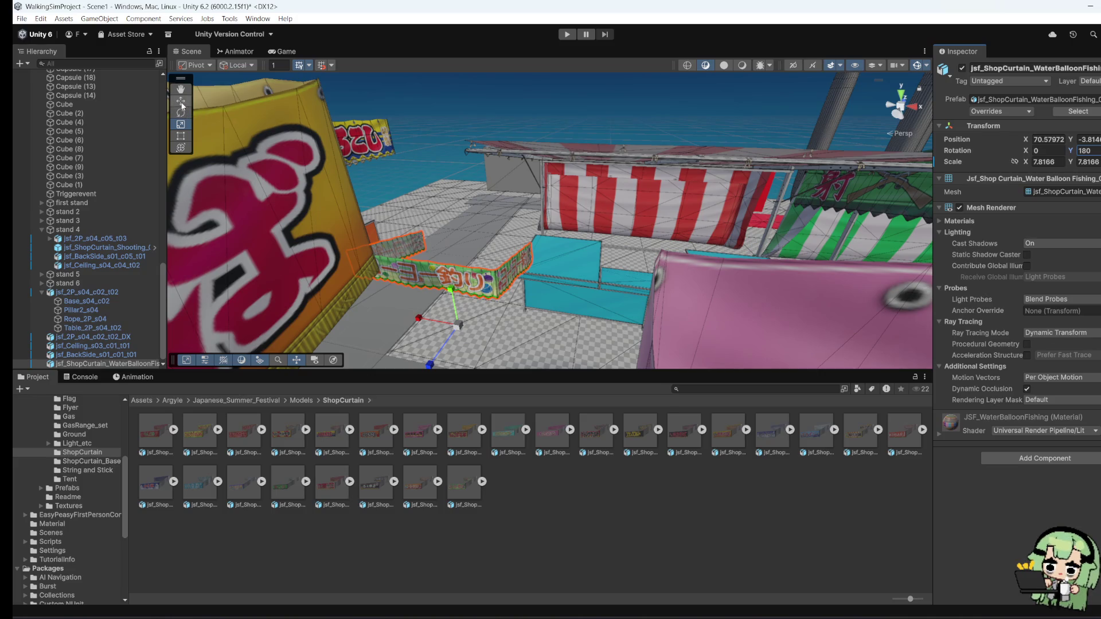
mouse_move(450, 294)
left_mouse_down()
mouse_move(427, 235)
mouse_move(413, 240)
mouse_move(632, 270)
left_mouse_up()
Step: Lower the curtain to Y 12.6 and scale it up to about 14.9
left_click(181, 125)
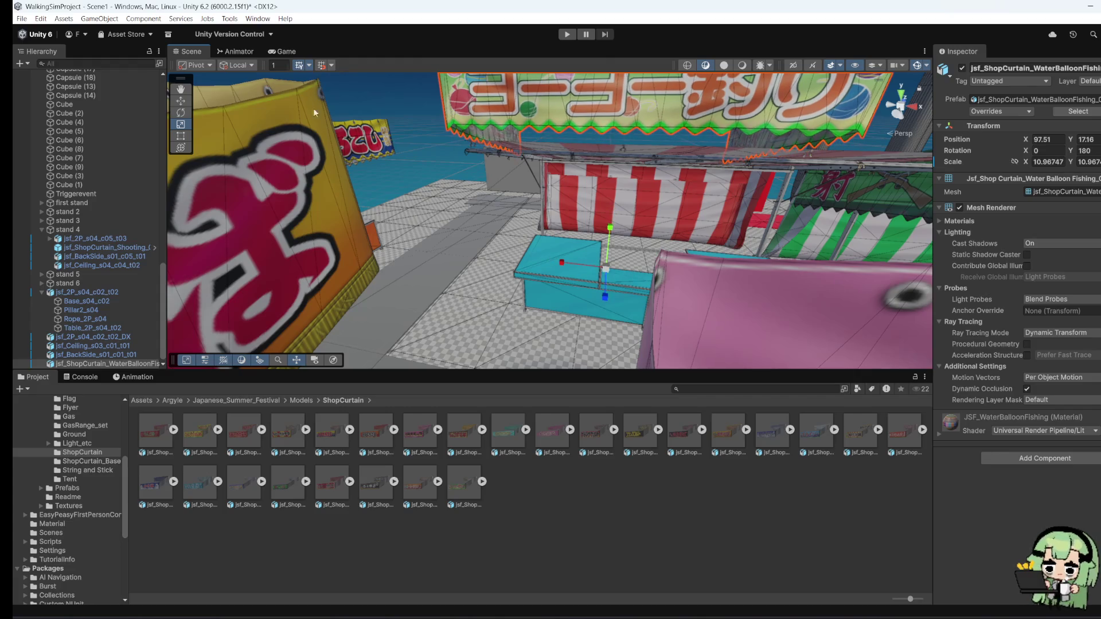
left_click(181, 101)
mouse_move(601, 202)
left_mouse_down()
mouse_move(595, 274)
mouse_move(339, 138)
left_mouse_up()
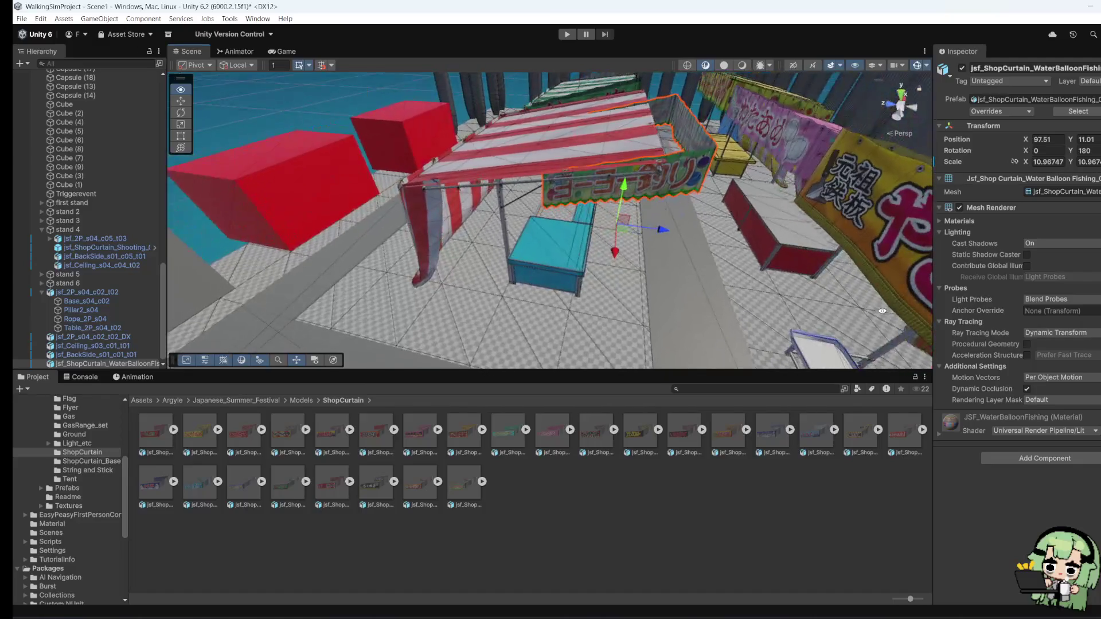
left_click(180, 125)
left_click_drag(615, 226, 658, 238)
Step: Position the curtain at Y 4.7 on the stall front and narrow it to fit the stall
left_click(181, 101)
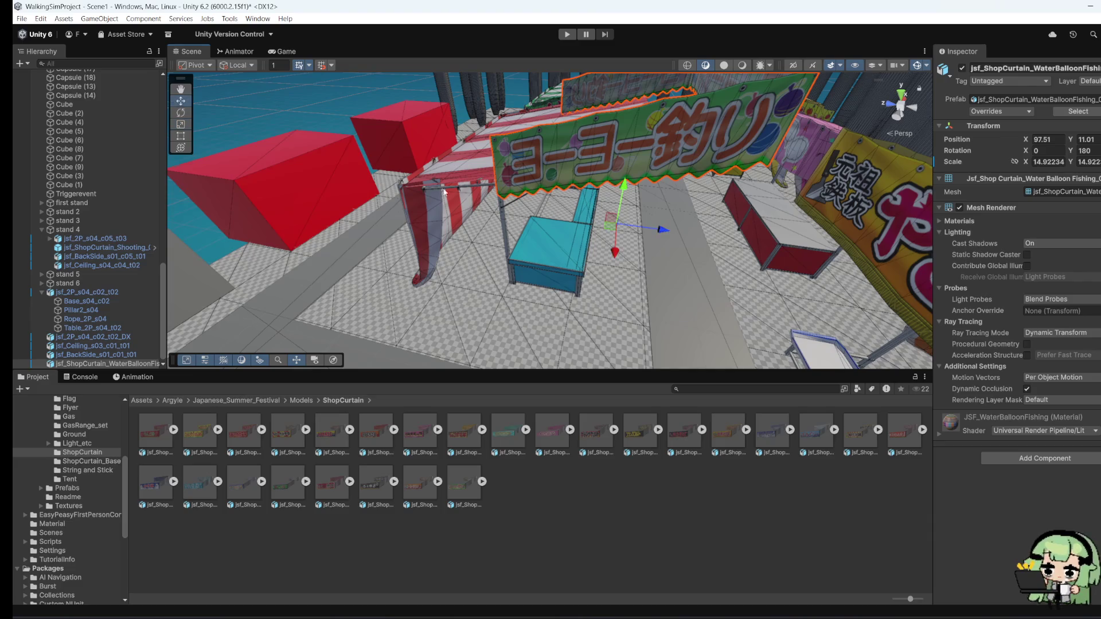
left_click_drag(619, 198, 625, 212)
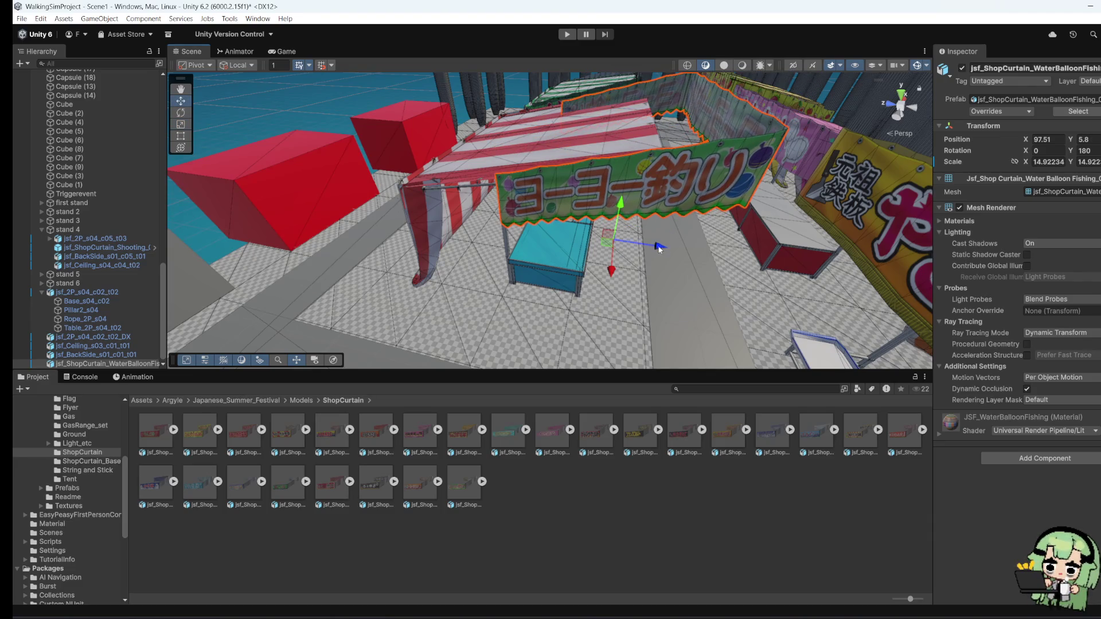
left_click_drag(659, 248, 628, 245)
mouse_move(585, 207)
left_mouse_down()
mouse_move(537, 295)
mouse_move(509, 214)
mouse_move(187, 108)
left_mouse_up()
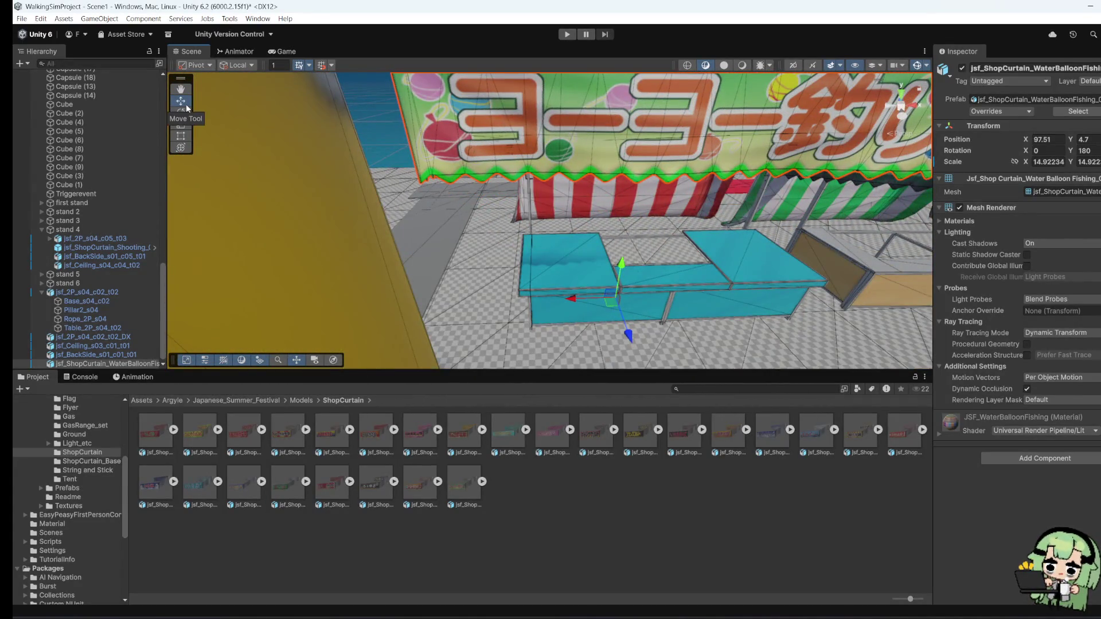
left_click(184, 136)
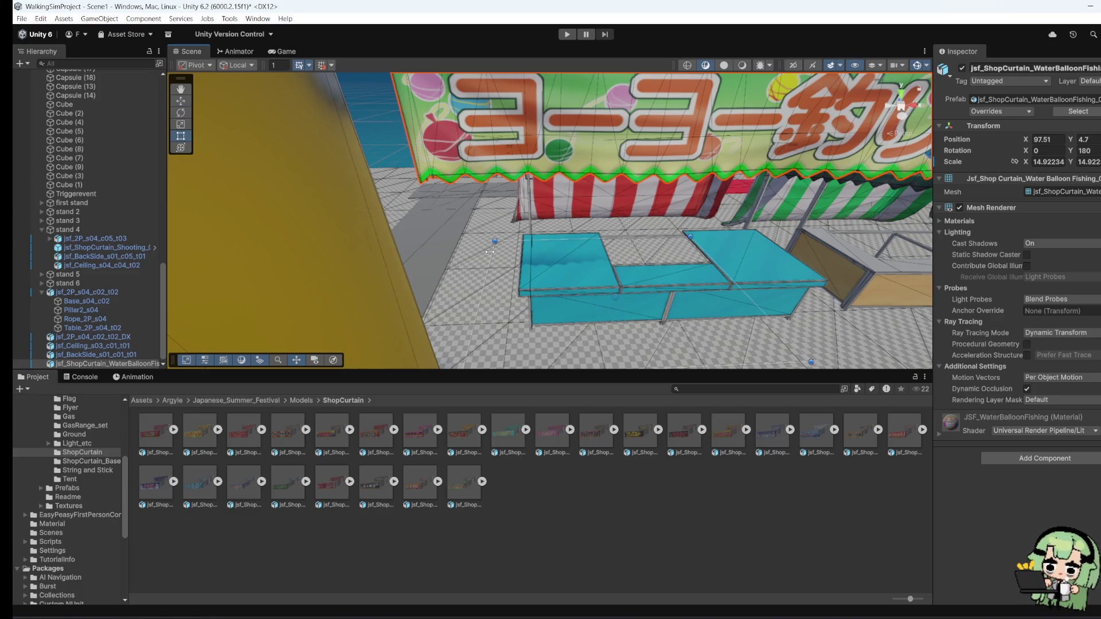
mouse_move(489, 252)
left_mouse_down()
mouse_move(818, 343)
mouse_move(748, 380)
mouse_move(573, 247)
mouse_move(464, 237)
mouse_move(462, 262)
mouse_move(389, 293)
left_mouse_up()
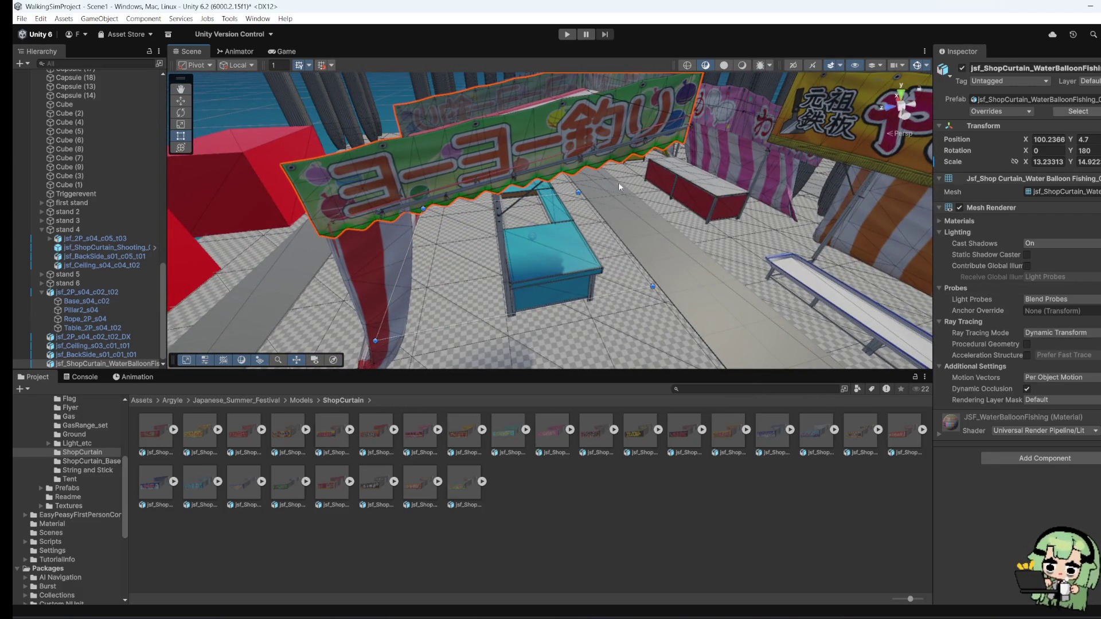
mouse_move(618, 181)
left_mouse_down()
mouse_move(507, 218)
mouse_move(746, 213)
mouse_move(636, 215)
mouse_move(645, 235)
mouse_move(746, 221)
mouse_move(686, 235)
mouse_move(627, 148)
left_mouse_up()
Step: Move jsf_Celling_s03_c01_t01 up to Position Y 14.2 over the blue counter
left_click(627, 148)
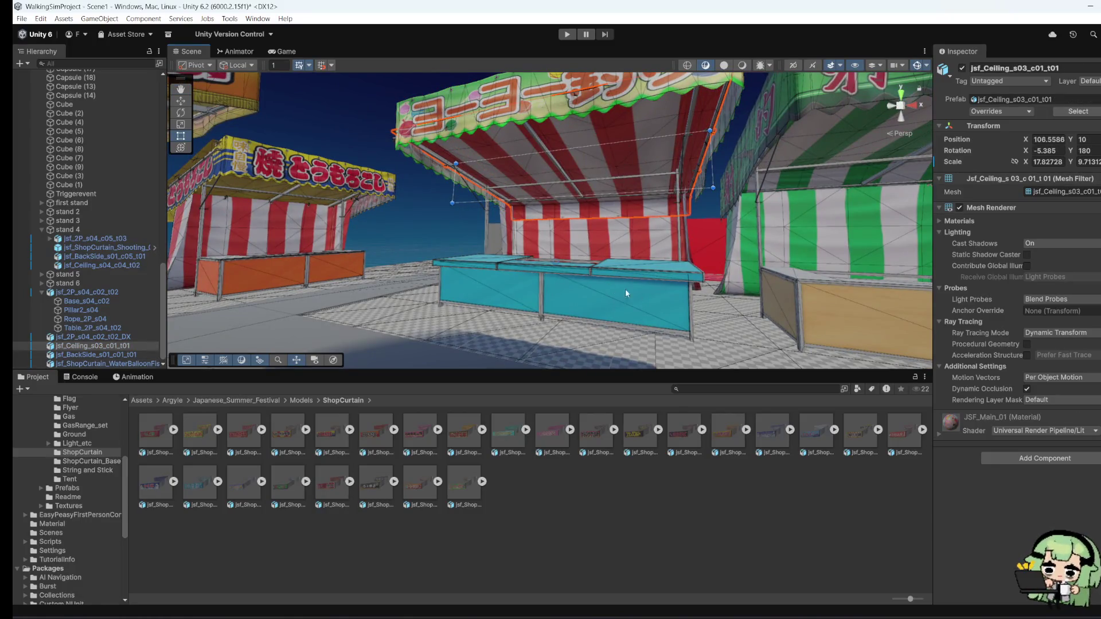
mouse_move(625, 288)
left_mouse_down()
mouse_move(972, 367)
mouse_move(662, 260)
mouse_move(582, 264)
mouse_move(539, 296)
mouse_move(575, 219)
left_mouse_up()
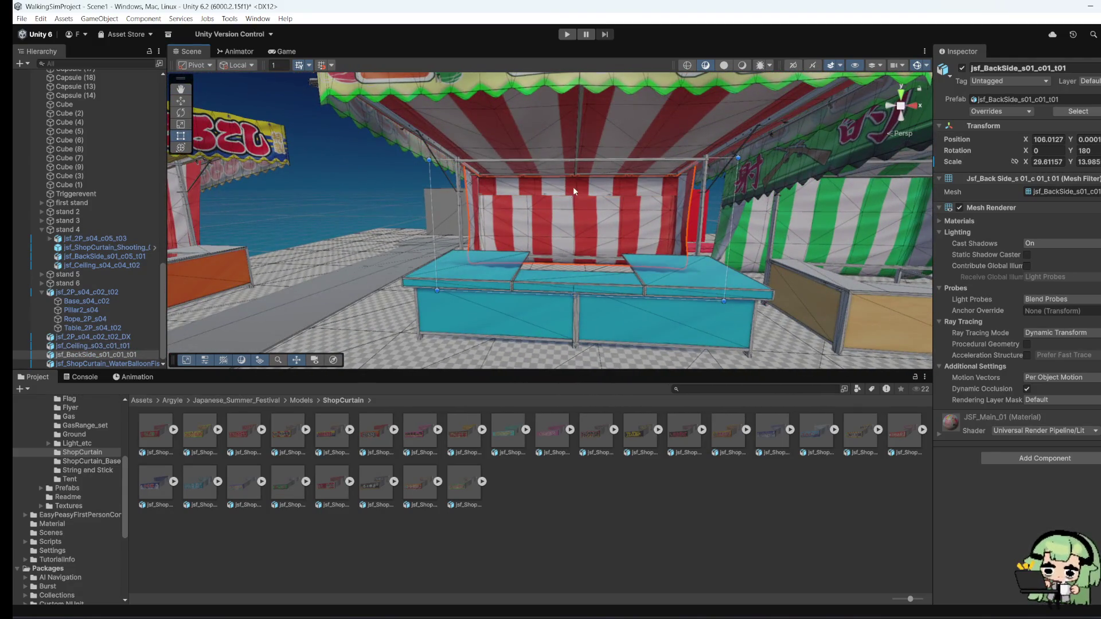
left_click(181, 101)
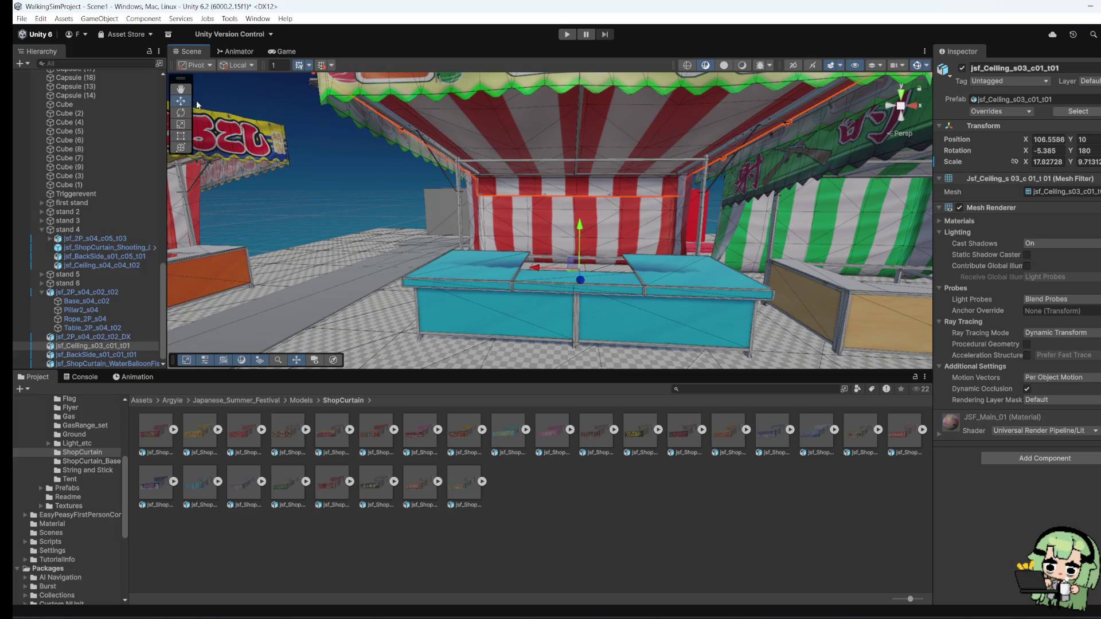
left_click_drag(572, 229, 572, 199)
key("f")
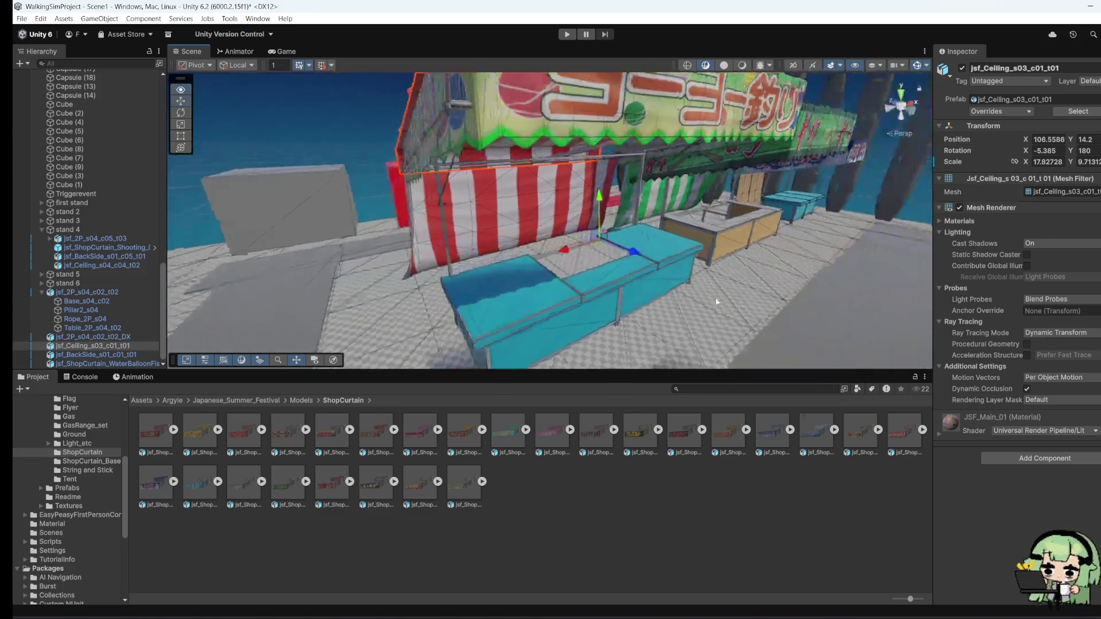
mouse_move(641, 313)
left_mouse_down()
mouse_move(730, 319)
mouse_move(779, 297)
mouse_move(729, 315)
mouse_move(521, 327)
mouse_move(544, 280)
mouse_move(628, 290)
mouse_move(488, 310)
left_mouse_up()
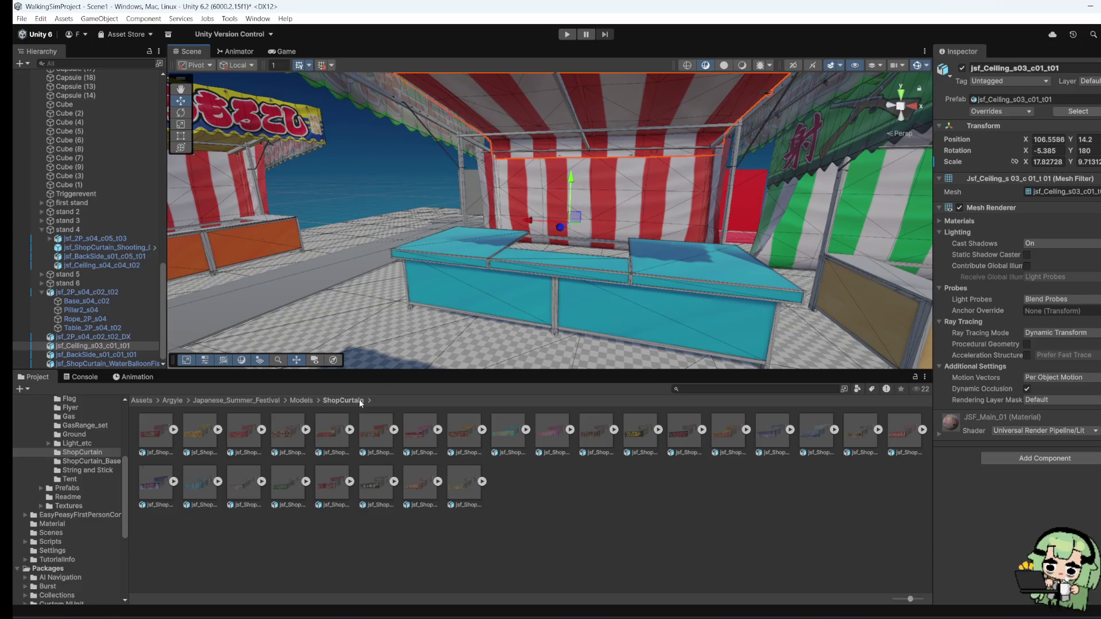
Step: Look through the Scenes, Scripts, Settings and Packages folders in the Project window
left_click(68, 532)
left_click(70, 542)
left_click(68, 550)
left_click(64, 568)
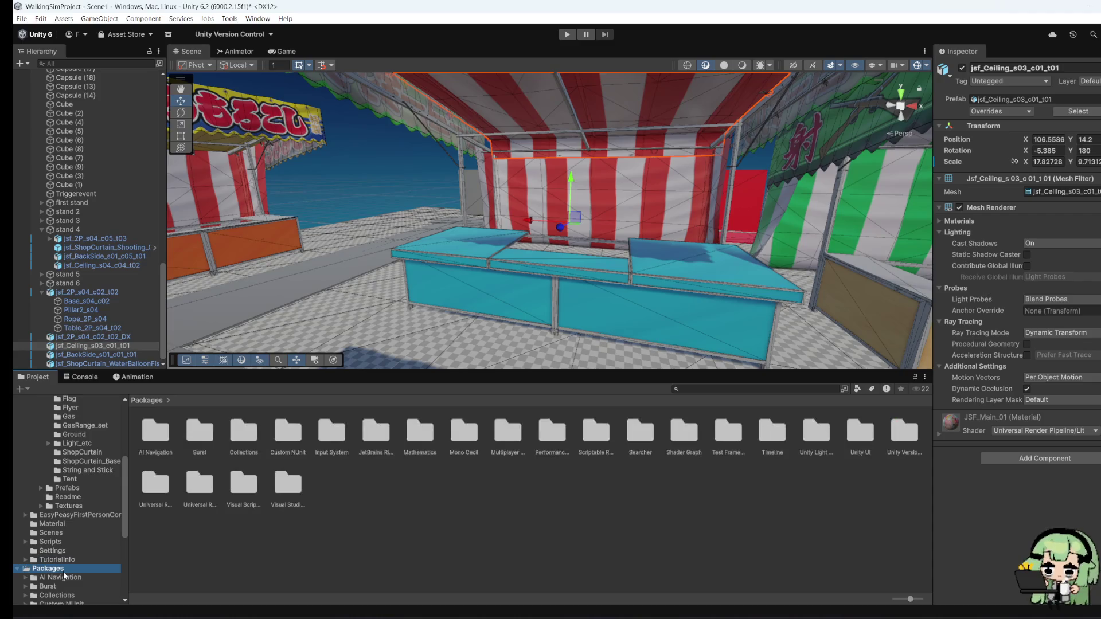
left_click(58, 579)
left_click(56, 586)
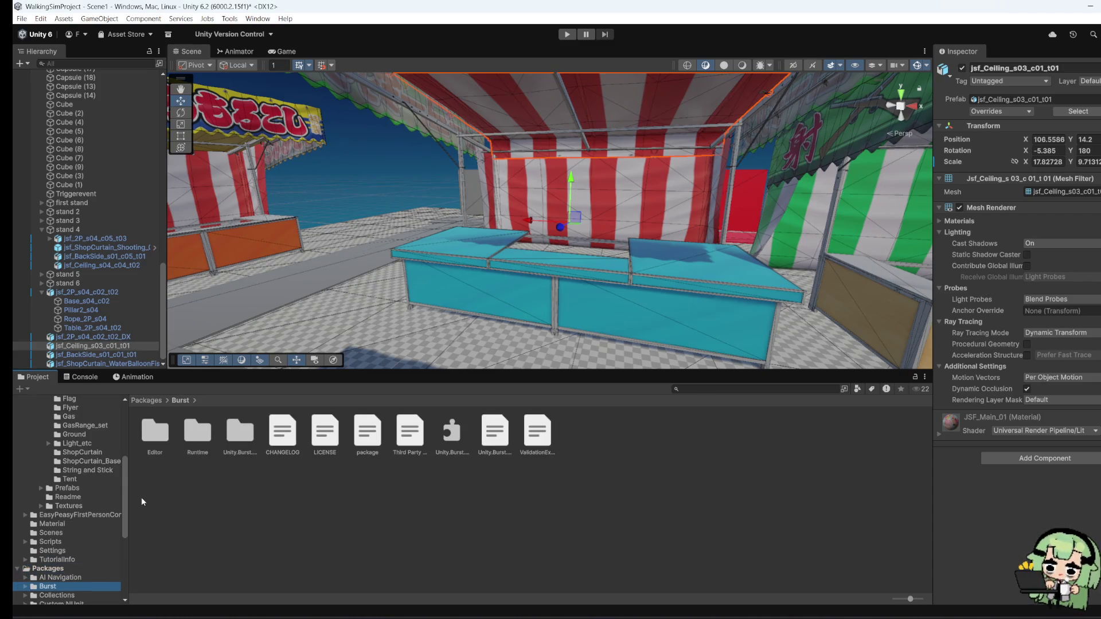
mouse_move(590, 269)
left_mouse_down()
mouse_move(638, 281)
mouse_move(465, 361)
left_mouse_up()
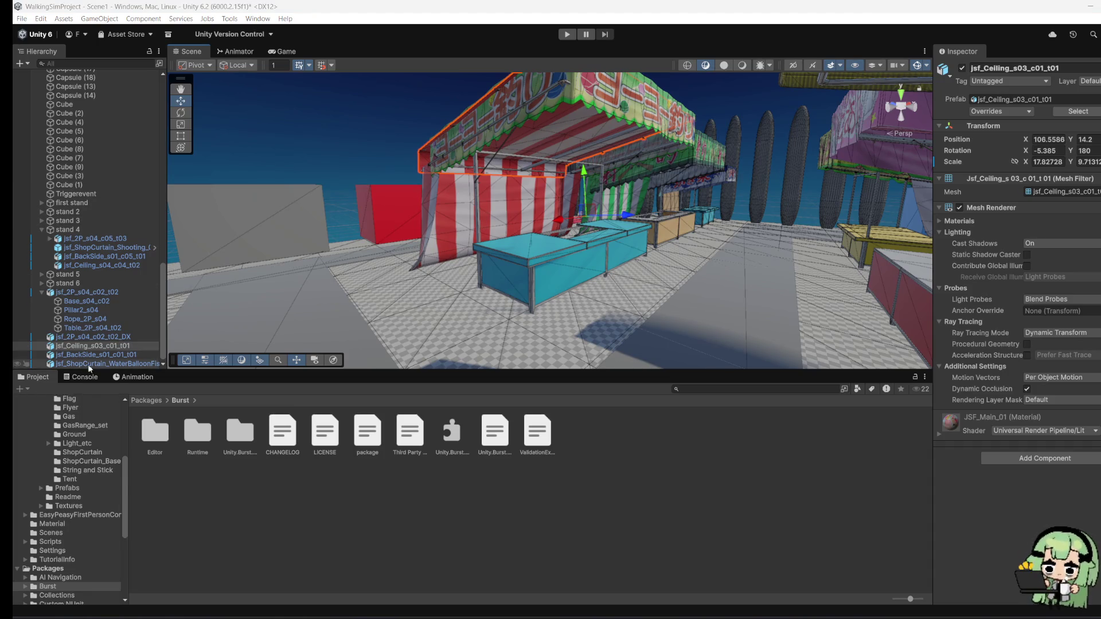
Step: Browse the festival pack's folders to the Textures folder
left_click(60, 444)
key("Up")
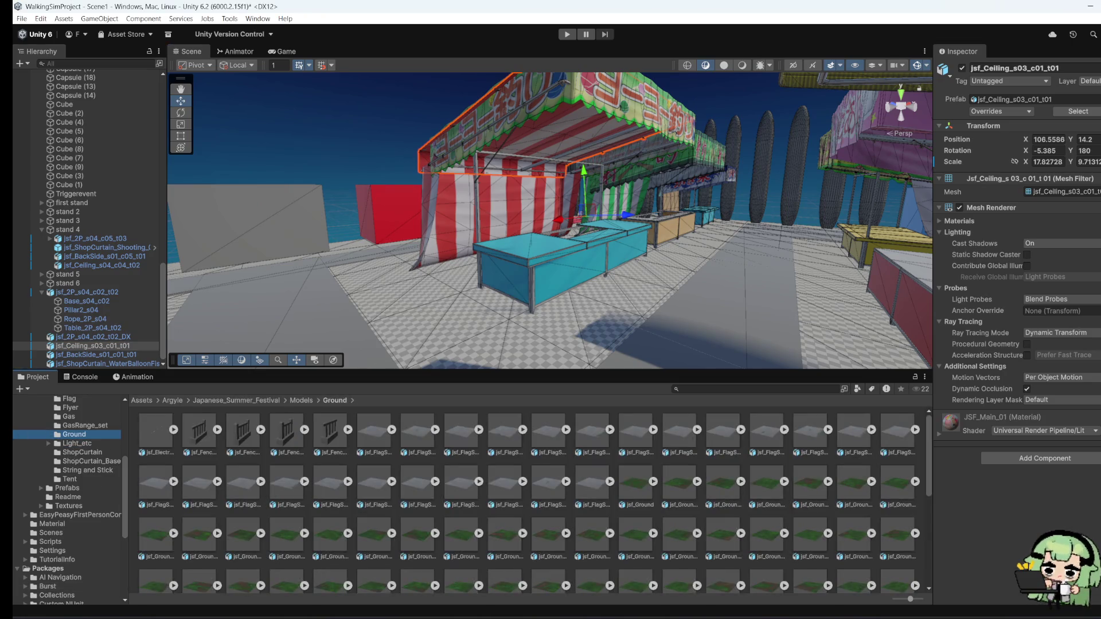
left_click(81, 487)
left_click(82, 478)
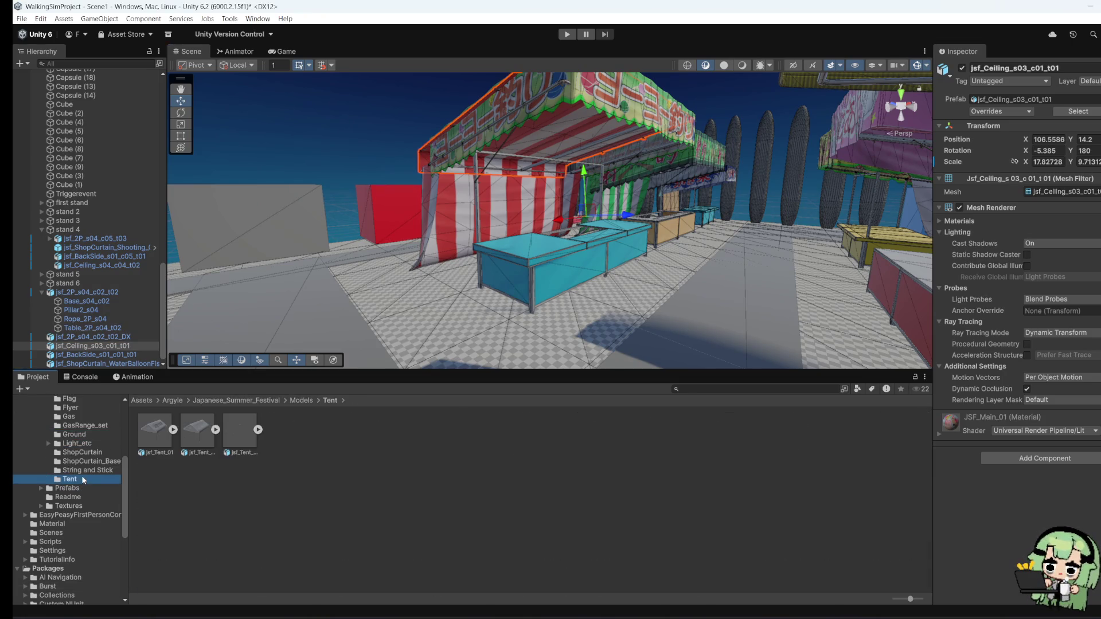
left_click(82, 523)
left_click(81, 515)
left_click(81, 506)
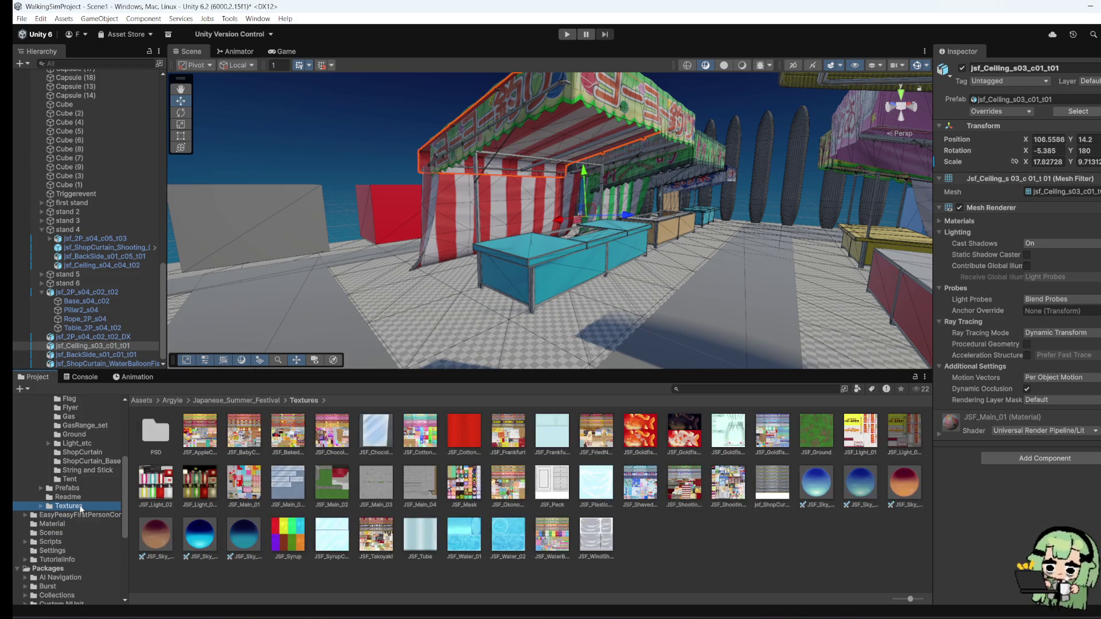
Step: Select the blue counter and expand its material settings in the Inspector
left_click_drag(620, 240, 594, 263)
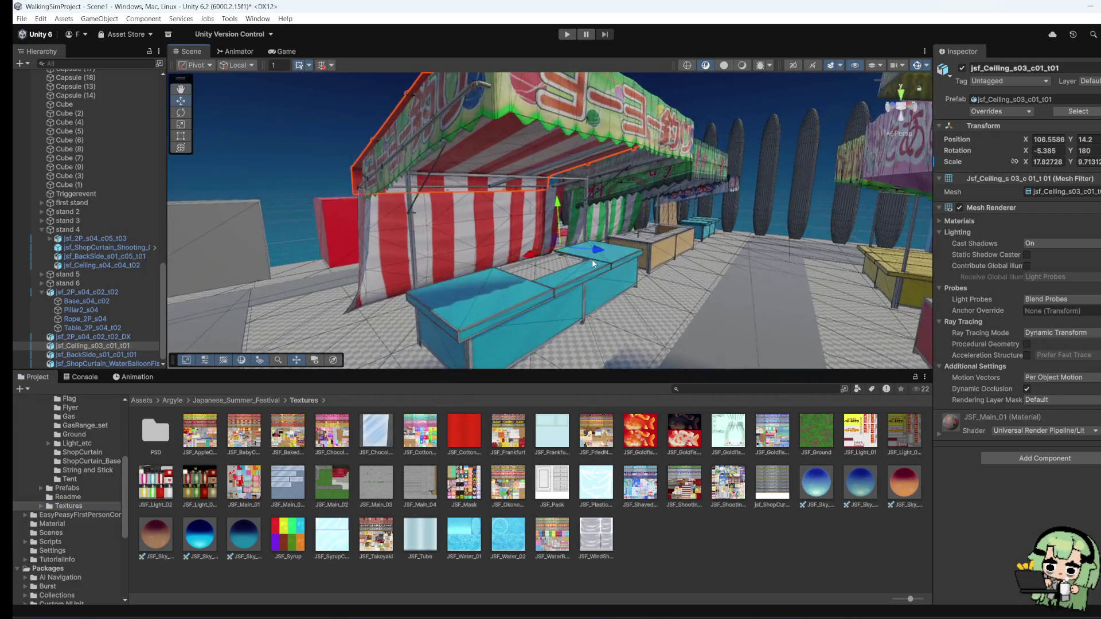
left_click(485, 308)
left_click(939, 434)
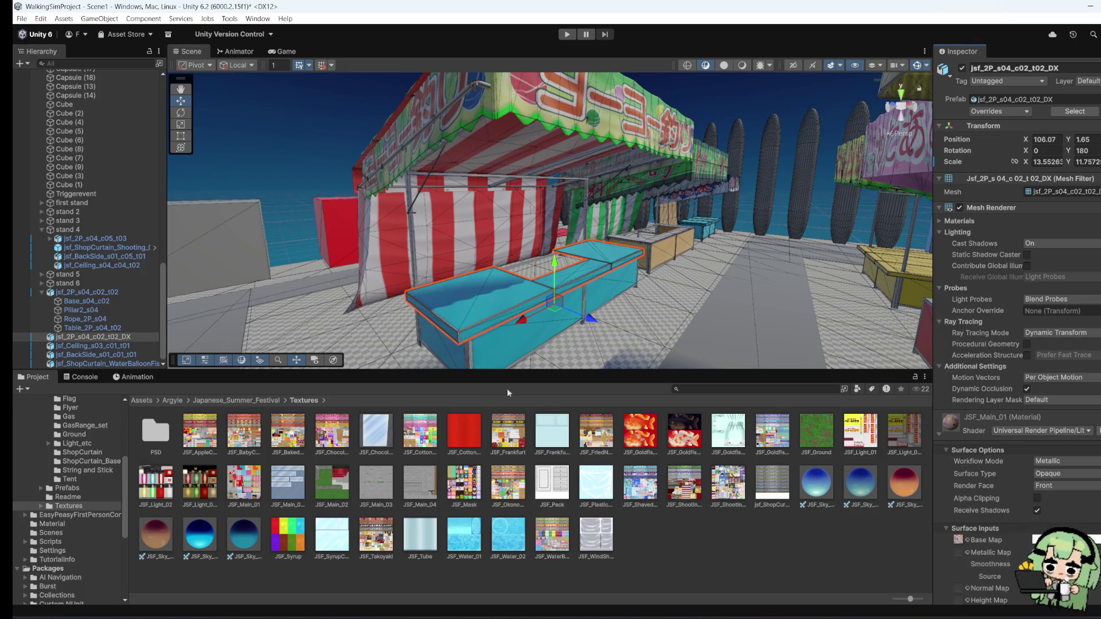
mouse_move(497, 356)
left_mouse_down()
mouse_move(405, 357)
mouse_move(567, 322)
mouse_move(711, 269)
mouse_move(697, 266)
mouse_move(820, 269)
left_mouse_up()
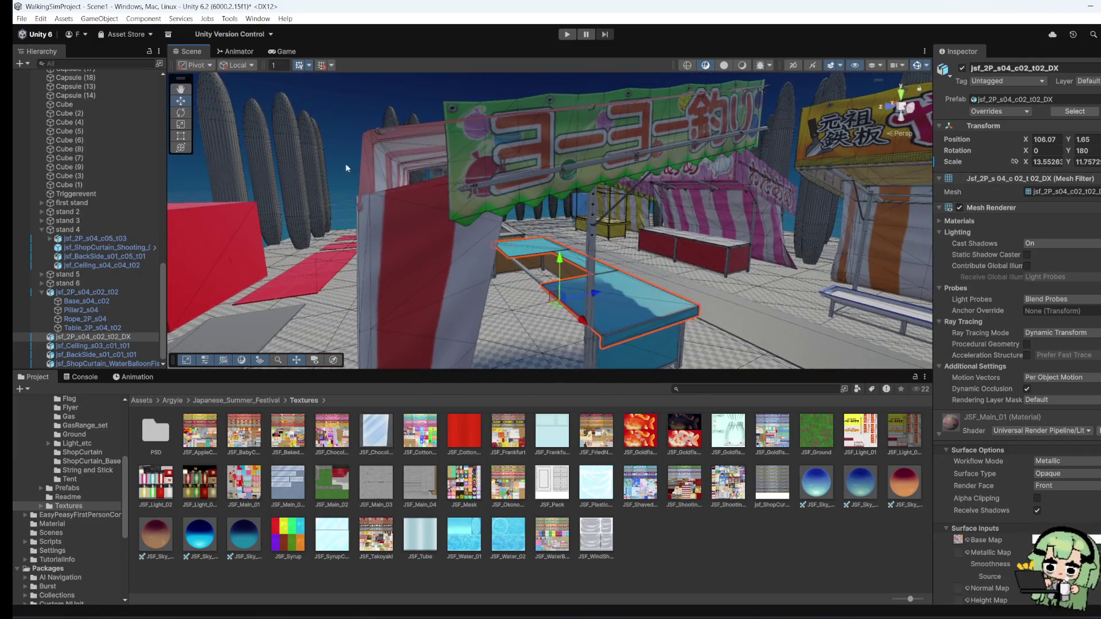
Step: Delete the stall's striped ceiling, striped back side panel and yo-yo banner
left_click(397, 165)
right_click(398, 165)
left_click(442, 219)
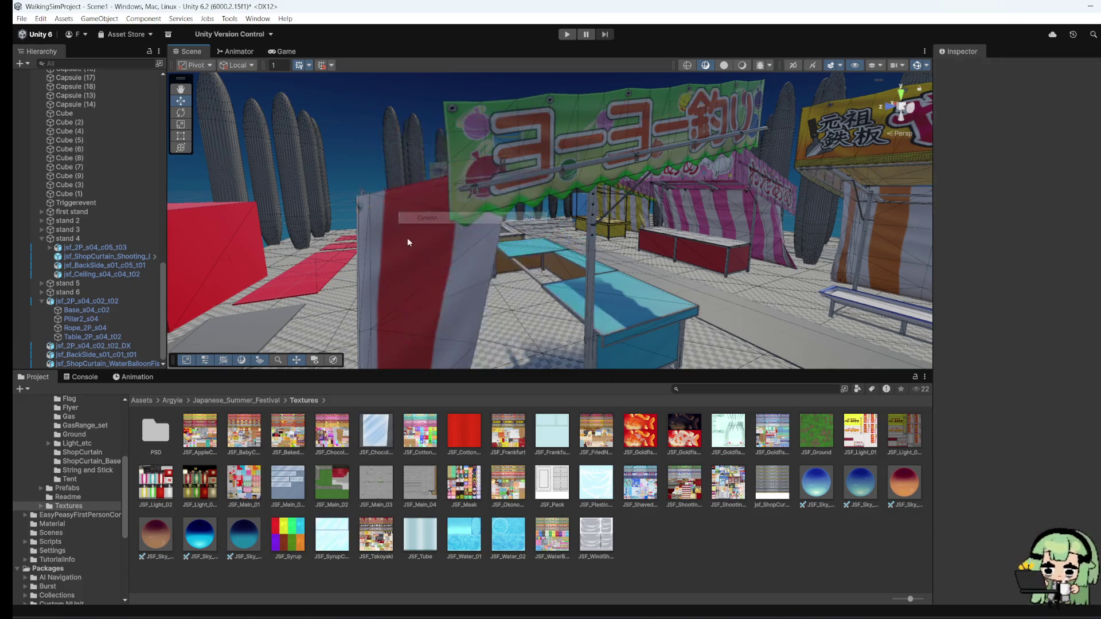
right_click(407, 239)
left_click(435, 292)
scroll(663, 296, "up", 5)
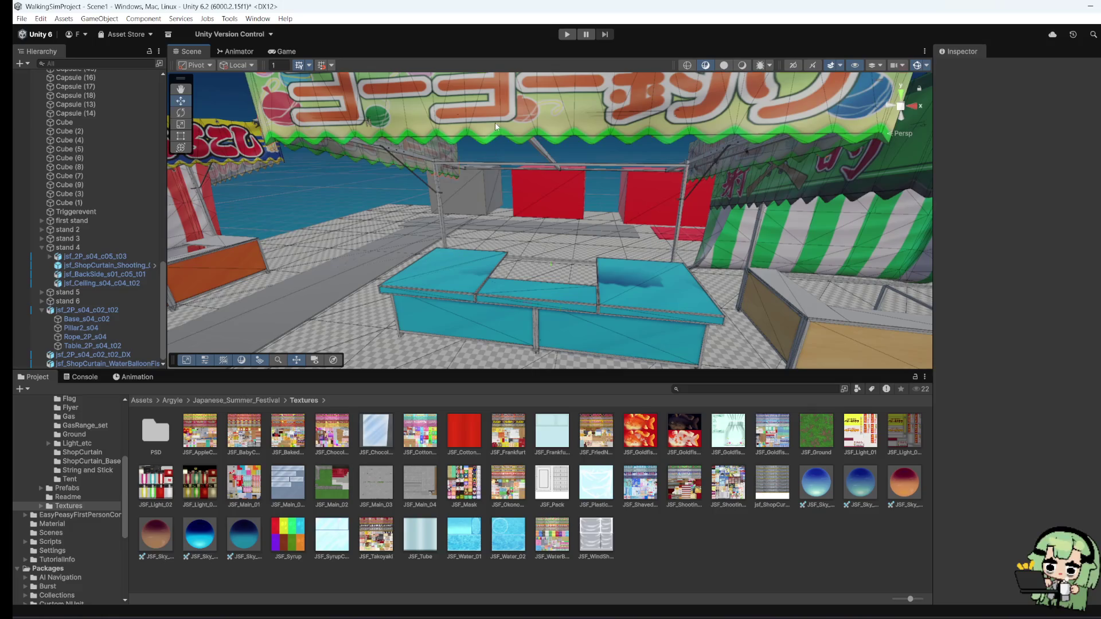
right_click(496, 126)
left_click(515, 175)
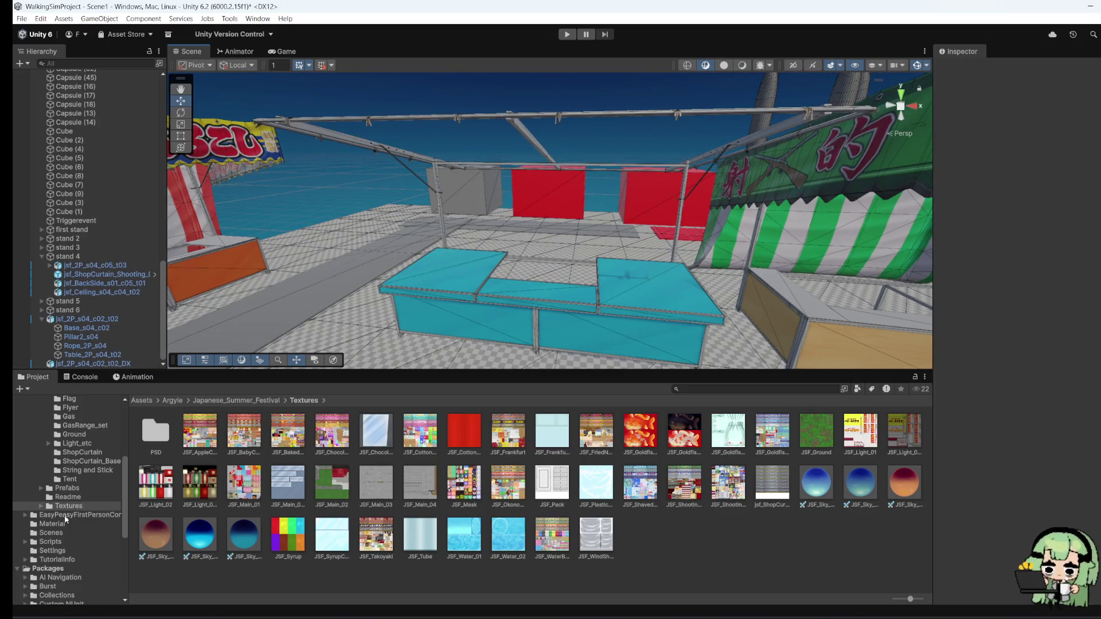
Step: Browse the Project folders back to the ShopCurtain models folder
left_click(51, 524)
left_click(51, 533)
left_click(52, 550)
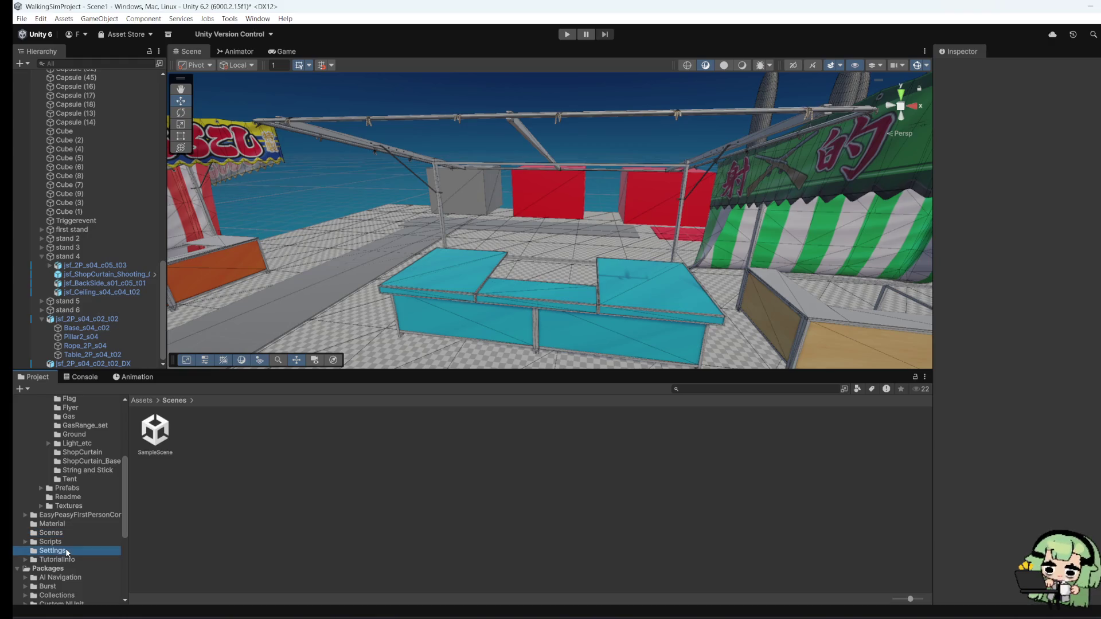
left_click(63, 559)
left_click(67, 497)
left_click(98, 452)
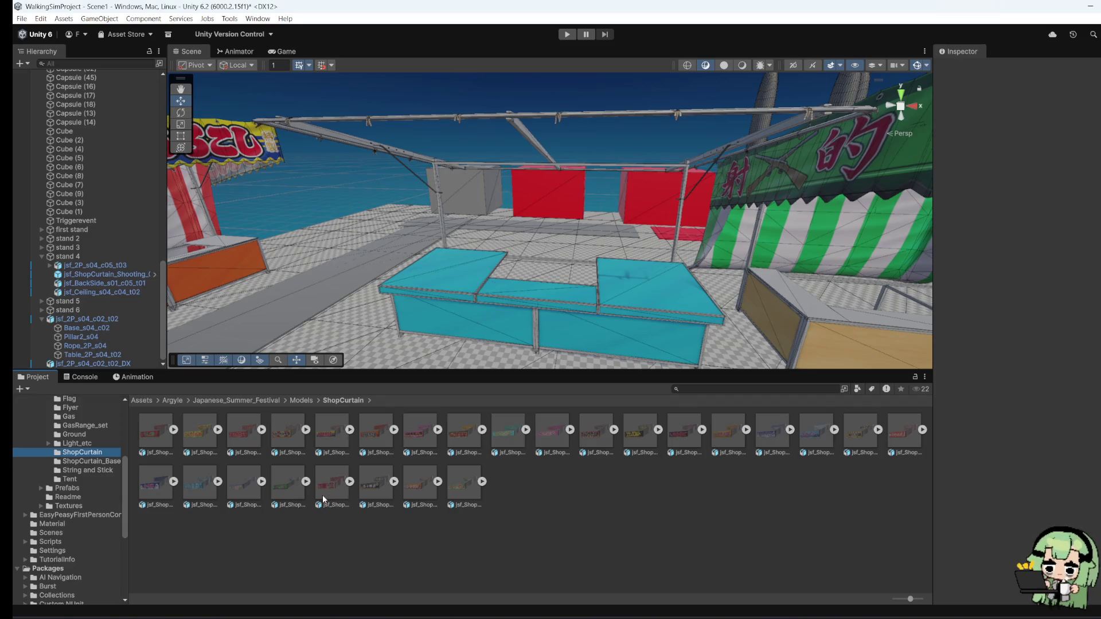
Step: Place jsf_ShopCurtain_Takoyaki_01 in the scene, widen it slightly and set its Y rotation to 180
mouse_move(331, 492)
left_mouse_down()
mouse_move(341, 347)
mouse_move(401, 333)
mouse_move(361, 344)
mouse_move(395, 354)
left_mouse_up()
left_click(181, 124)
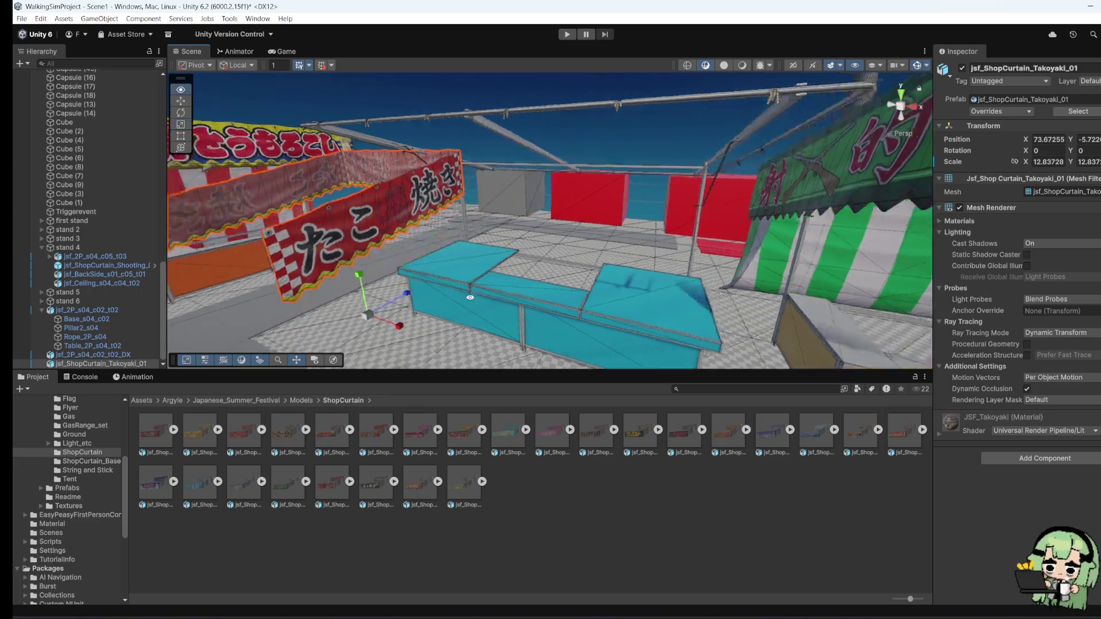
left_click_drag(888, 255, 728, 288)
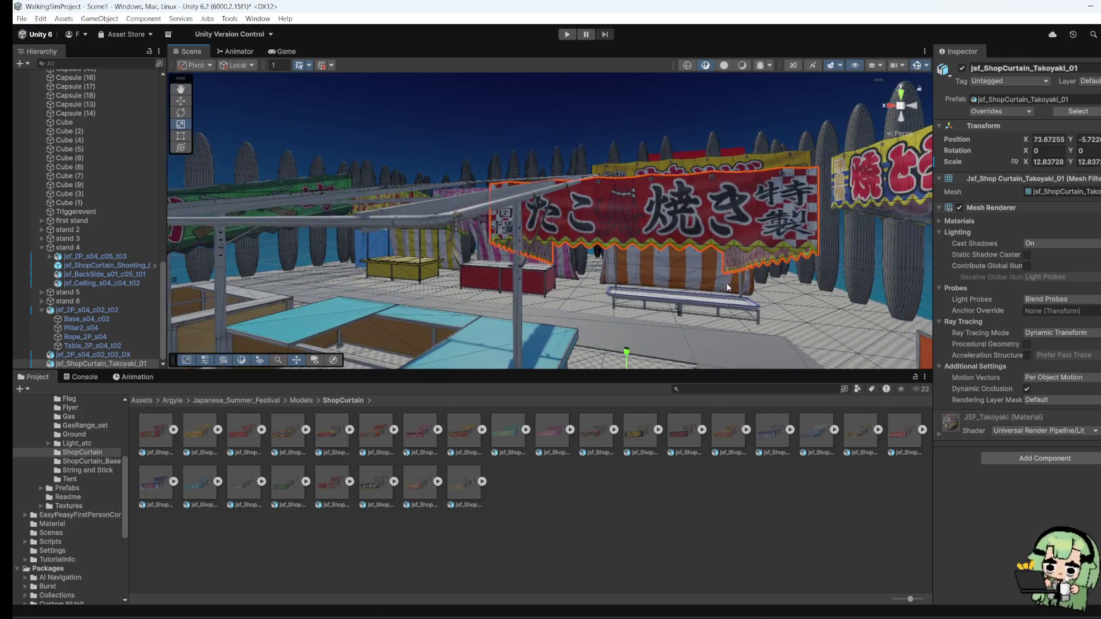
left_click(181, 135)
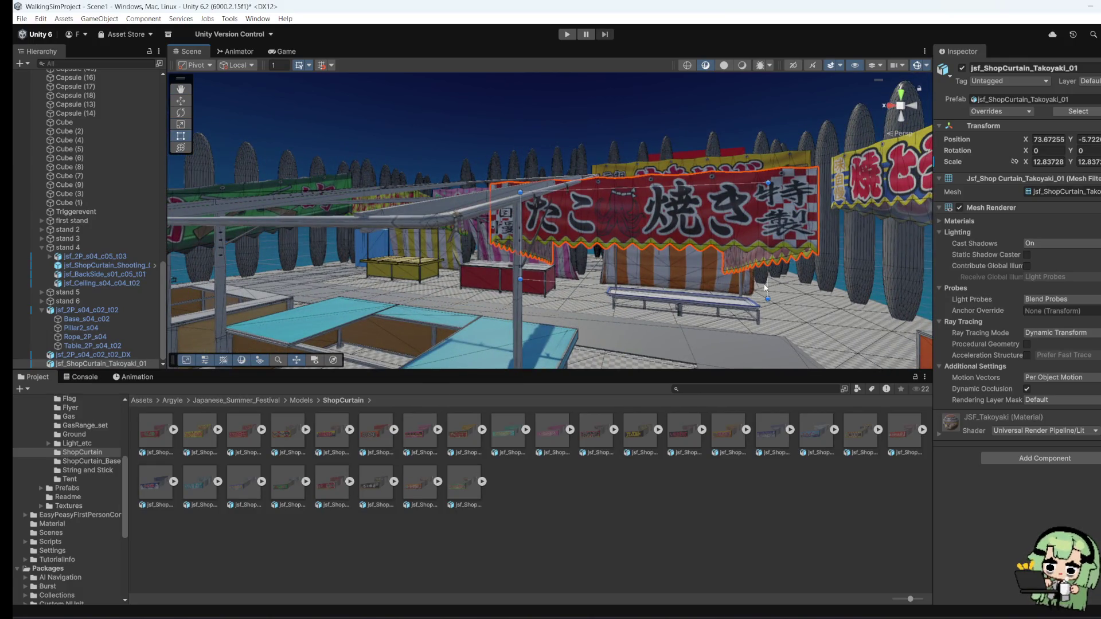
left_click_drag(764, 288, 850, 287)
left_click(1096, 151)
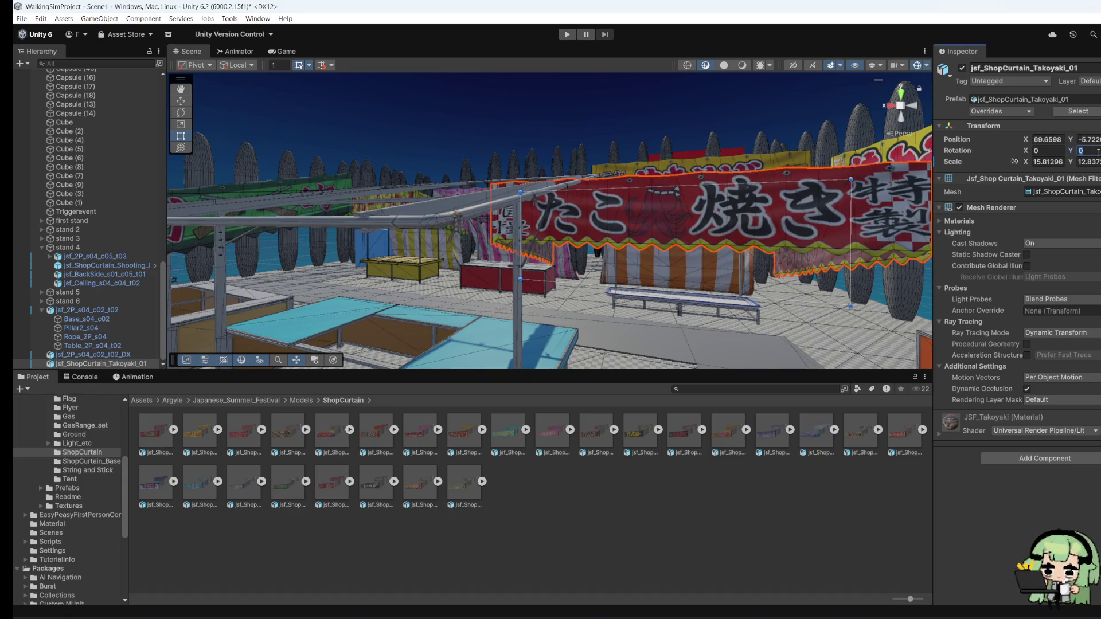
type("180")
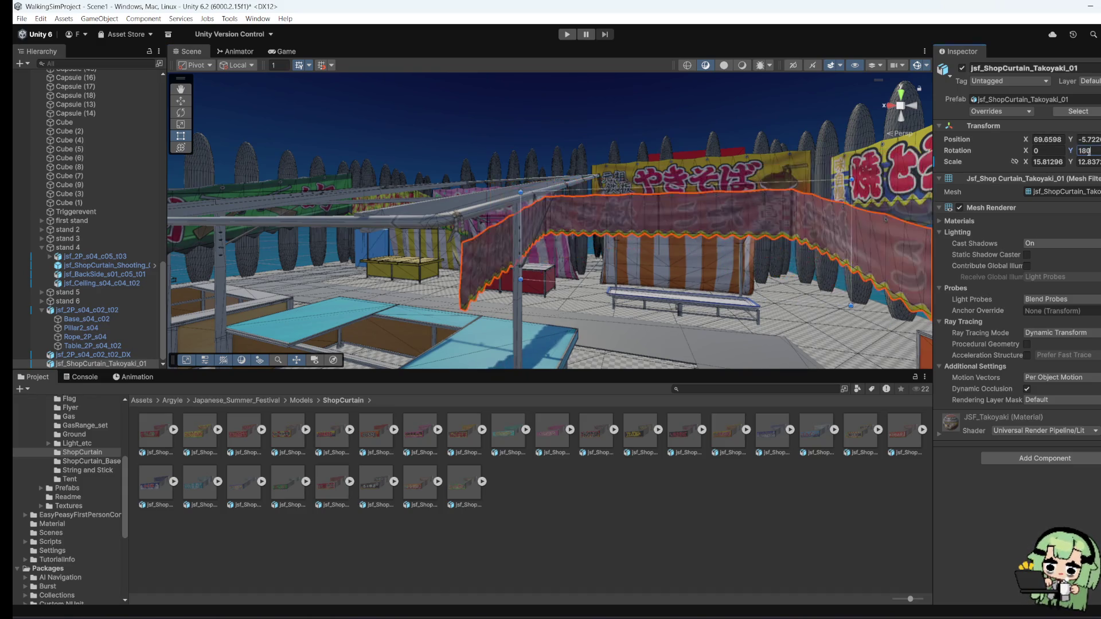
Step: Move the takoyaki curtain onto the front of the blue-counter stall
left_click_drag(402, 258, 394, 255)
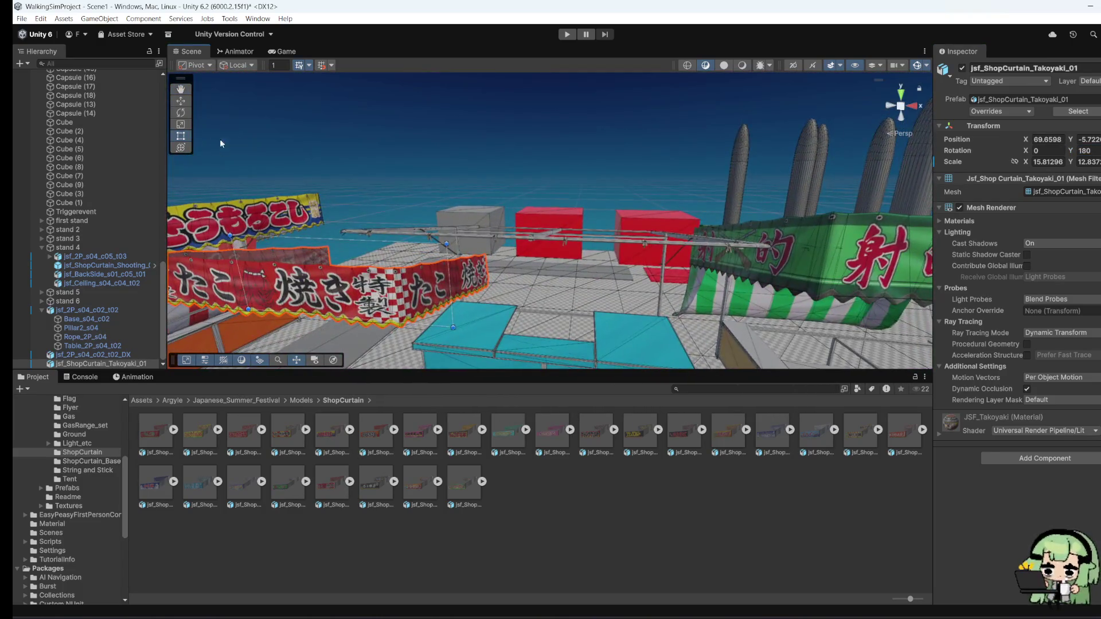
left_click(180, 113)
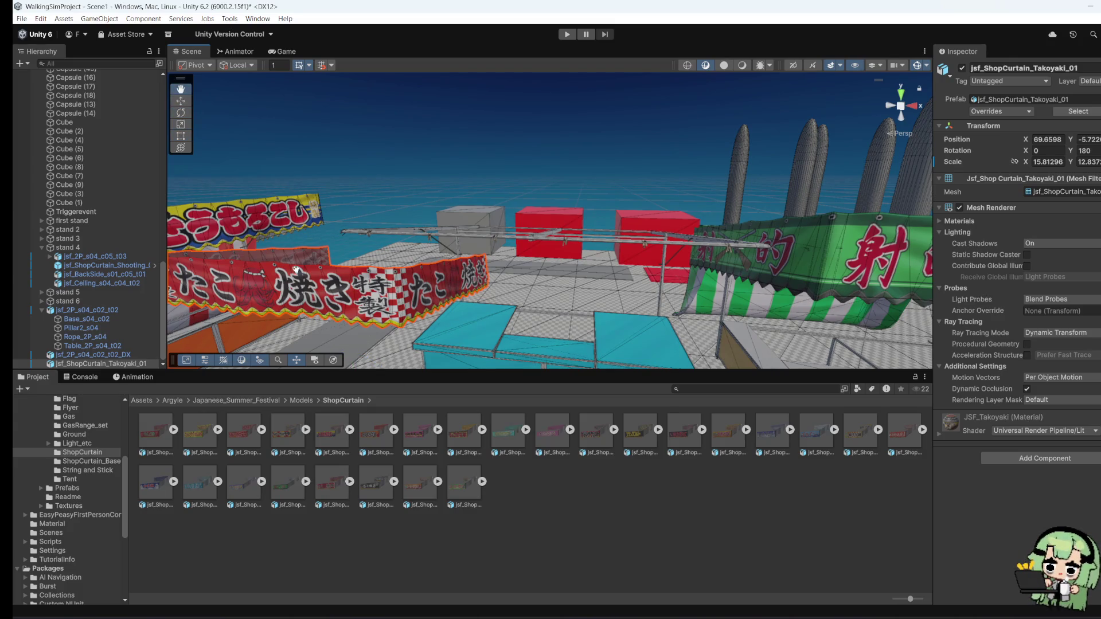
mouse_move(347, 257)
left_mouse_down()
mouse_move(373, 261)
mouse_move(172, 144)
left_mouse_up()
left_click(181, 103)
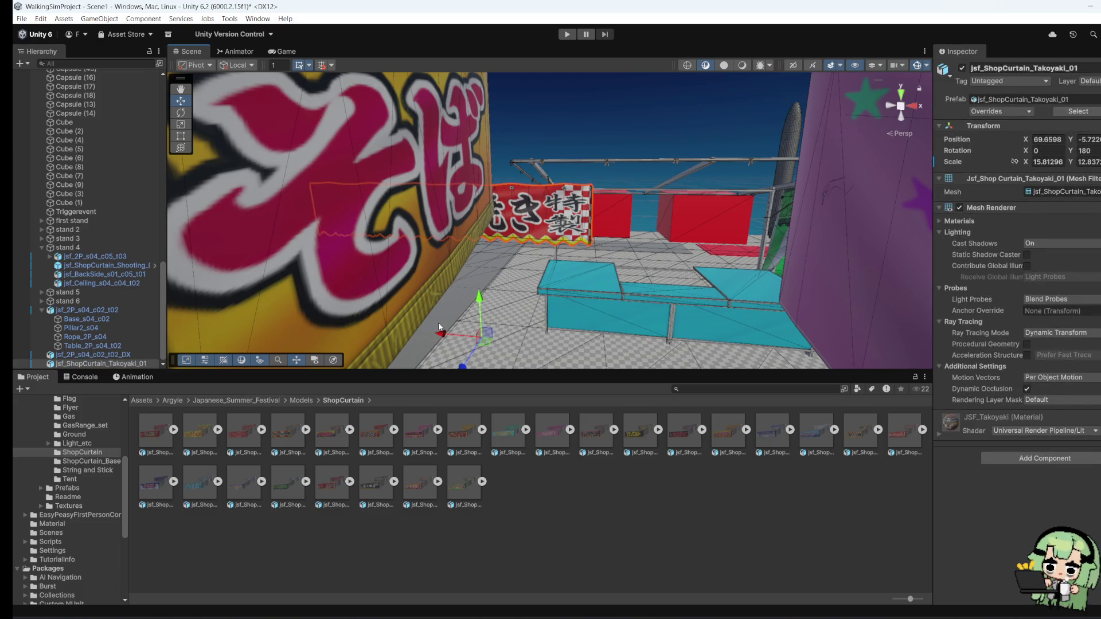
mouse_move(439, 327)
left_mouse_down()
mouse_move(517, 346)
mouse_move(608, 343)
mouse_move(659, 310)
mouse_move(658, 284)
left_mouse_up()
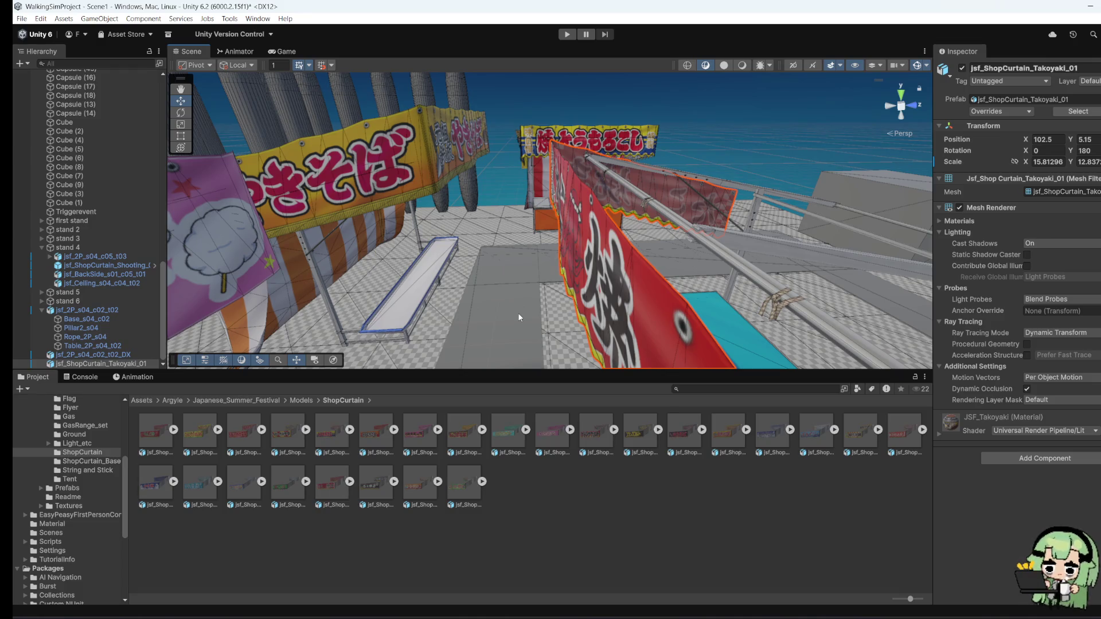
Step: Stretch the curtain to about 19.8 wide with the Rect tool, then switch to the maximized YouTube browser
scroll(556, 267, "down", 3)
scroll(552, 239, "up", 5)
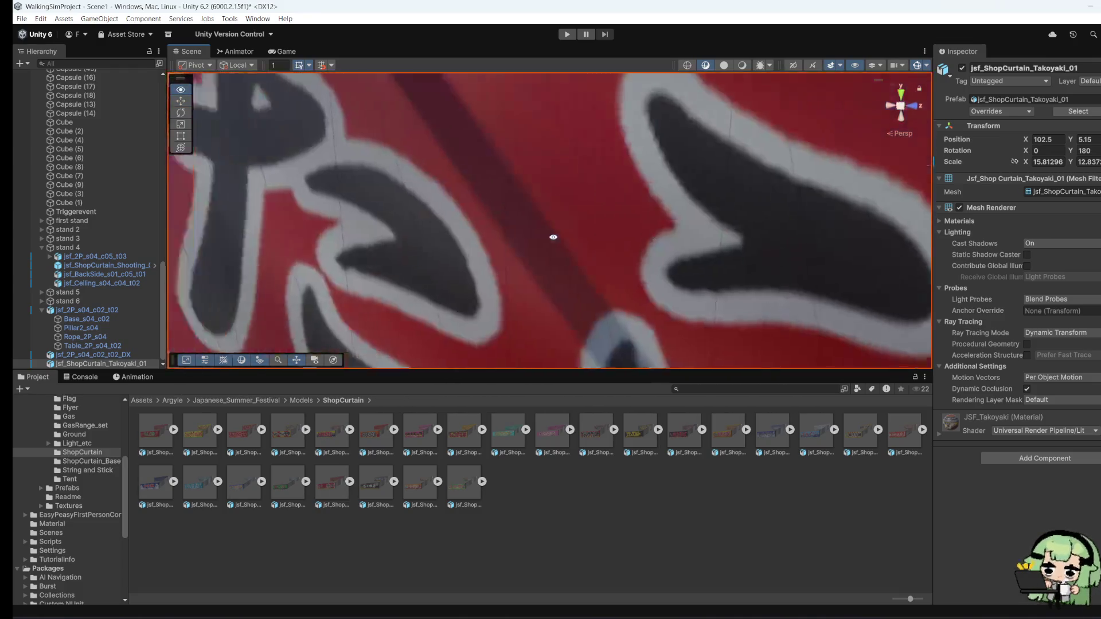
scroll(627, 241, "down", 4)
scroll(641, 197, "down", 3)
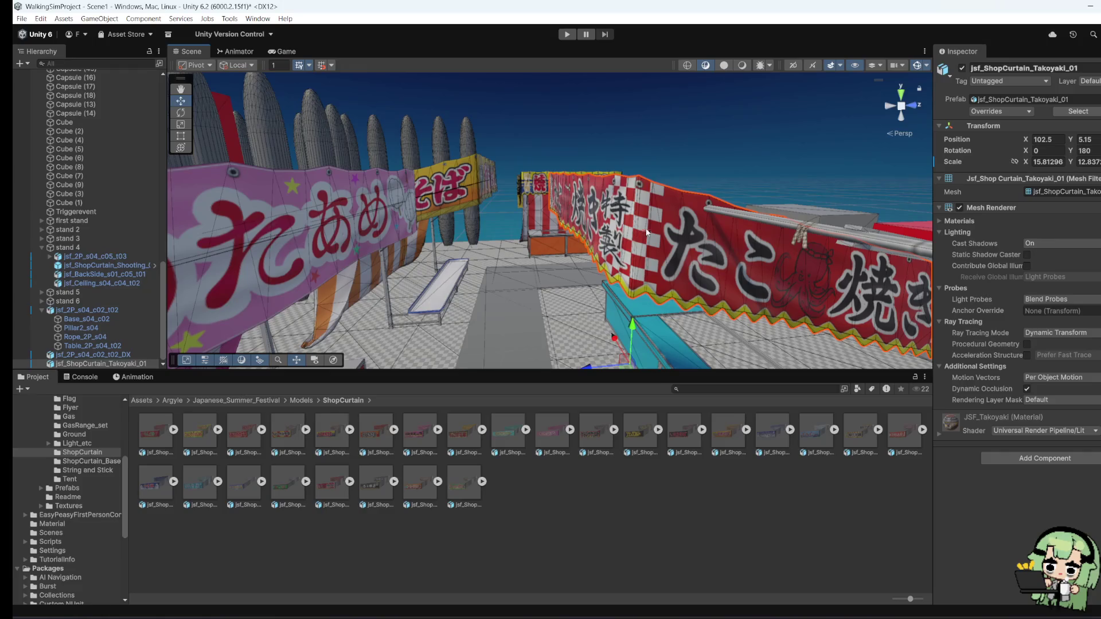
scroll(646, 232, "down", 5)
left_click_drag(545, 318, 737, 328)
scroll(641, 295, "down", 5)
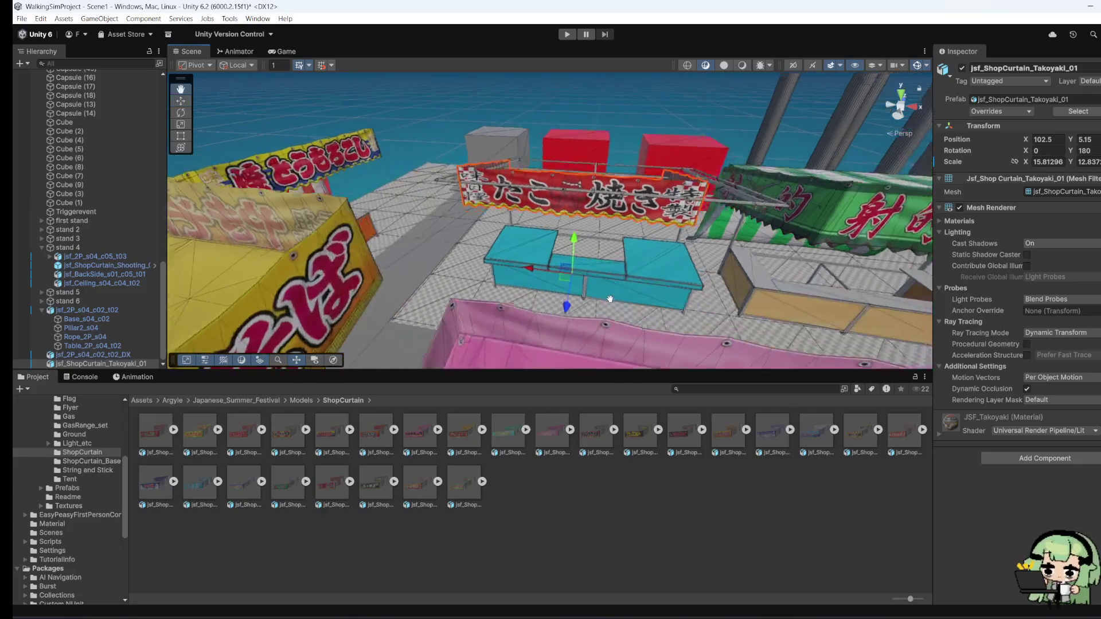
key("t")
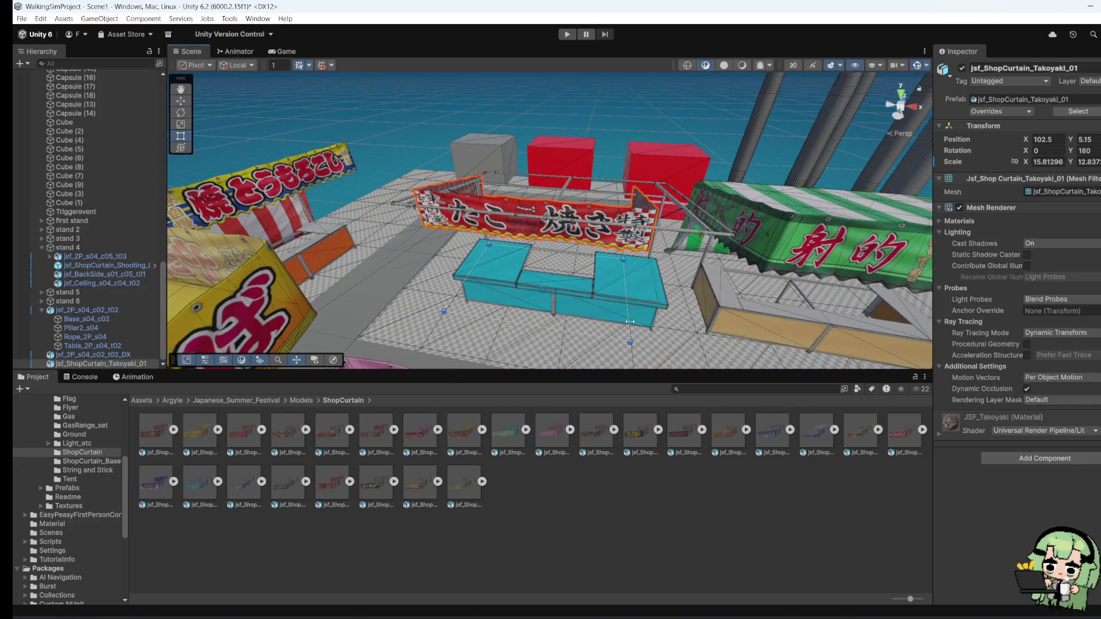
left_click_drag(630, 325, 676, 327)
left_click_drag(444, 312, 439, 311)
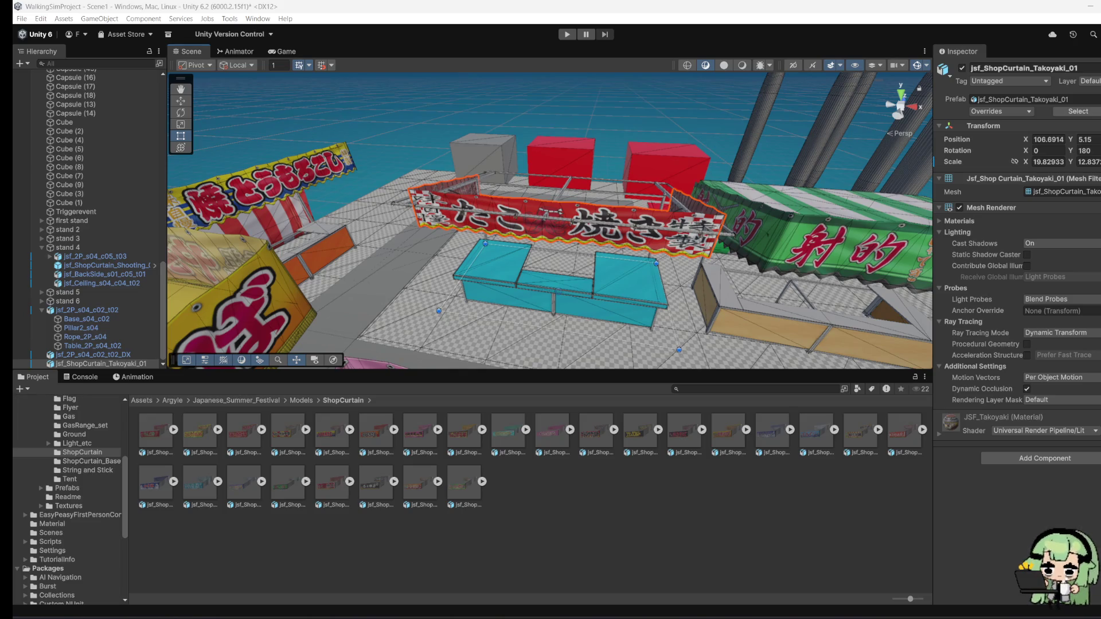
key("alt+Tab")
double_click(674, 101)
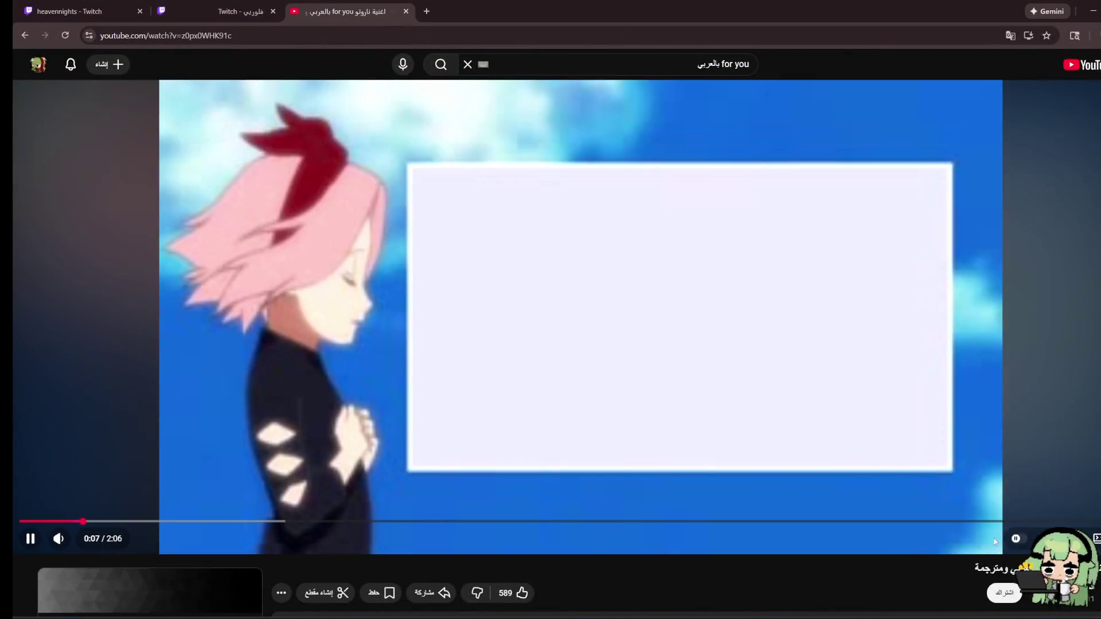
Step: Browse the comments and recommendations and play the 33:57 Spacetoon theme-song compilation
scroll(839, 588, "down", 2)
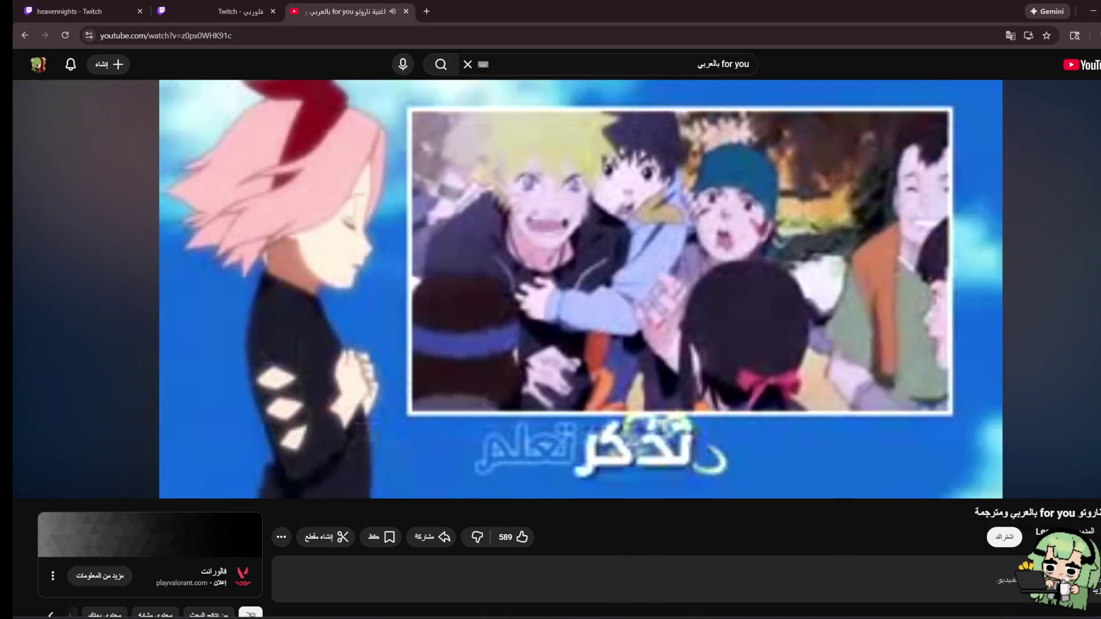
scroll(420, 366, "down", 4)
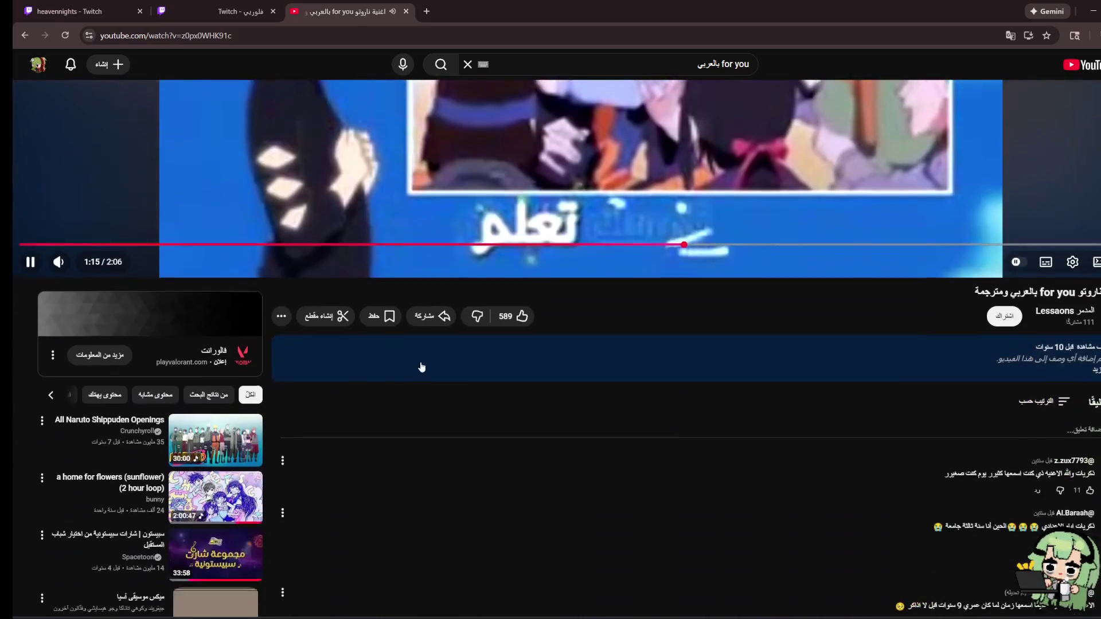
scroll(417, 359, "down", 3)
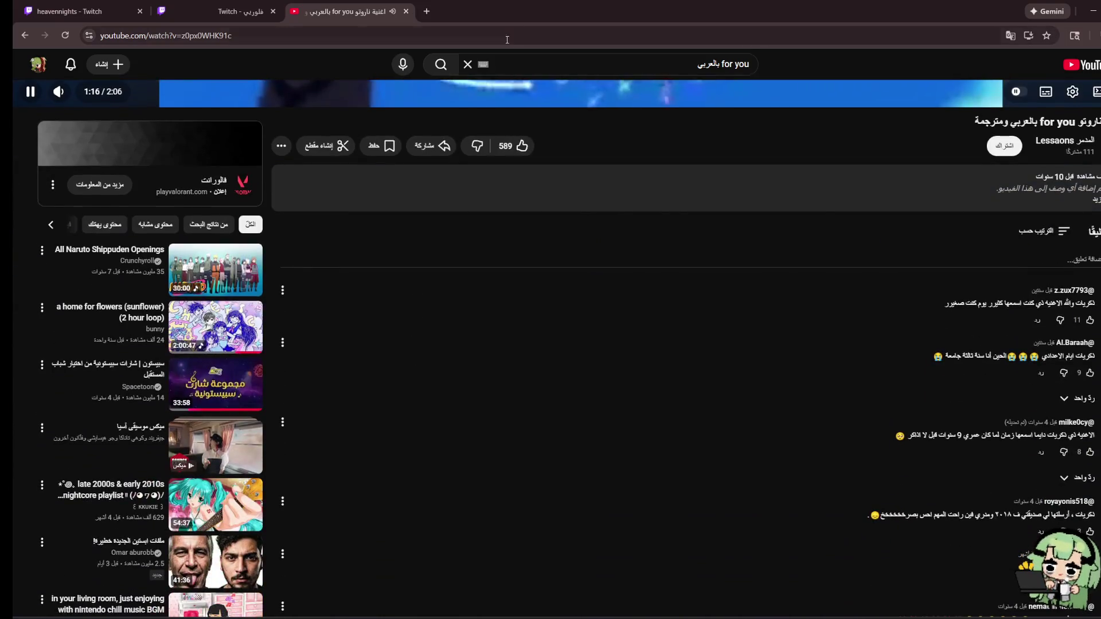
right_click(551, 188)
left_click(470, 419)
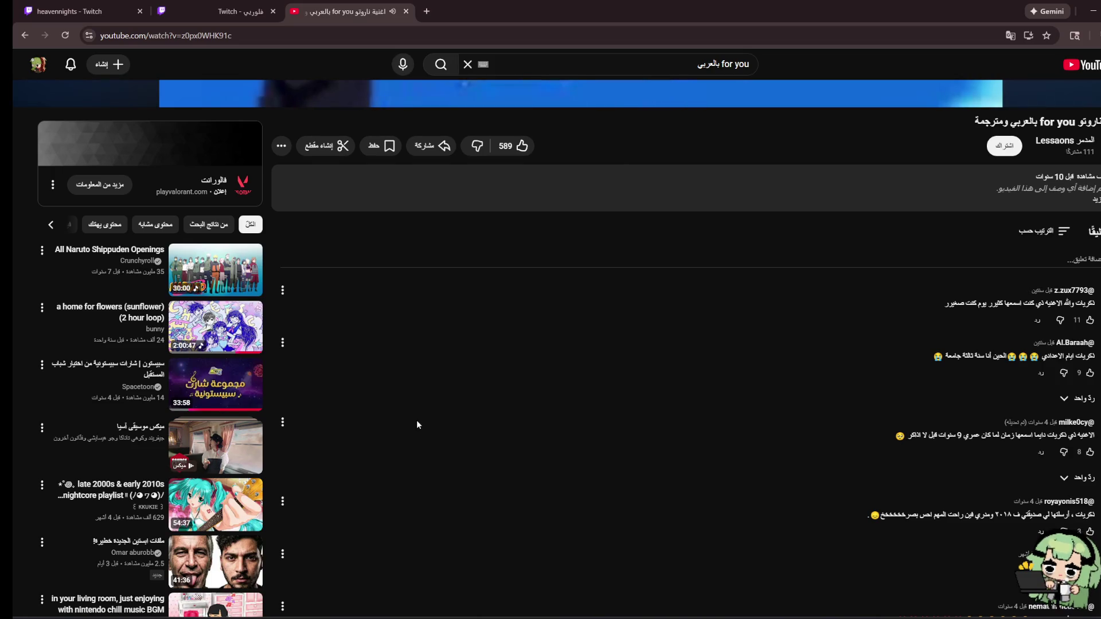
scroll(410, 426, "down", 7)
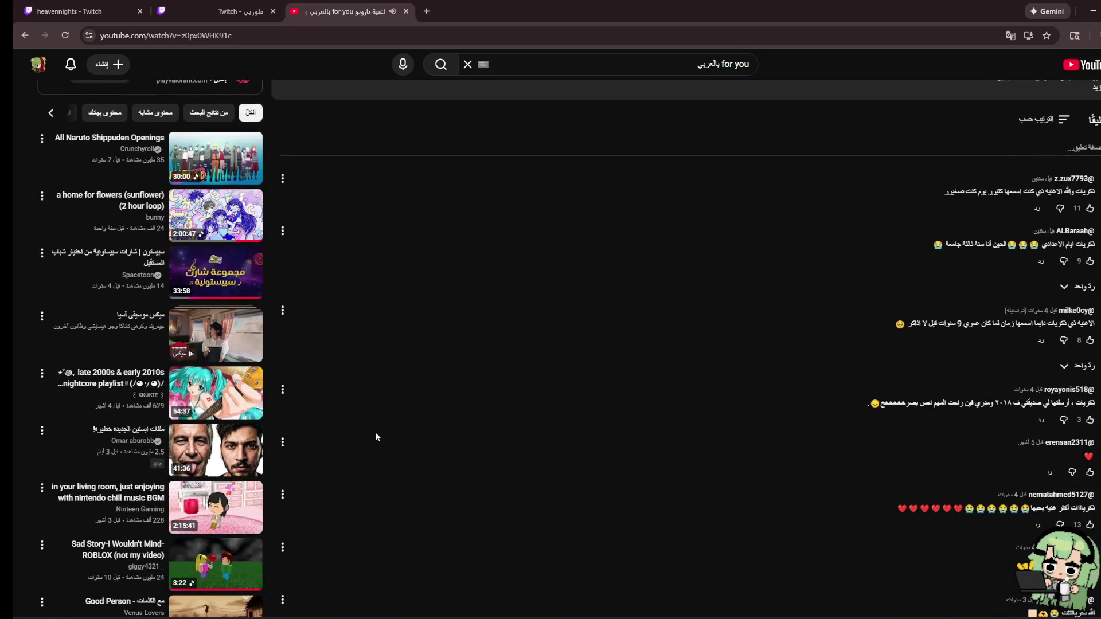
scroll(374, 438, "down", 3)
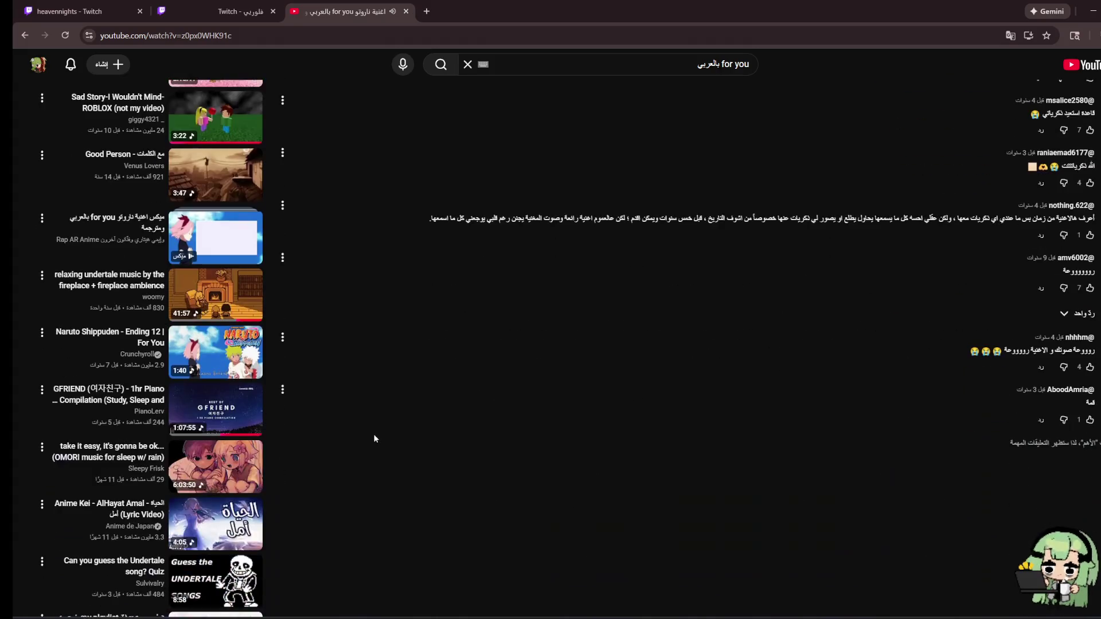
scroll(374, 439, "down", 5)
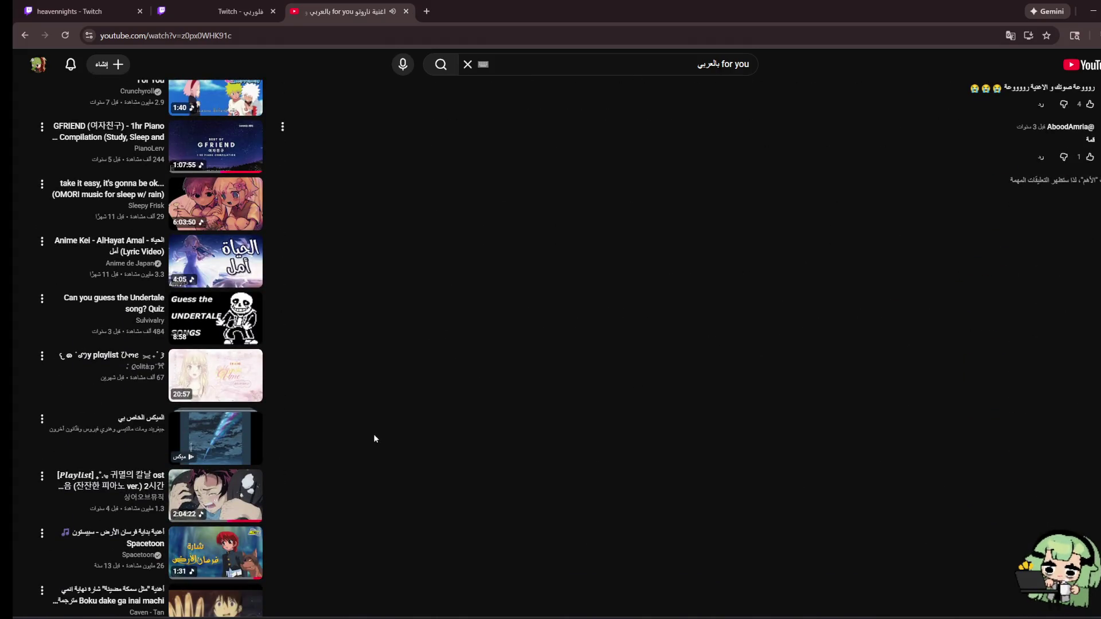
scroll(372, 439, "down", 3)
scroll(372, 439, "down", 6)
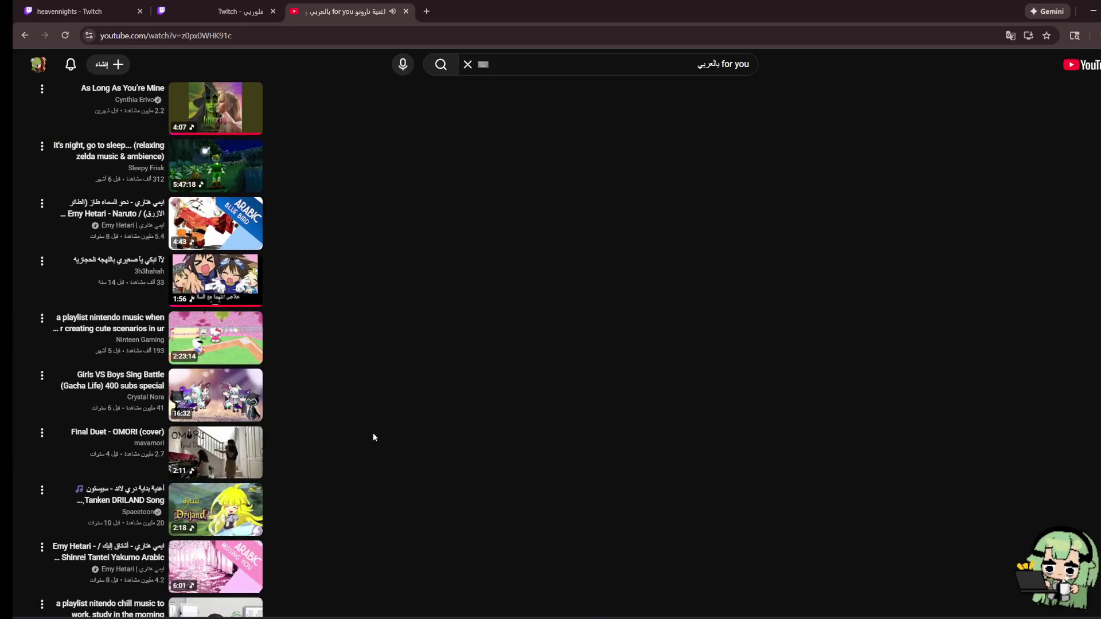
scroll(372, 435, "down", 4)
scroll(372, 435, "up", 5)
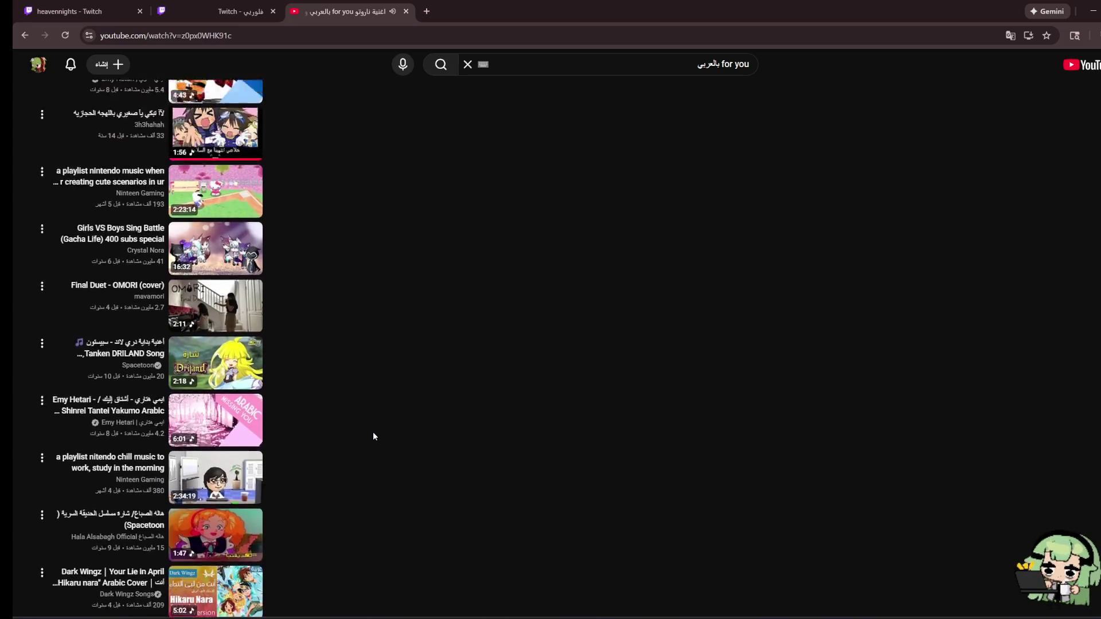
scroll(487, 414, "up", 15)
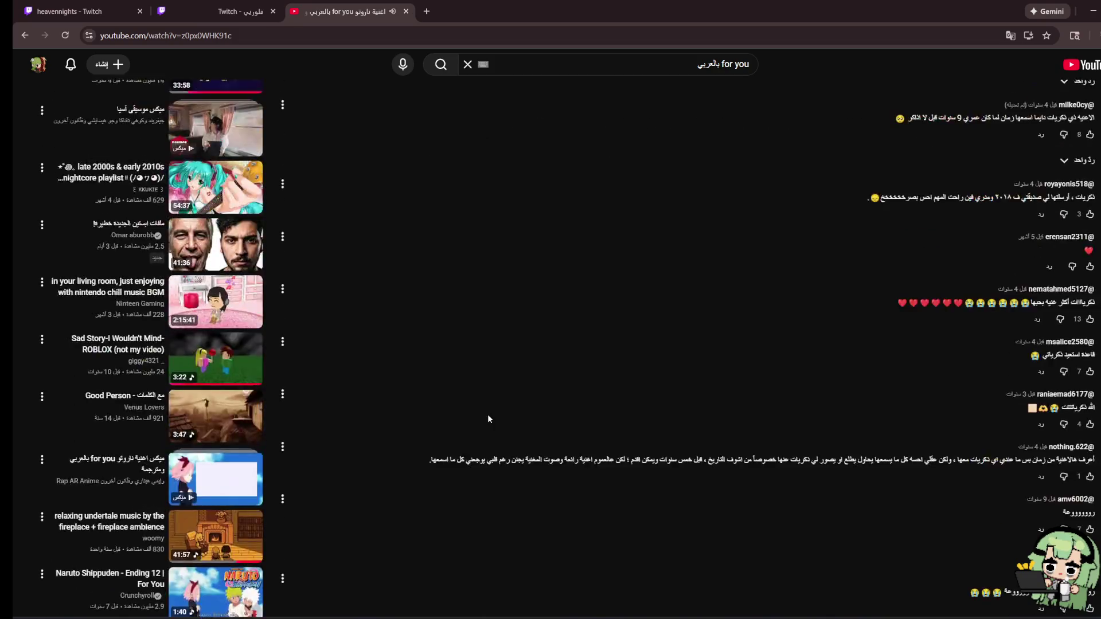
scroll(487, 413, "up", 4)
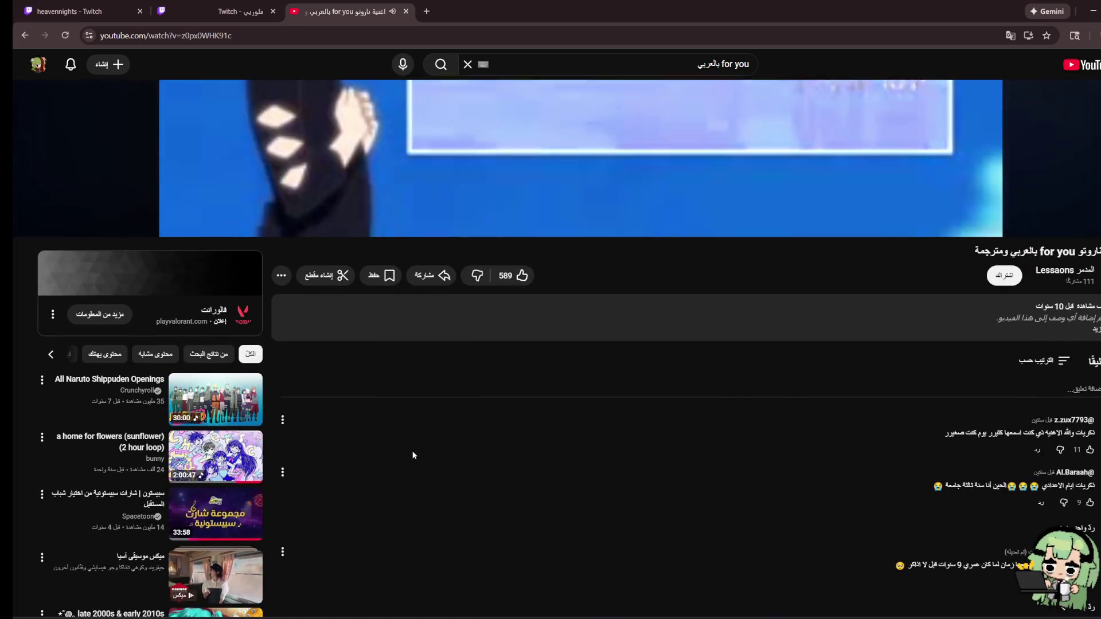
scroll(392, 441, "down", 4)
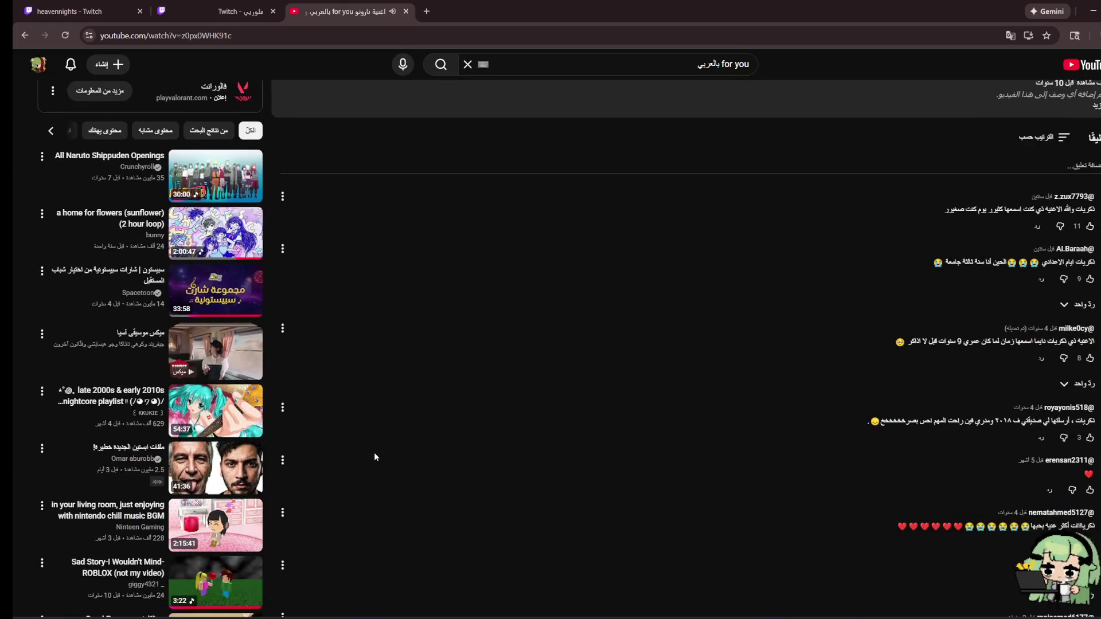
scroll(329, 354, "down", 2)
scroll(328, 369, "up", 3)
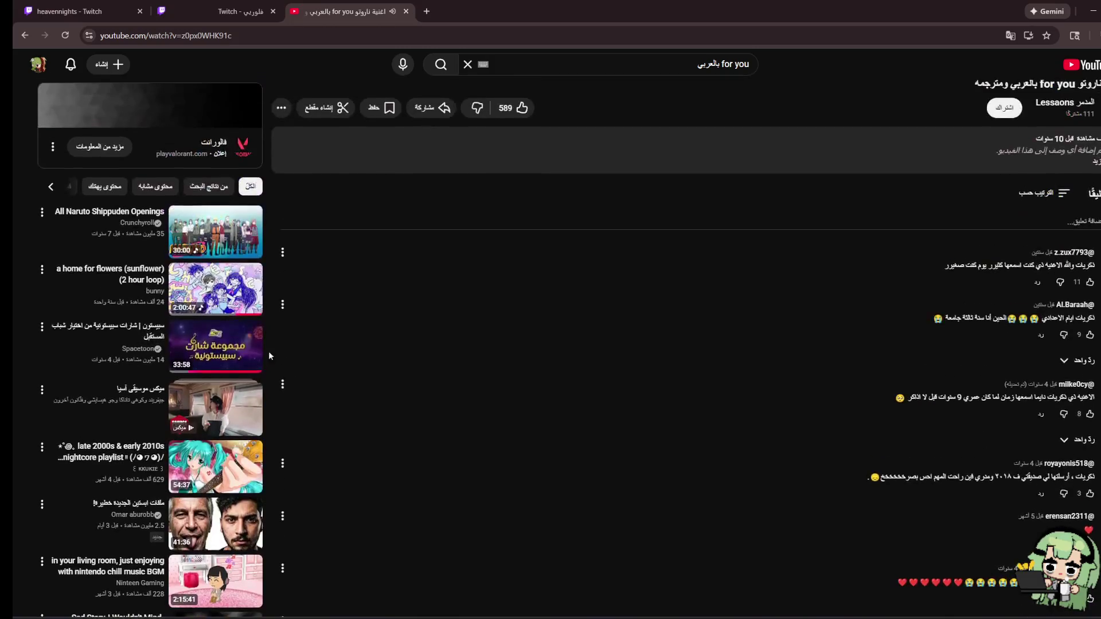
scroll(283, 429, "up", 7)
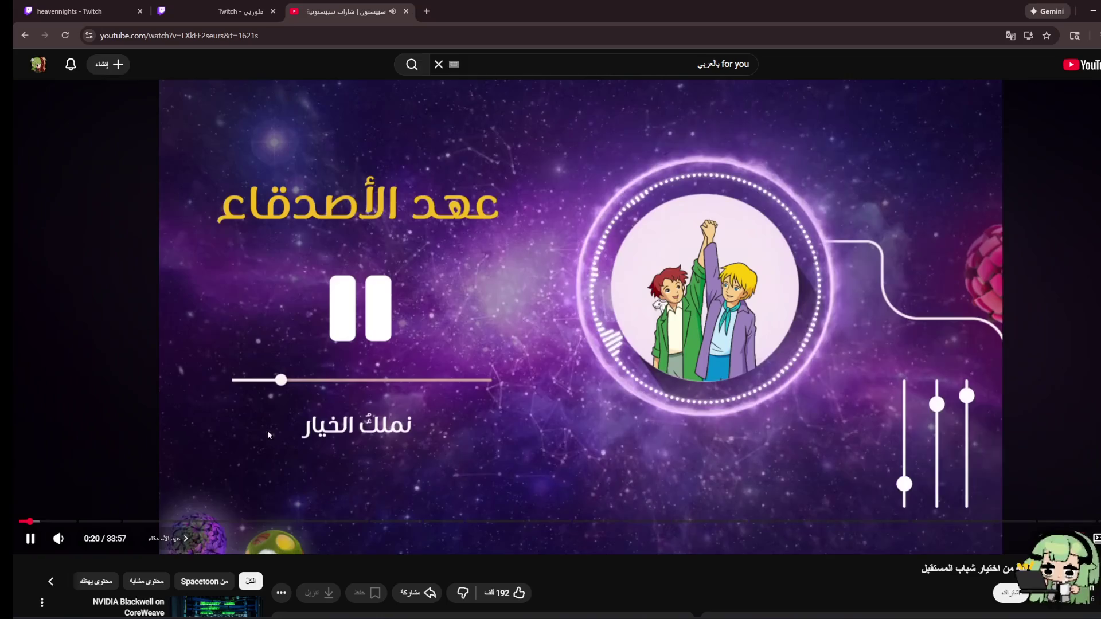
Step: Restore down the maximized browser window so the Unity festival scene shows behind it
double_click(648, 24)
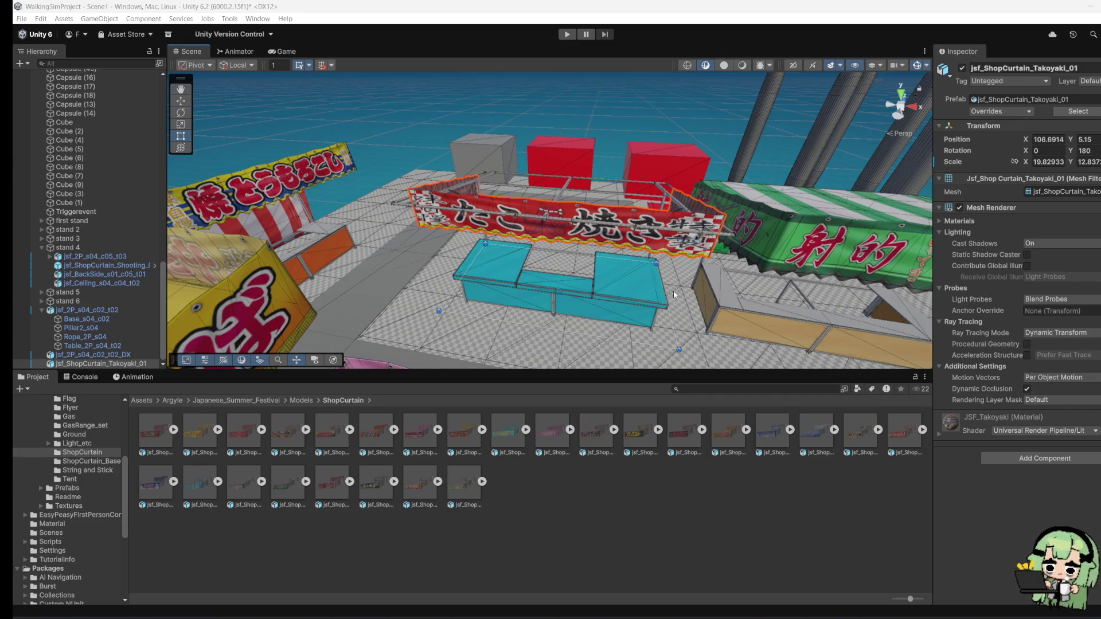
Step: Scale up the takoyaki curtain to an X scale of about 20.99
mouse_move(676, 296)
left_mouse_down()
mouse_move(585, 243)
mouse_move(823, 323)
left_mouse_up()
key("r")
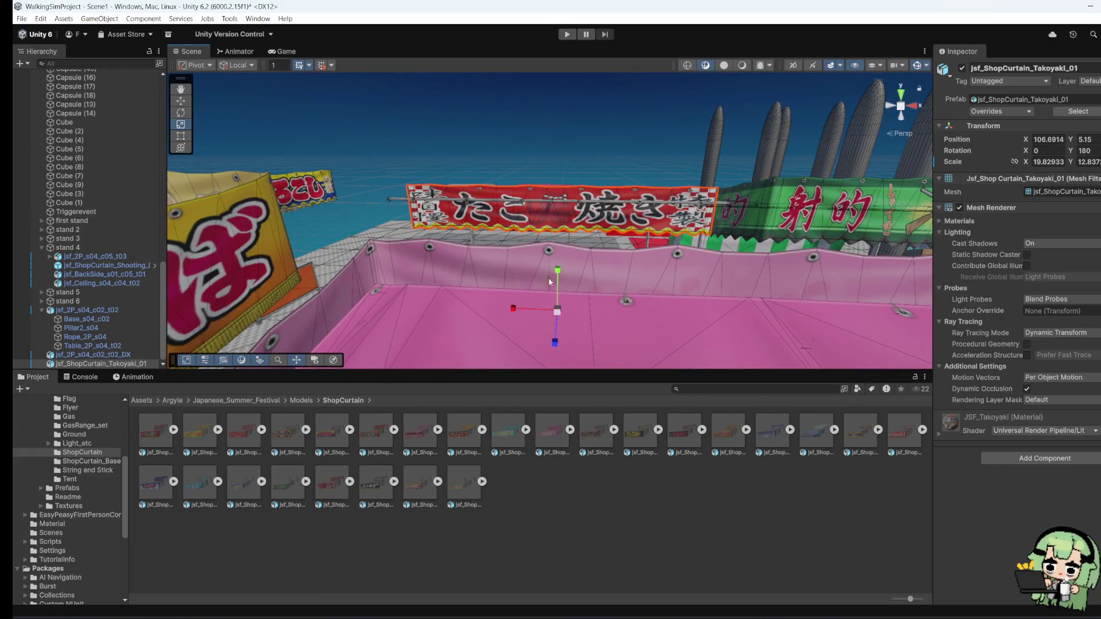
left_click_drag(562, 314, 585, 324)
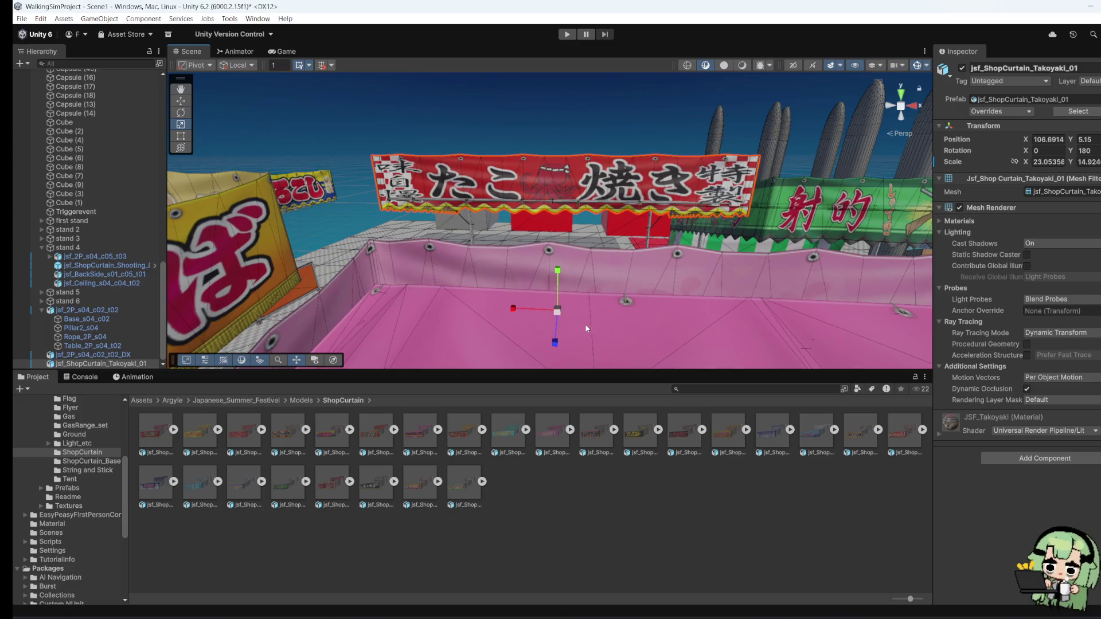
scroll(519, 211, "up", 3)
scroll(501, 239, "up", 3)
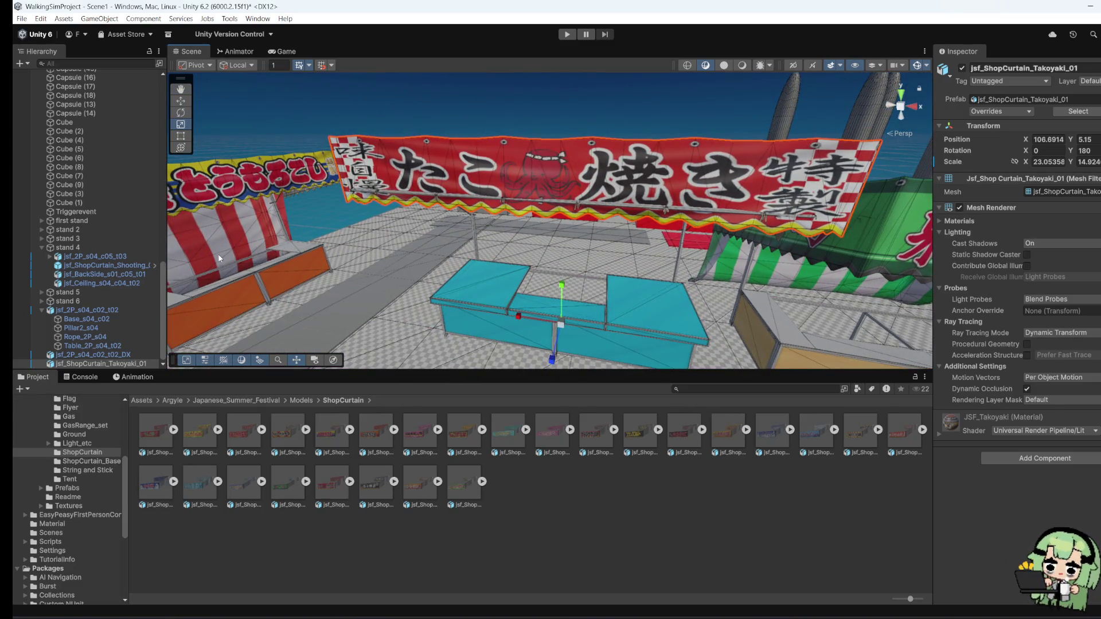
Step: Lower the curtain to Y 3.4 just above the blue stall tables, checking it from several angles
key("w")
mouse_move(570, 315)
left_mouse_down()
mouse_move(565, 298)
mouse_move(553, 370)
left_mouse_up()
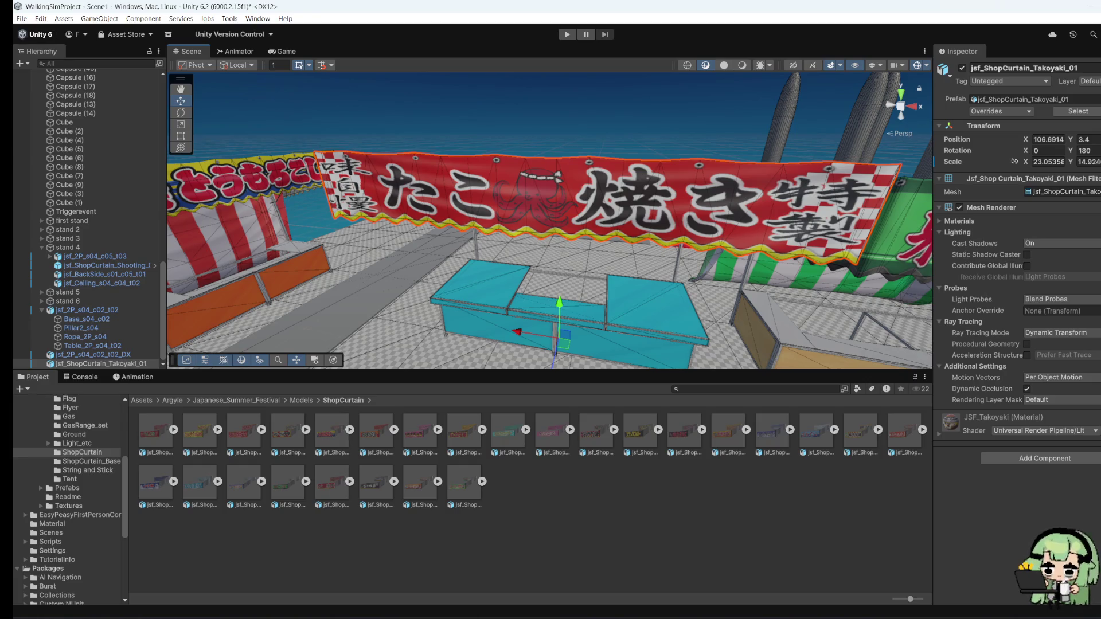
mouse_move(539, 334)
left_mouse_down()
mouse_move(524, 344)
mouse_move(524, 368)
left_mouse_up()
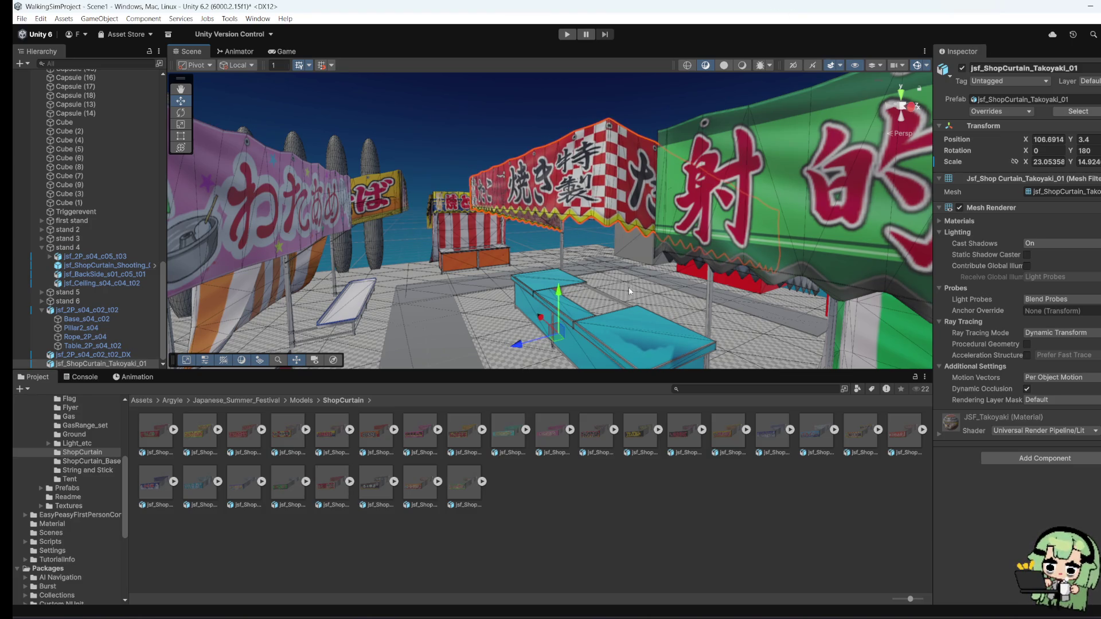
mouse_move(628, 287)
left_mouse_down()
mouse_move(804, 338)
mouse_move(924, 336)
mouse_move(401, 298)
mouse_move(453, 305)
left_mouse_up()
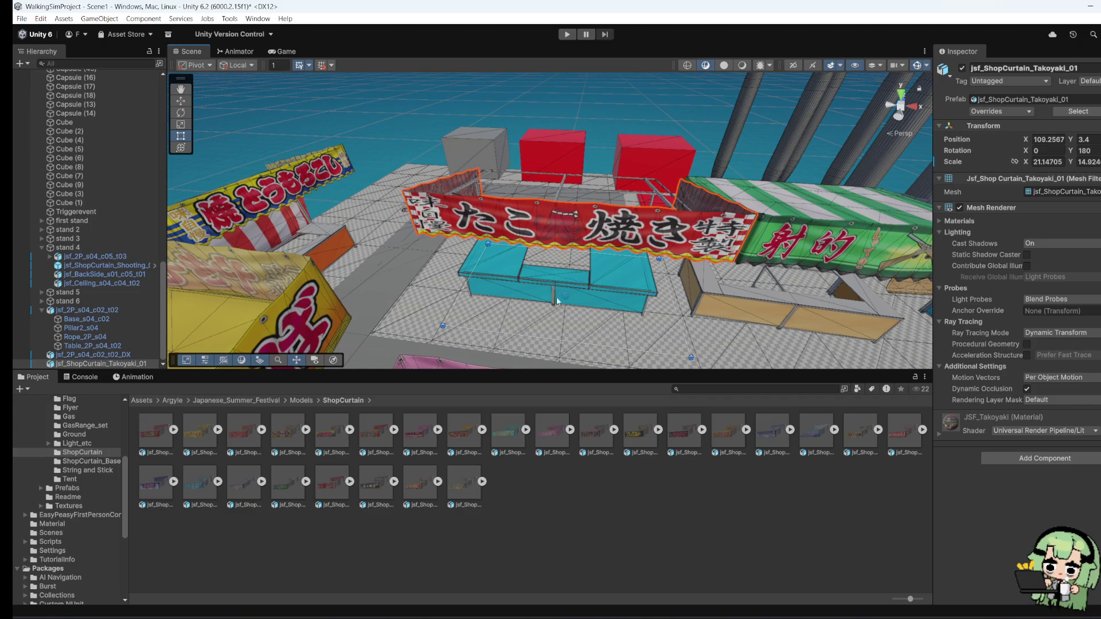
left_click_drag(556, 301, 710, 277)
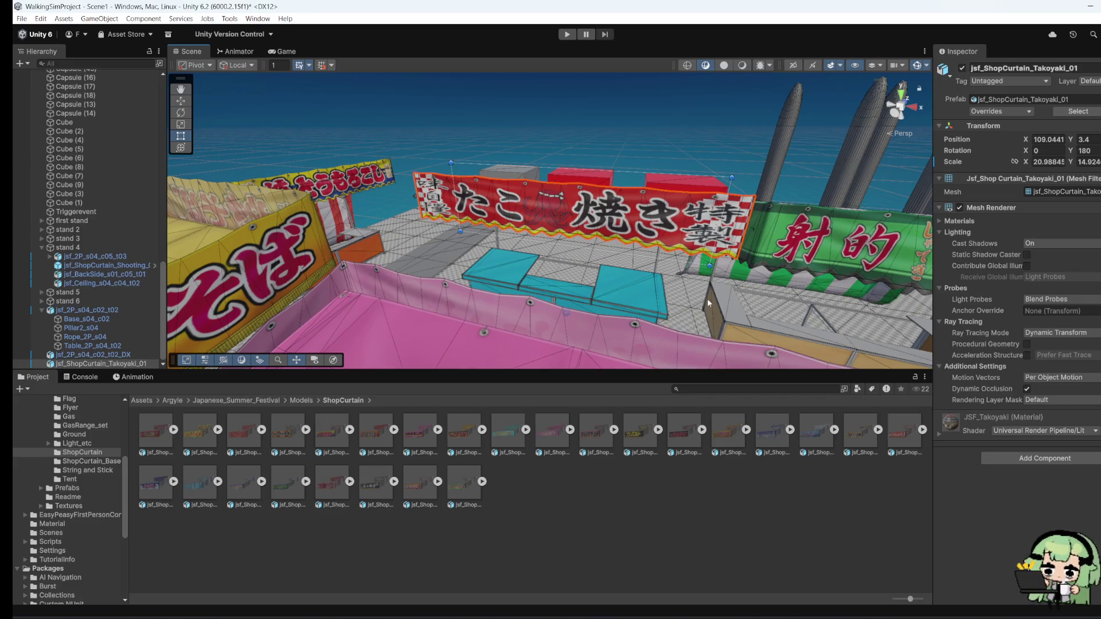
scroll(583, 207, "up", 3)
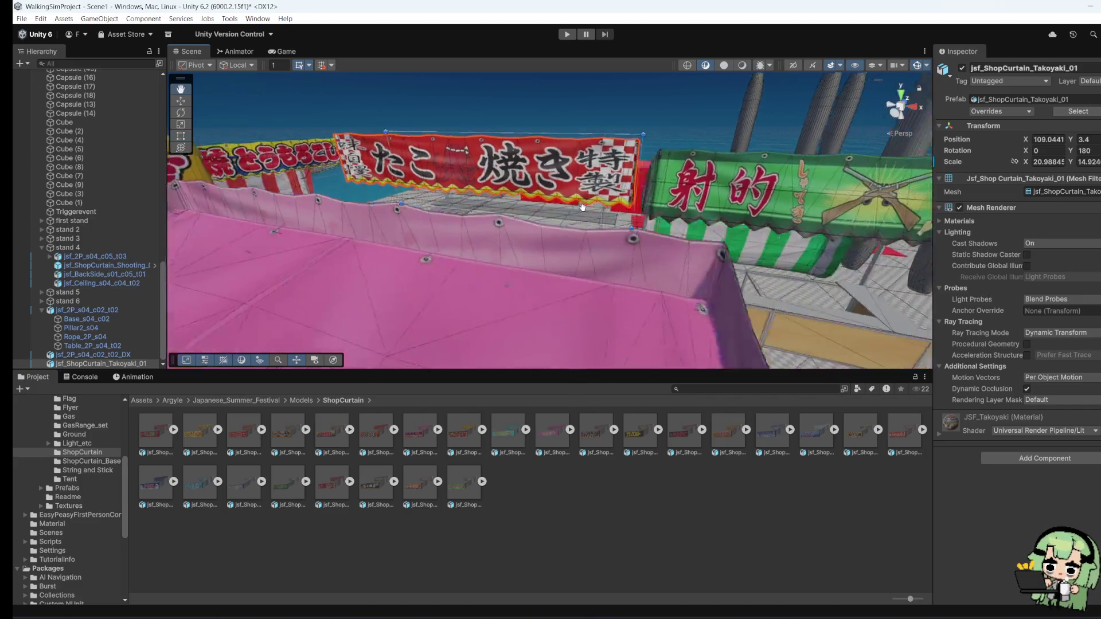
scroll(582, 207, "up", 3)
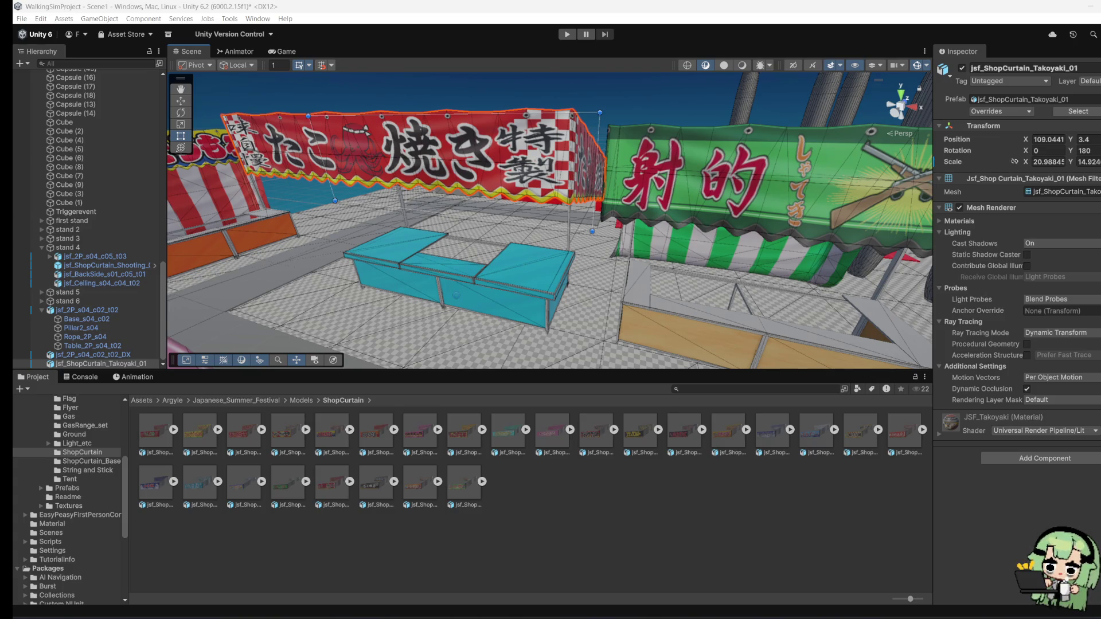
mouse_move(535, 214)
left_mouse_down()
mouse_move(436, 275)
mouse_move(339, 280)
left_mouse_up()
left_click(337, 281)
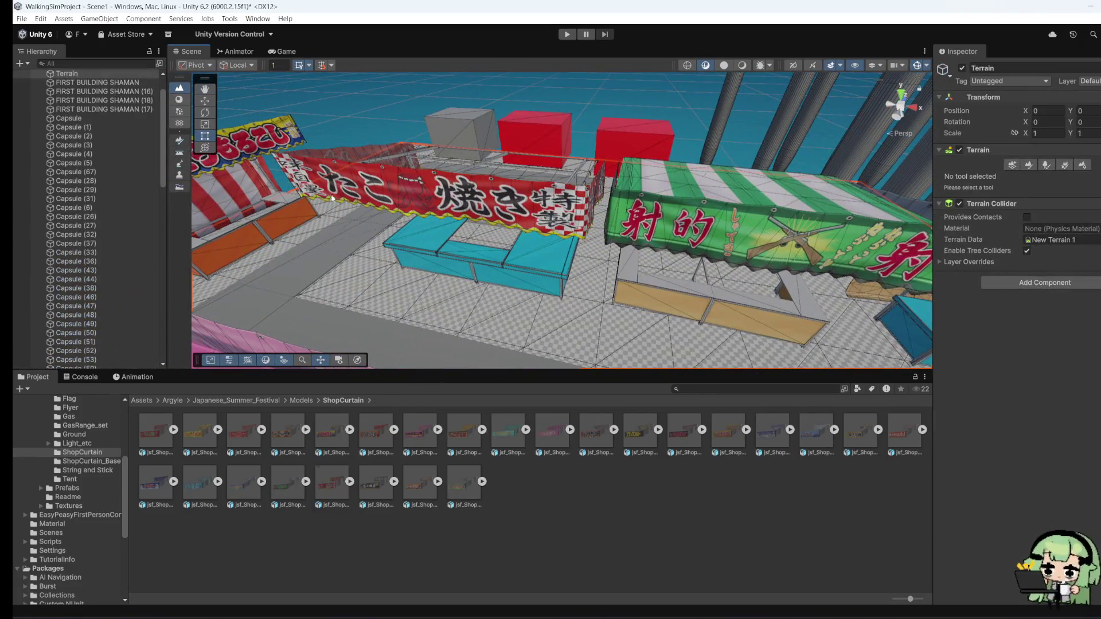
Step: Select the takoyaki curtain, widen its left edge to X scale 22.95, and stretch it taller
left_click(331, 198)
mouse_move(332, 198)
left_mouse_down()
mouse_move(451, 194)
mouse_move(616, 222)
mouse_move(598, 224)
left_mouse_up()
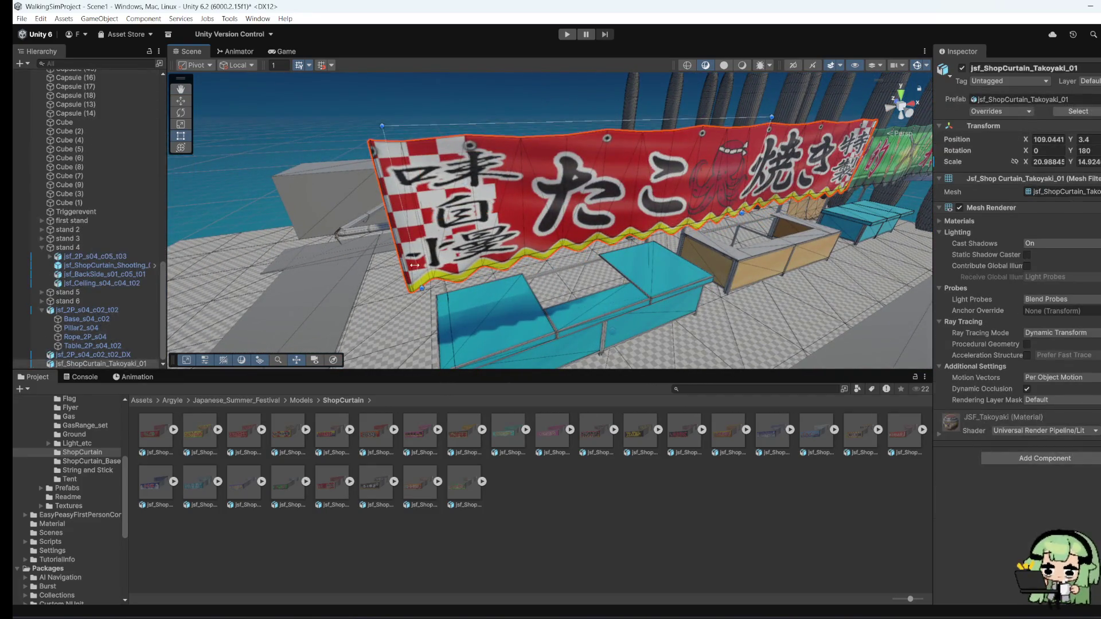
mouse_move(414, 265)
left_mouse_down()
mouse_move(287, 264)
mouse_move(397, 249)
left_mouse_up()
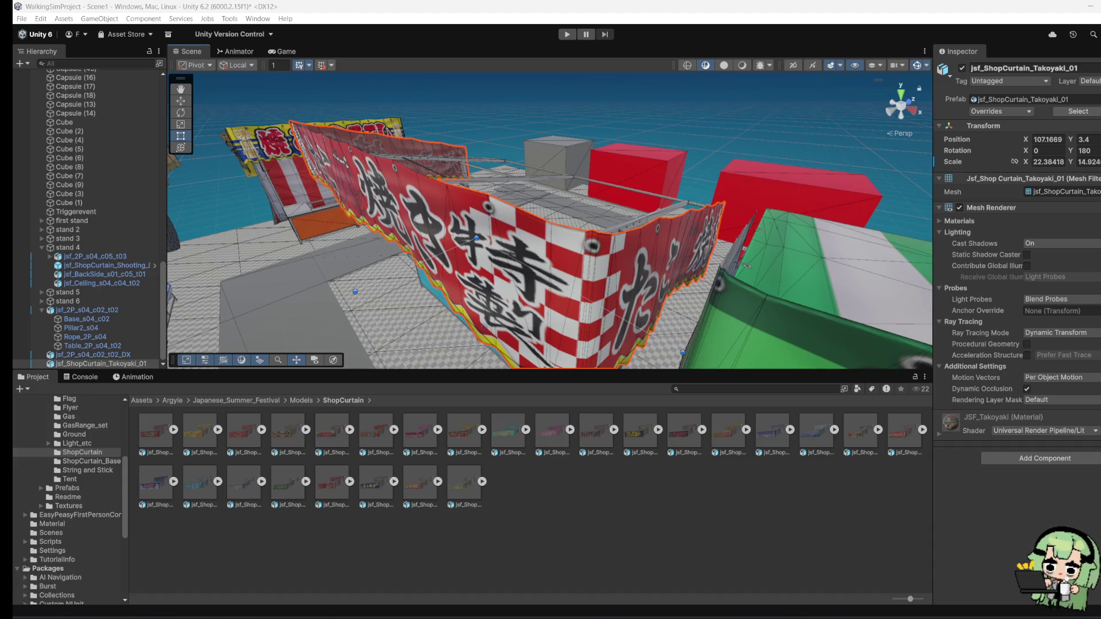
left_click_drag(576, 252, 549, 269)
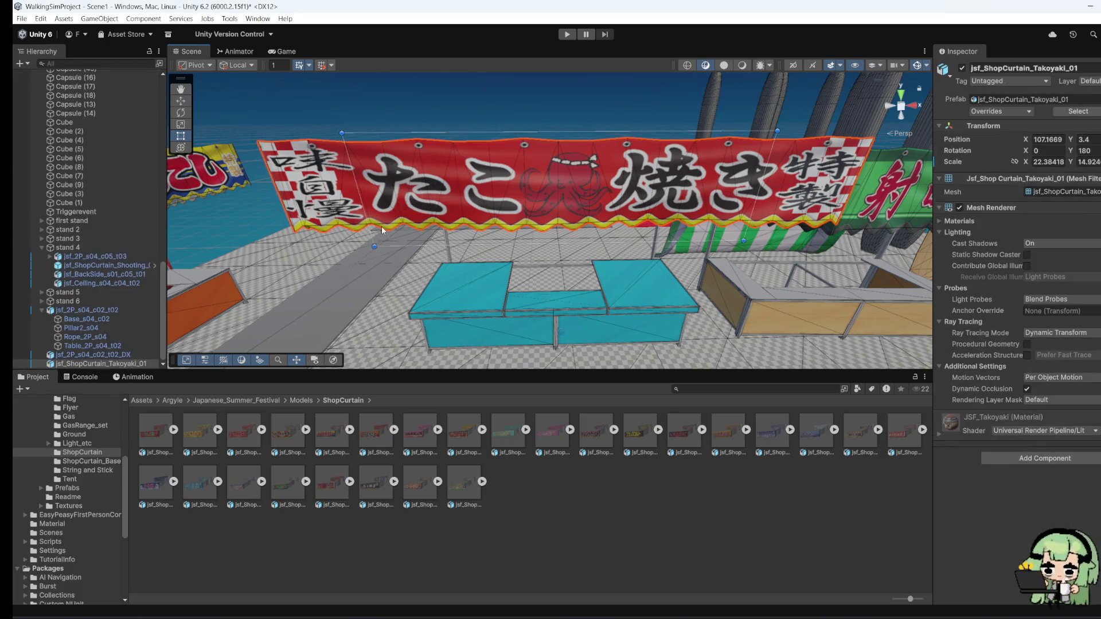
left_click_drag(370, 230, 360, 230)
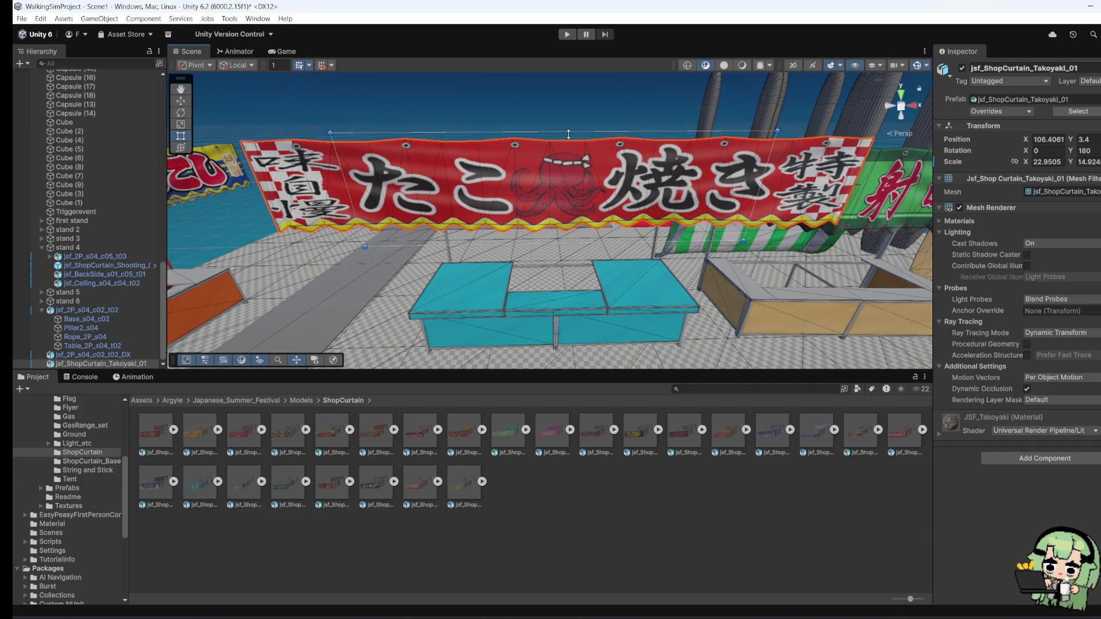
left_click_drag(568, 134, 568, 122)
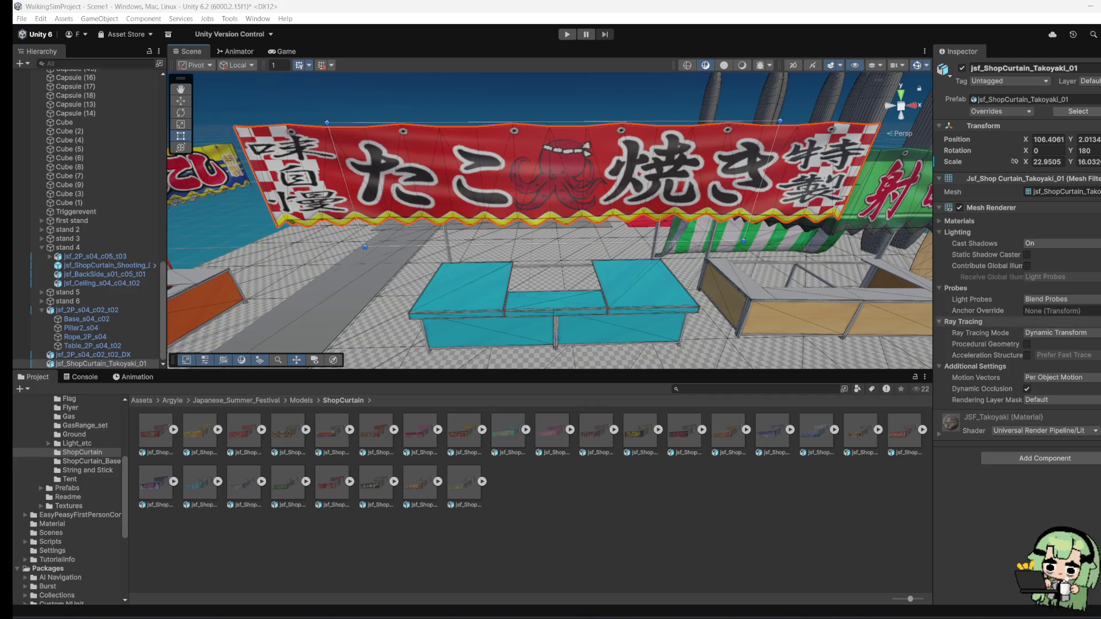
Step: Reselect the takoyaki curtain, pull its left edge inward, and lower it toward the counter
mouse_move(623, 307)
left_mouse_down()
mouse_move(753, 290)
mouse_move(599, 293)
left_mouse_up()
scroll(601, 295, "up", 3)
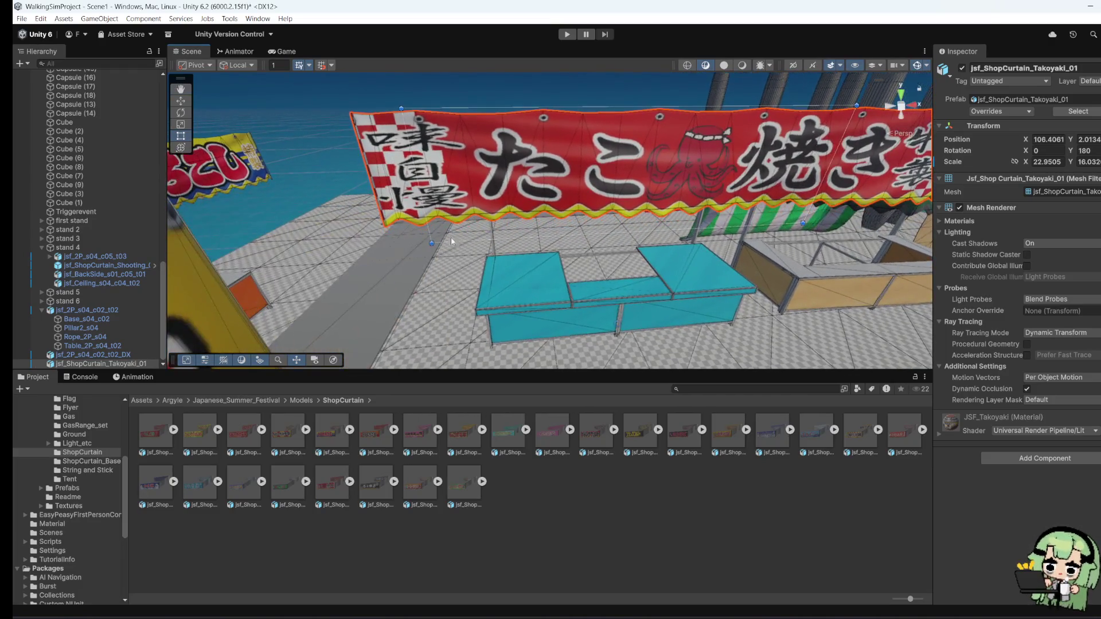
left_click(427, 174)
left_click(428, 175)
mouse_move(415, 200)
left_mouse_down()
mouse_move(503, 216)
mouse_move(376, 224)
left_mouse_up()
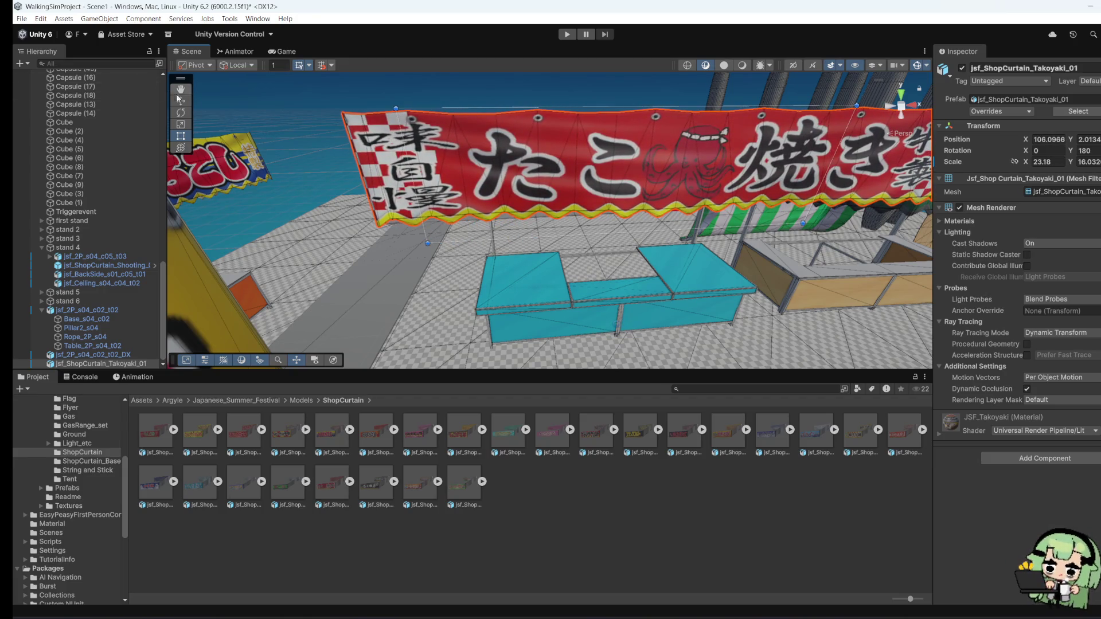
left_click(180, 101)
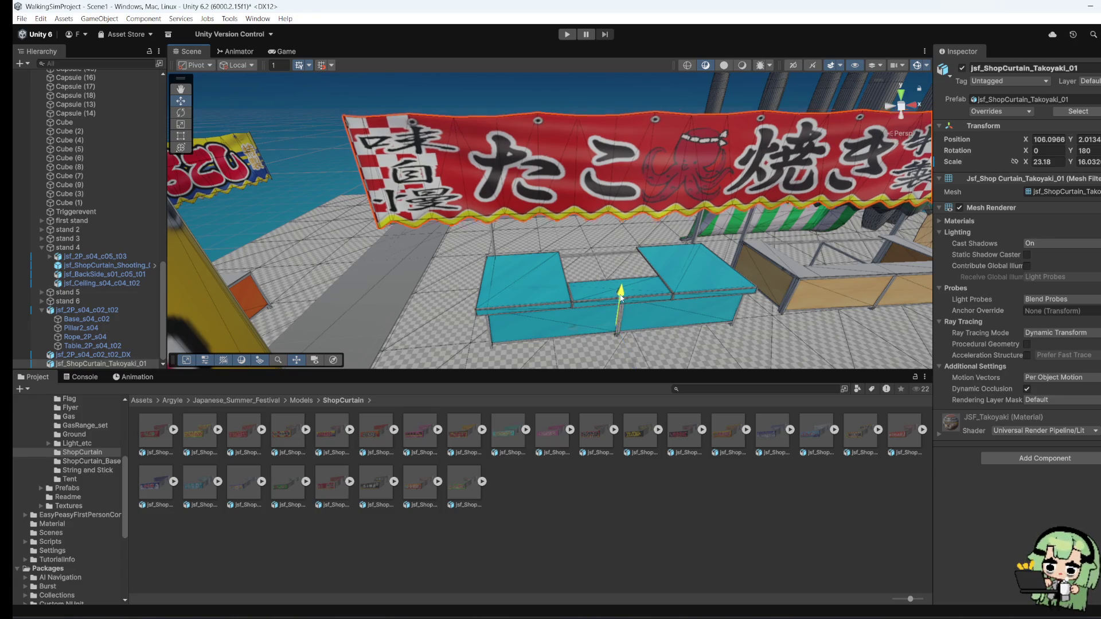
left_click_drag(621, 295, 565, 296)
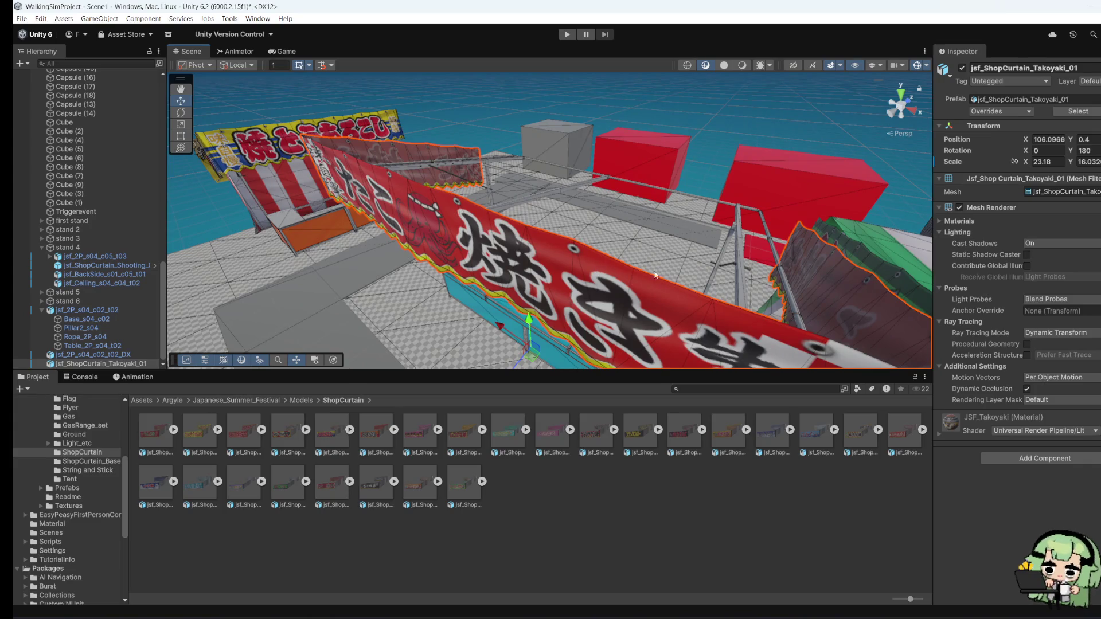
Step: Fit the banner's left edge to the stall frame at X scale 21.84, then frame it in view
mouse_move(489, 295)
left_mouse_down()
mouse_move(516, 295)
mouse_move(281, 269)
left_mouse_up()
left_click(181, 136)
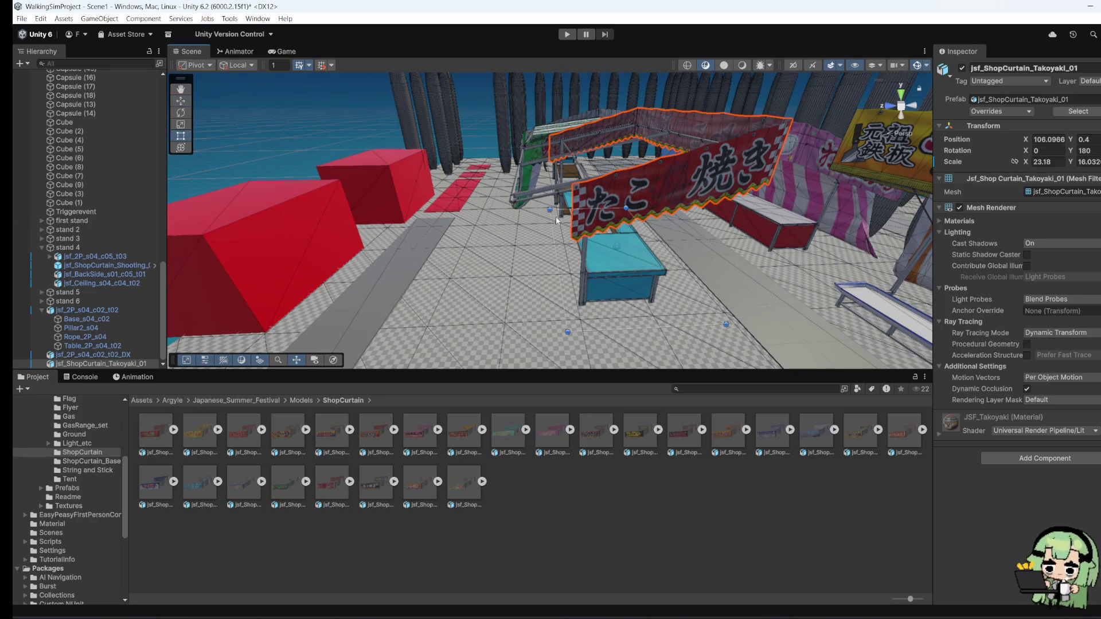
left_click_drag(556, 219, 487, 250)
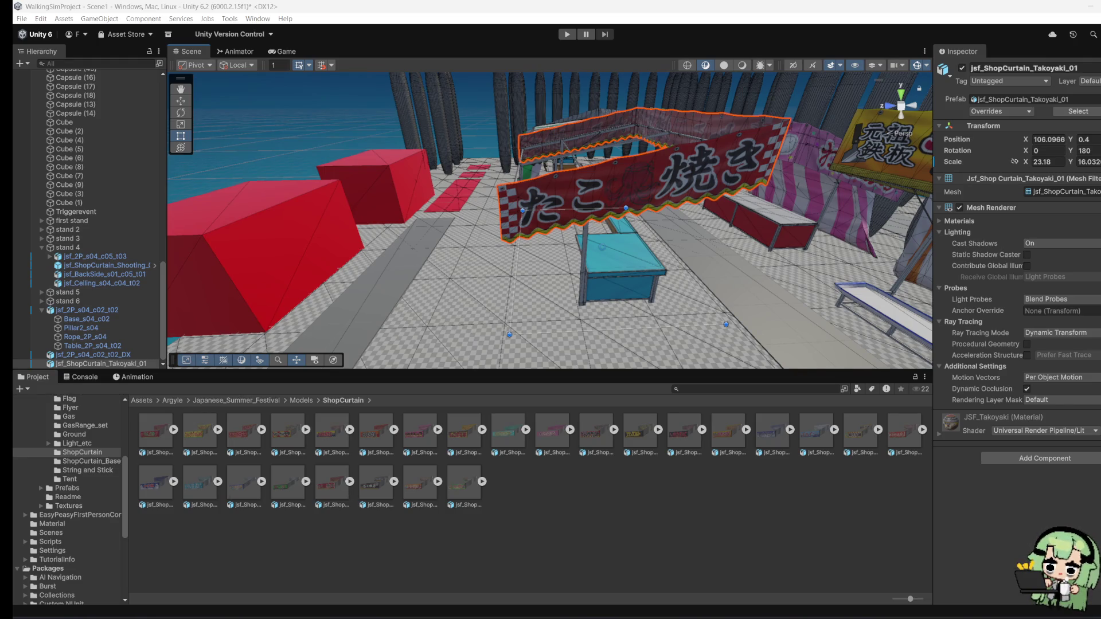
scroll(634, 261, "up", 10)
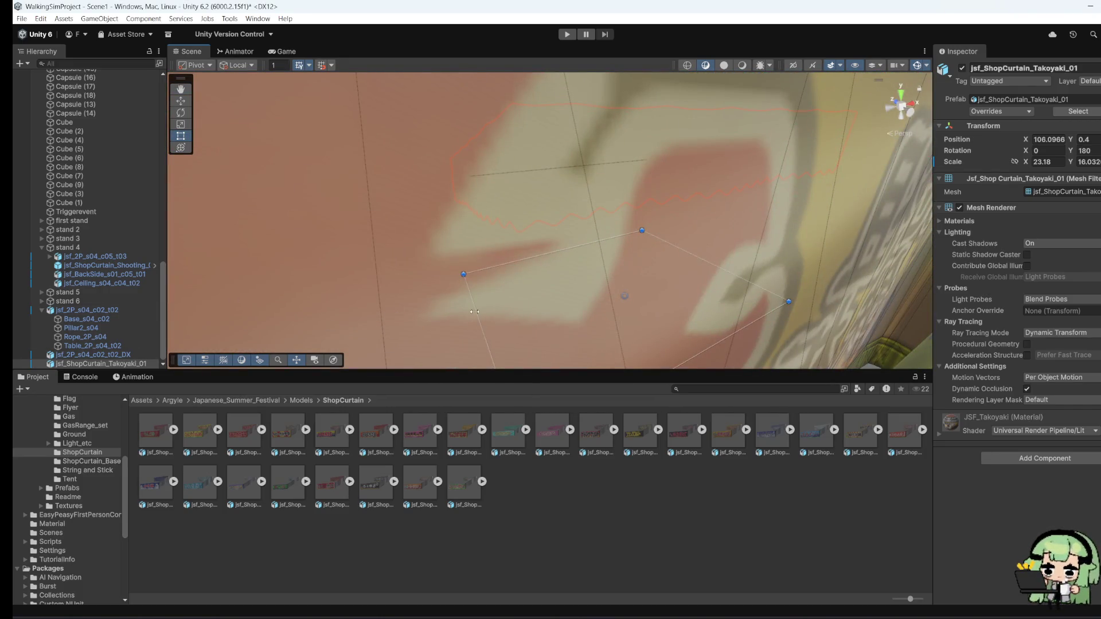
scroll(577, 286, "down", 10)
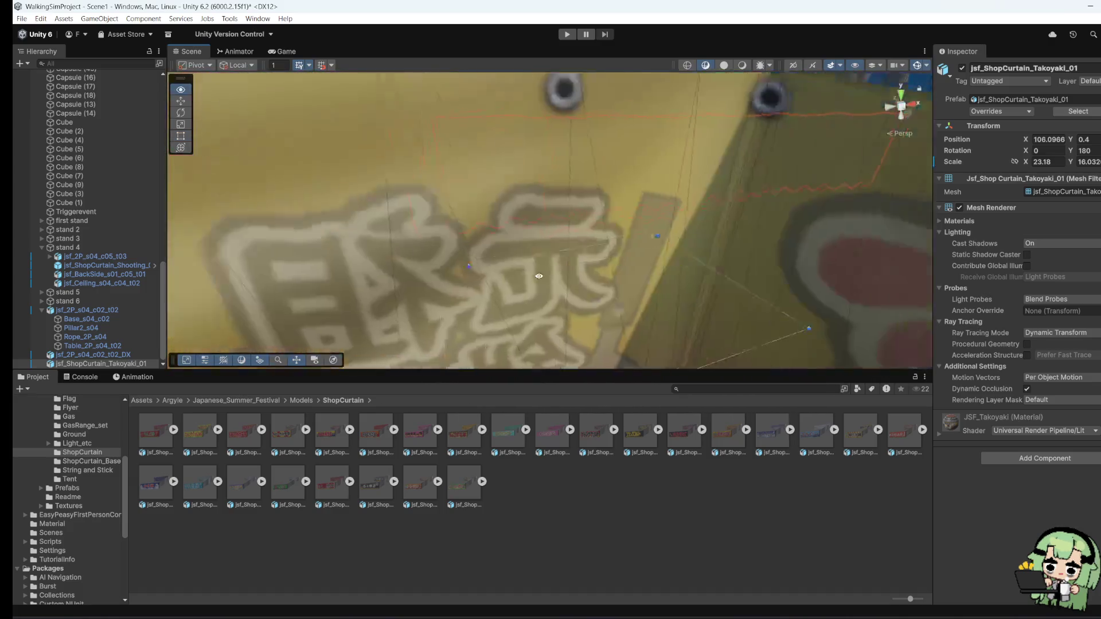
scroll(481, 265, "down", 10)
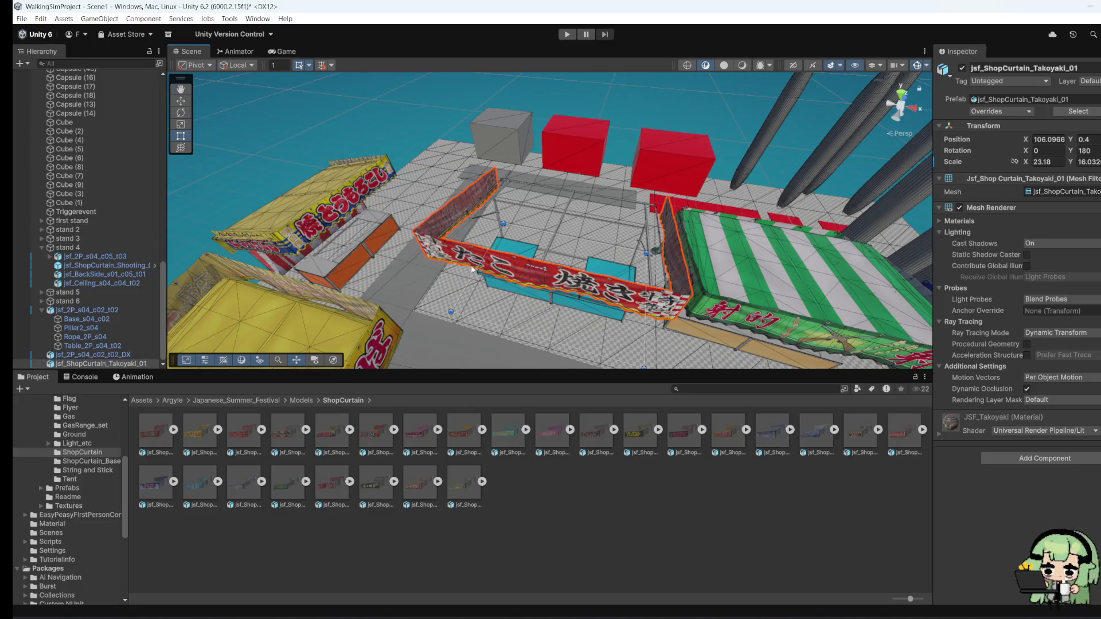
left_click(473, 269)
left_click(499, 270)
scroll(520, 309, "up", 2)
mouse_move(520, 309)
left_mouse_down()
mouse_move(444, 218)
mouse_move(652, 259)
mouse_move(694, 315)
mouse_move(516, 269)
mouse_move(209, 225)
left_mouse_up()
key("f")
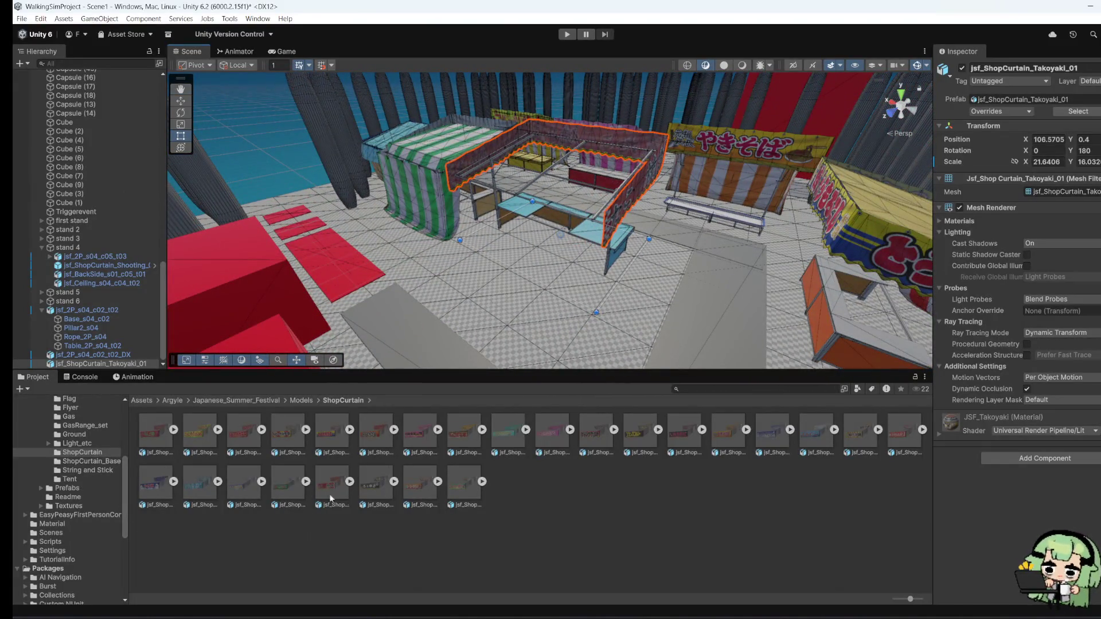
scroll(678, 311, "up", 3)
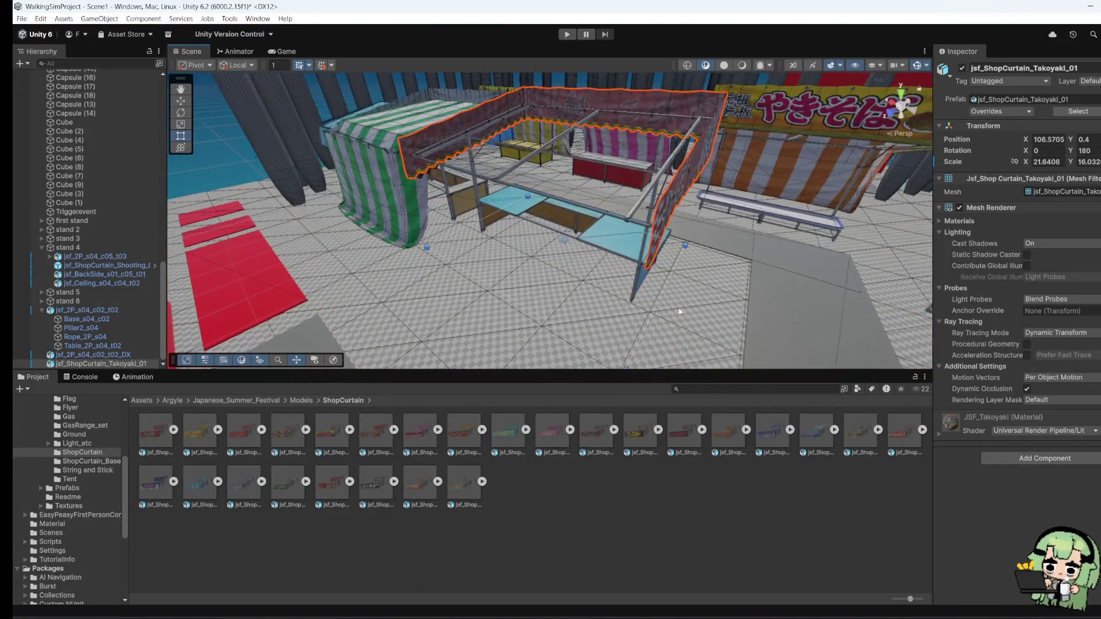
mouse_move(679, 312)
left_mouse_down()
mouse_move(610, 217)
mouse_move(728, 222)
left_mouse_up()
scroll(700, 290, "down", 2)
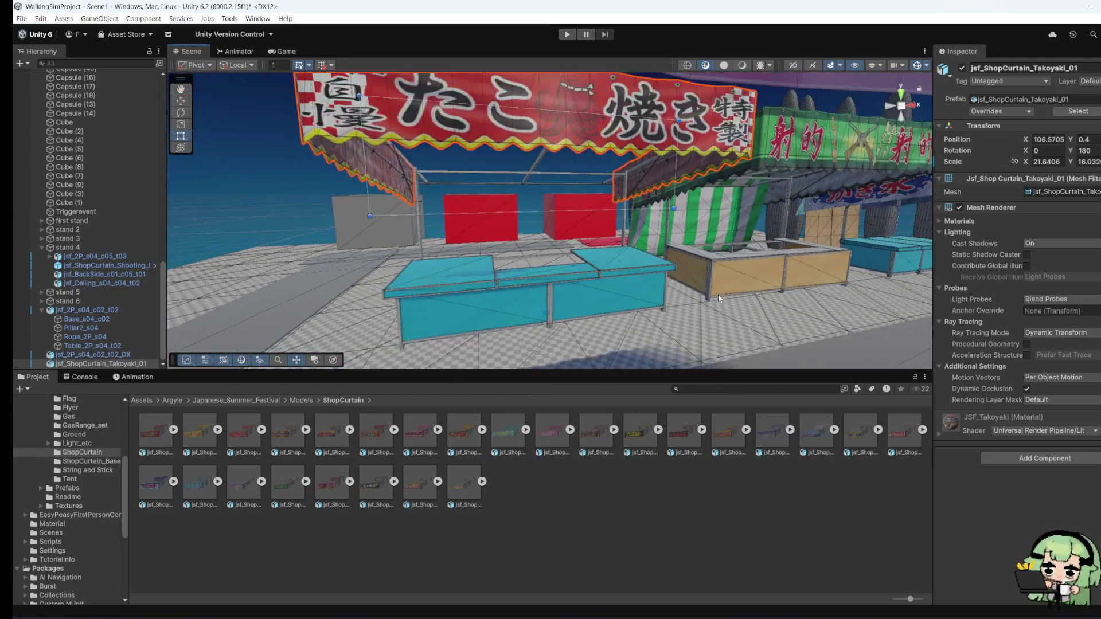
left_click_drag(691, 279, 399, 368)
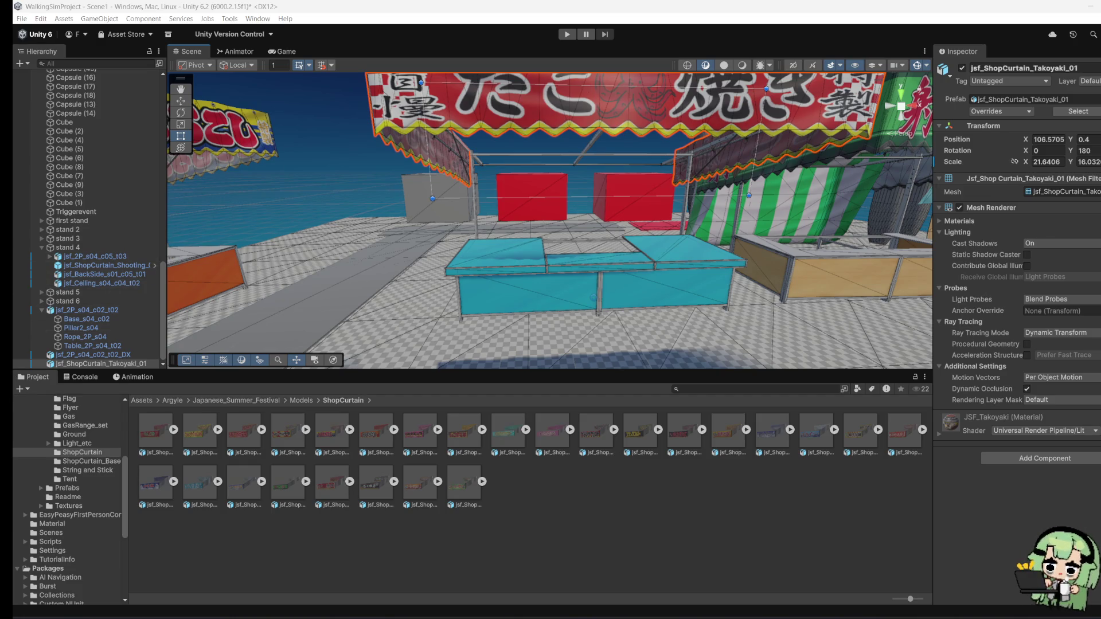
mouse_move(714, 263)
left_mouse_down()
mouse_move(838, 234)
mouse_move(659, 253)
mouse_move(631, 286)
mouse_move(594, 481)
left_mouse_up()
mouse_move(554, 248)
left_mouse_down()
mouse_move(499, 265)
mouse_move(591, 279)
mouse_move(542, 267)
left_mouse_up()
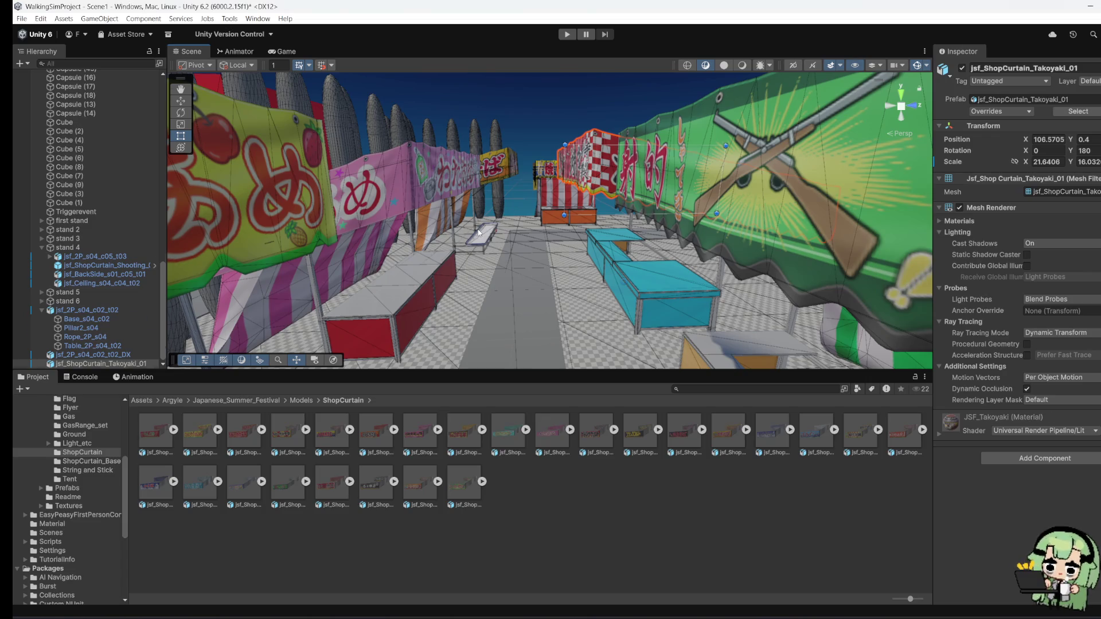
left_click(618, 199)
left_click(611, 164)
key("f")
left_click_drag(592, 164, 477, 310)
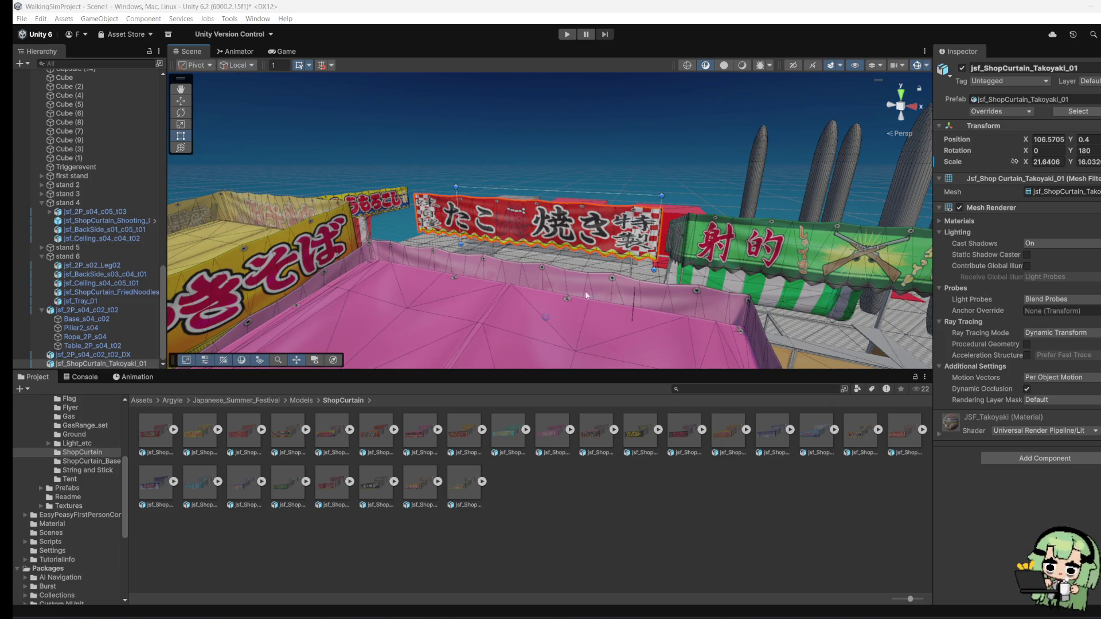
left_click_drag(586, 295, 464, 316)
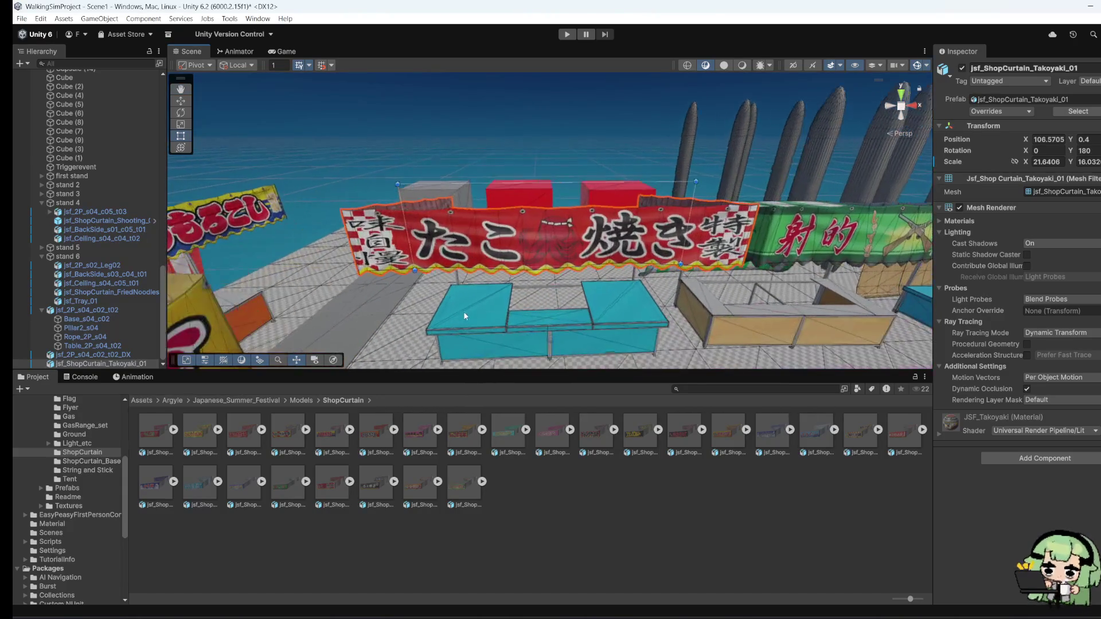
left_click(509, 250)
left_click(377, 261)
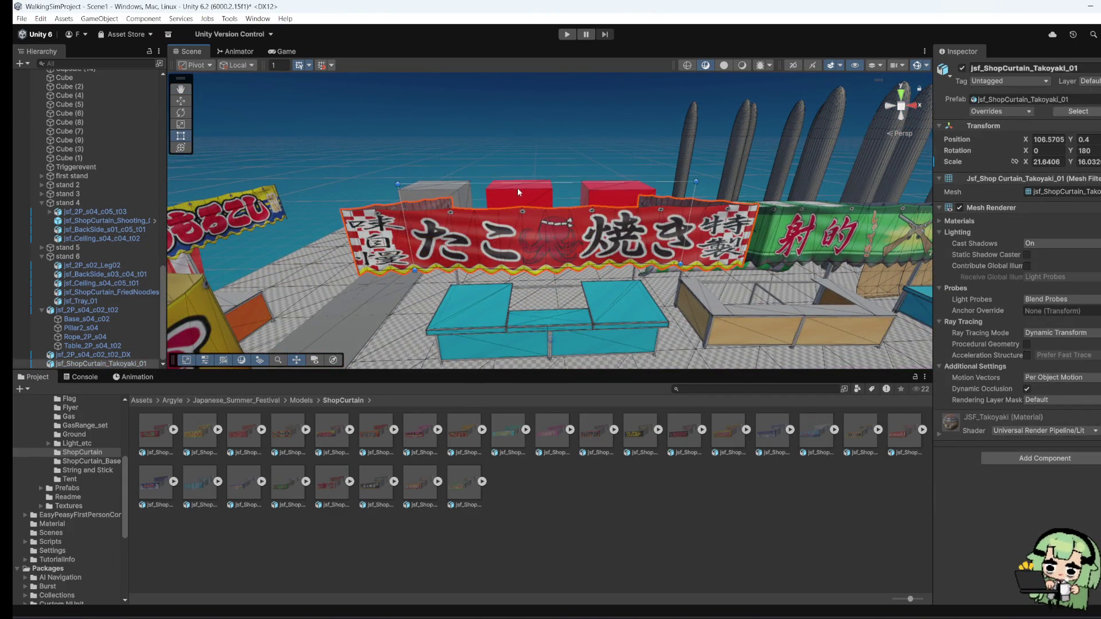
Step: Raise the banner's top edge to Y scale about 17.2 and collapse the stand 4 and stand 6 groups
left_click_drag(517, 182, 519, 176)
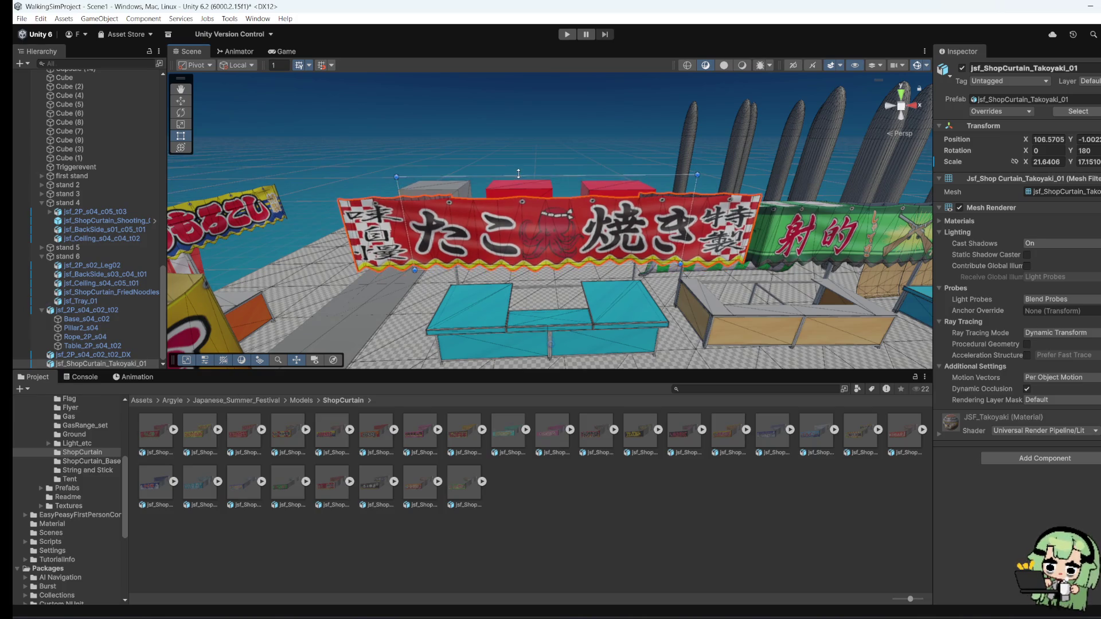
mouse_move(618, 232)
left_mouse_down()
mouse_move(560, 177)
mouse_move(722, 192)
mouse_move(467, 243)
mouse_move(672, 251)
mouse_move(618, 329)
mouse_move(375, 271)
mouse_move(523, 304)
mouse_move(605, 291)
mouse_move(309, 333)
mouse_move(329, 228)
left_mouse_up()
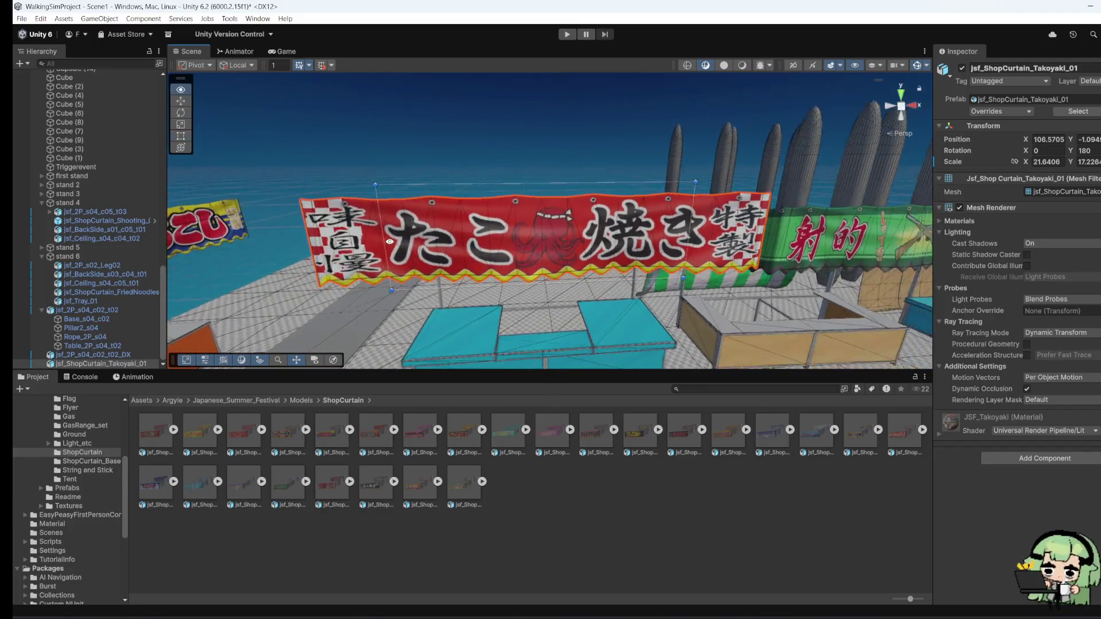
left_click(42, 204)
left_click(42, 256)
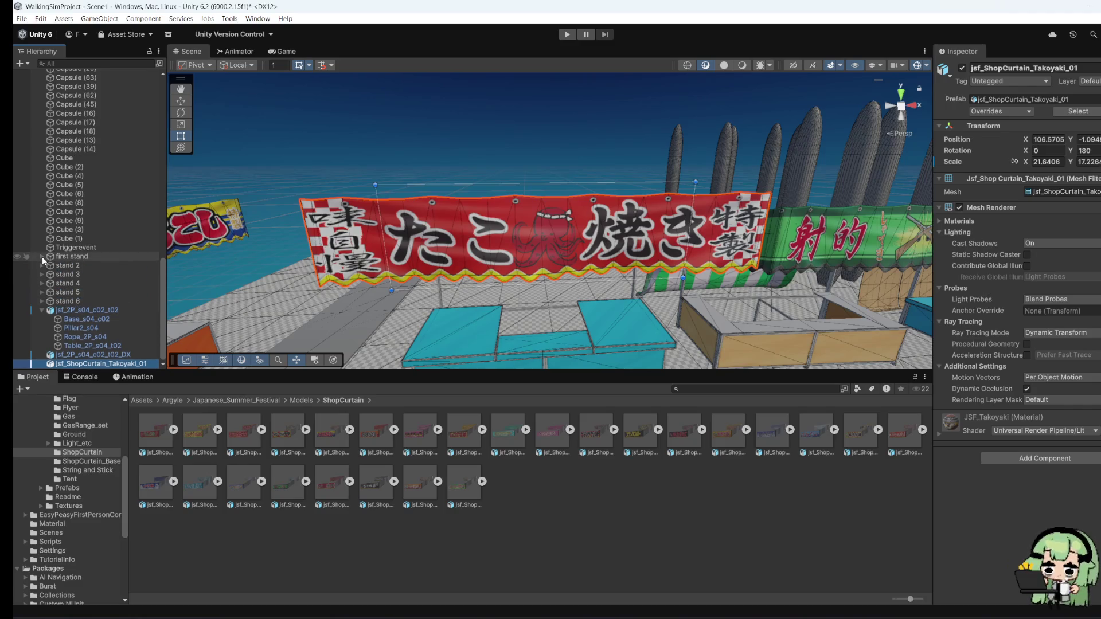
Step: Collapse the jsf_2P_s04_c02_t02 group and step through stands 1 to 6 in the Hierarchy
left_click(41, 310)
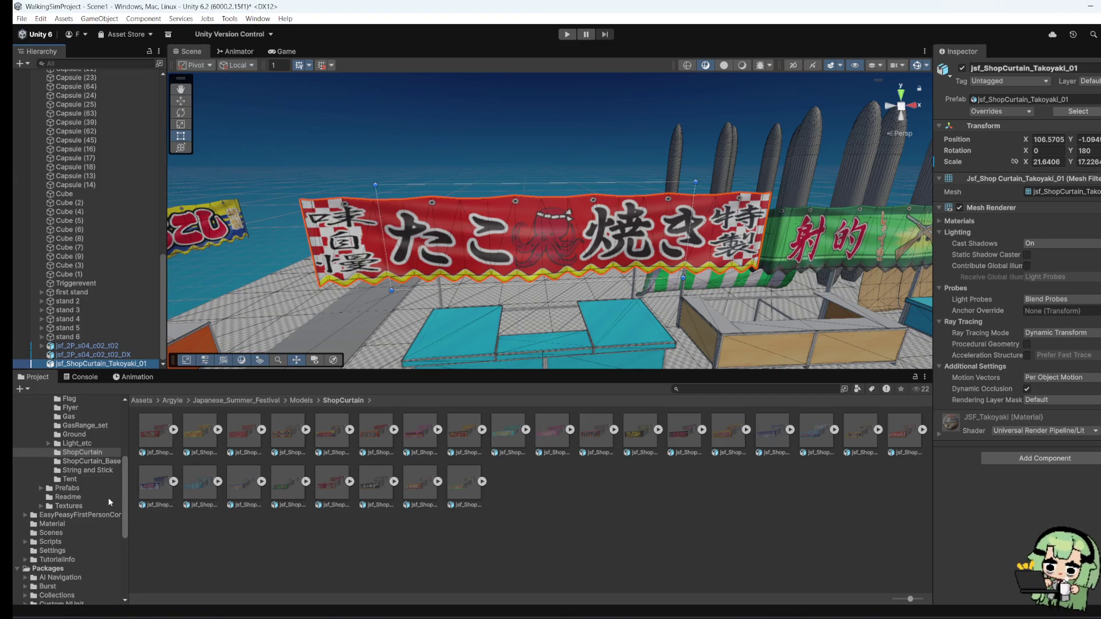
left_click(94, 470)
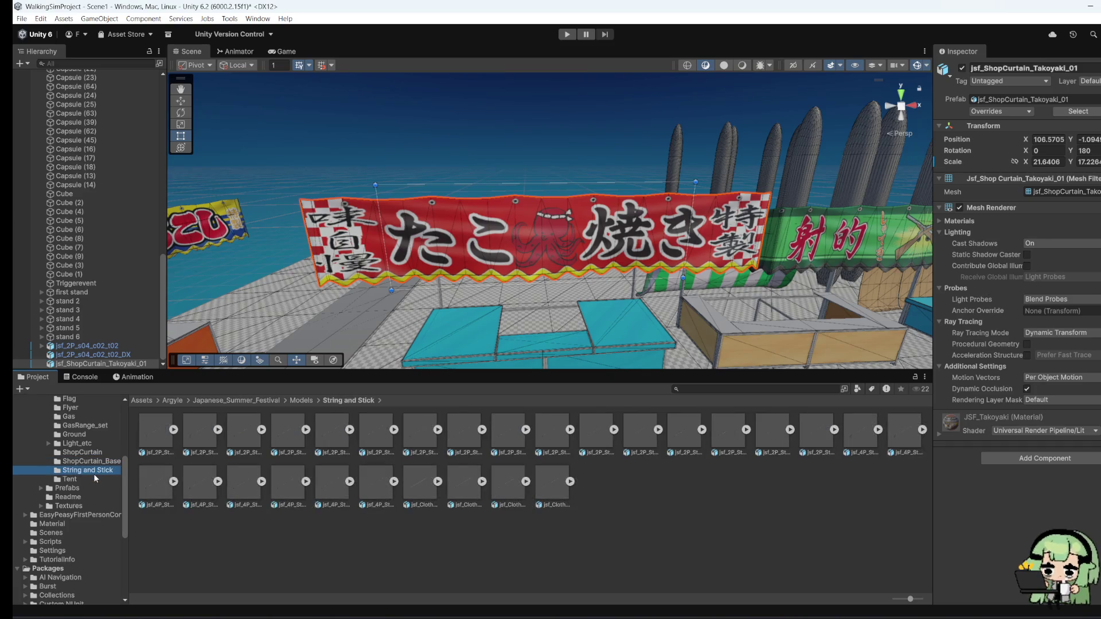
left_click(87, 479)
left_click(87, 470)
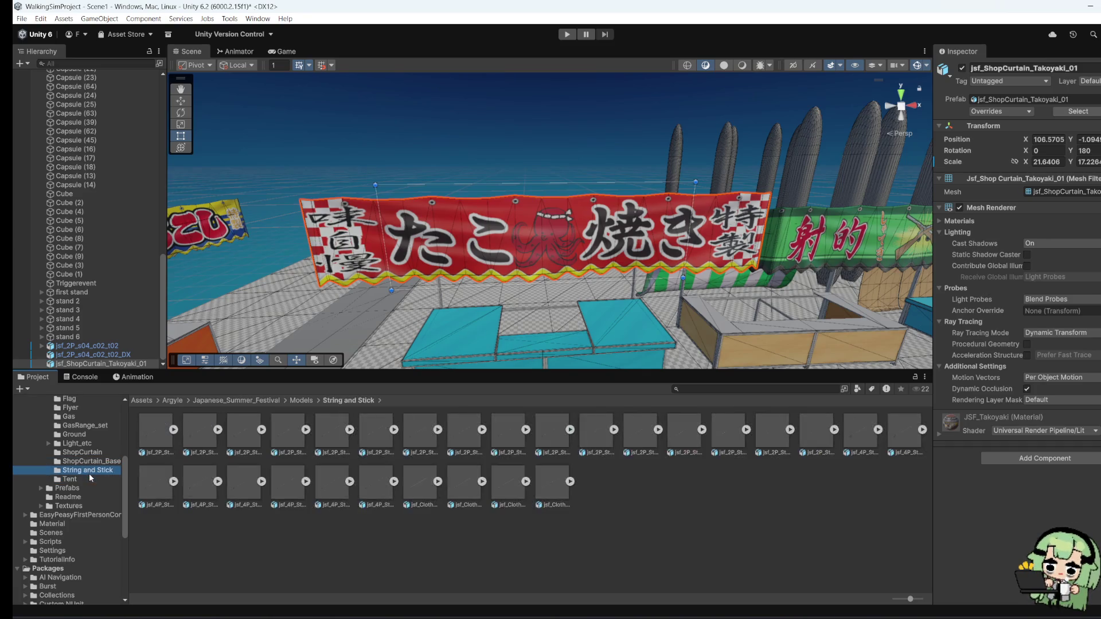
mouse_move(656, 326)
left_mouse_down()
mouse_move(655, 270)
mouse_move(670, 296)
left_mouse_up()
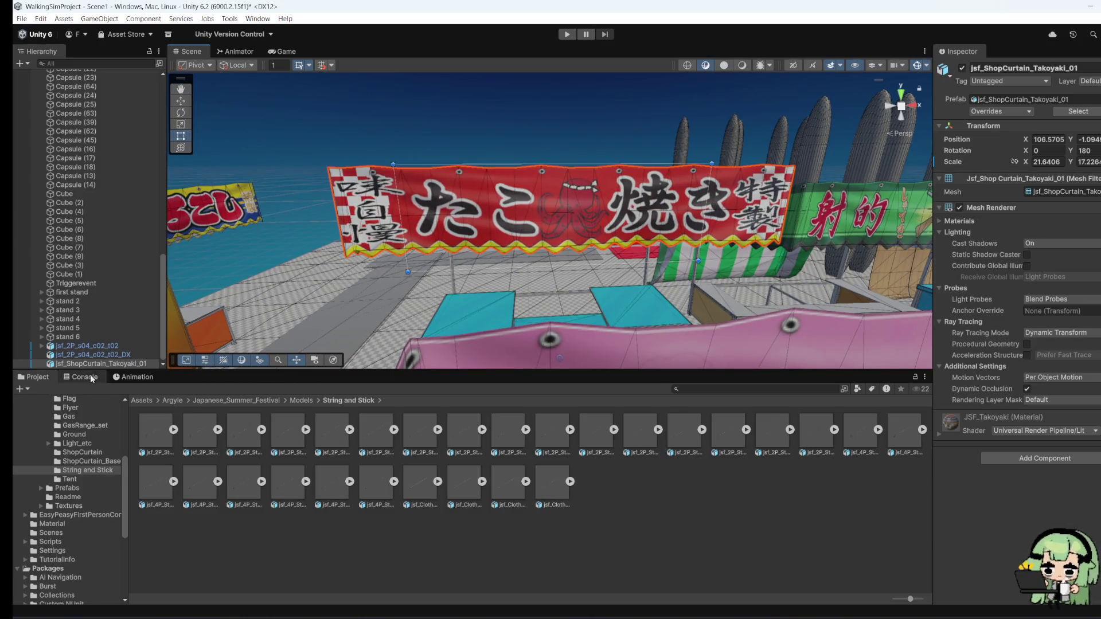
left_click(101, 336)
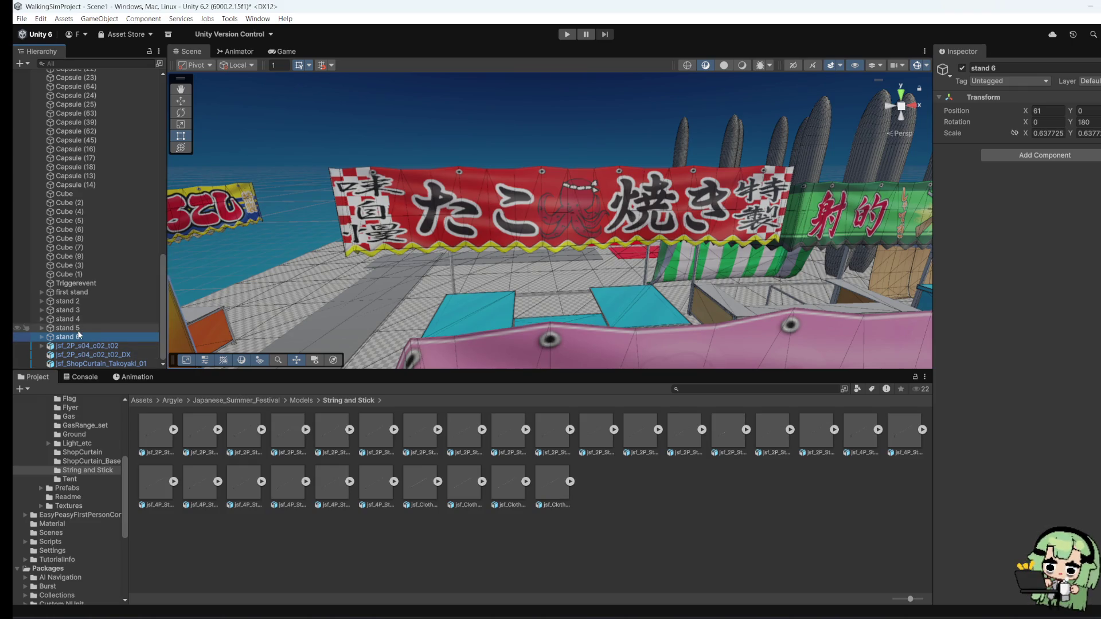
left_click(80, 329)
left_click(81, 320)
left_click(84, 311)
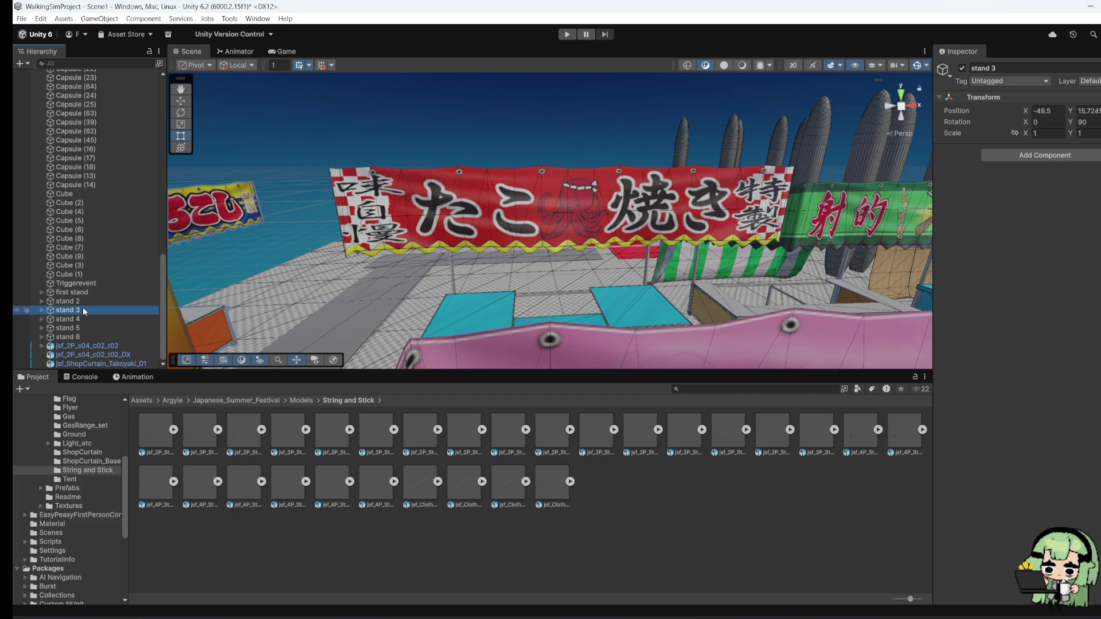
left_click(85, 301)
left_click(95, 293)
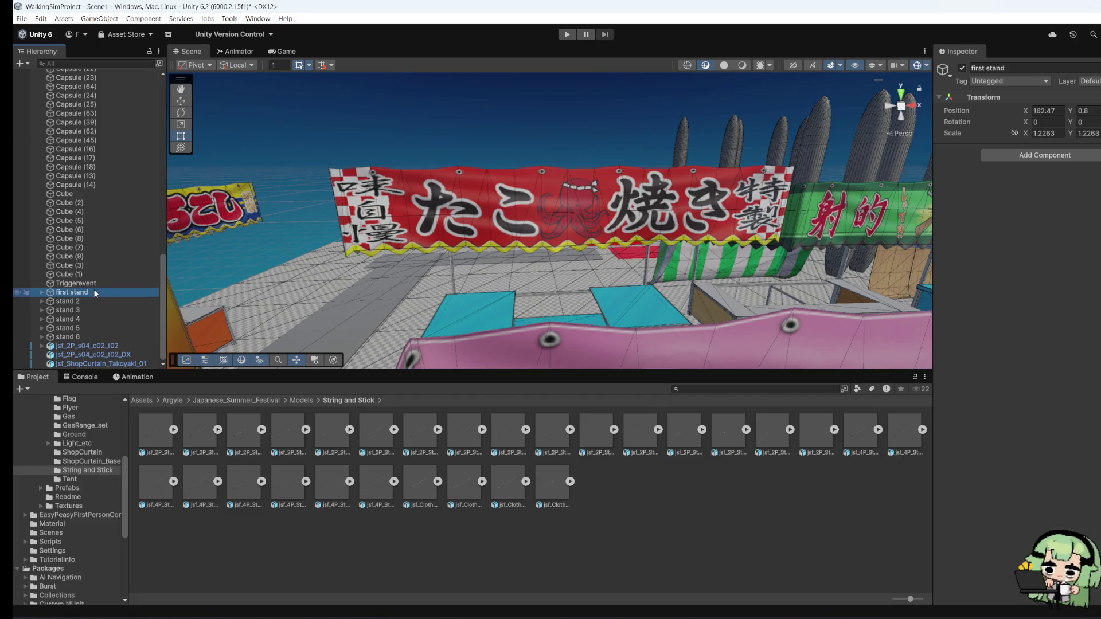
left_click(88, 346)
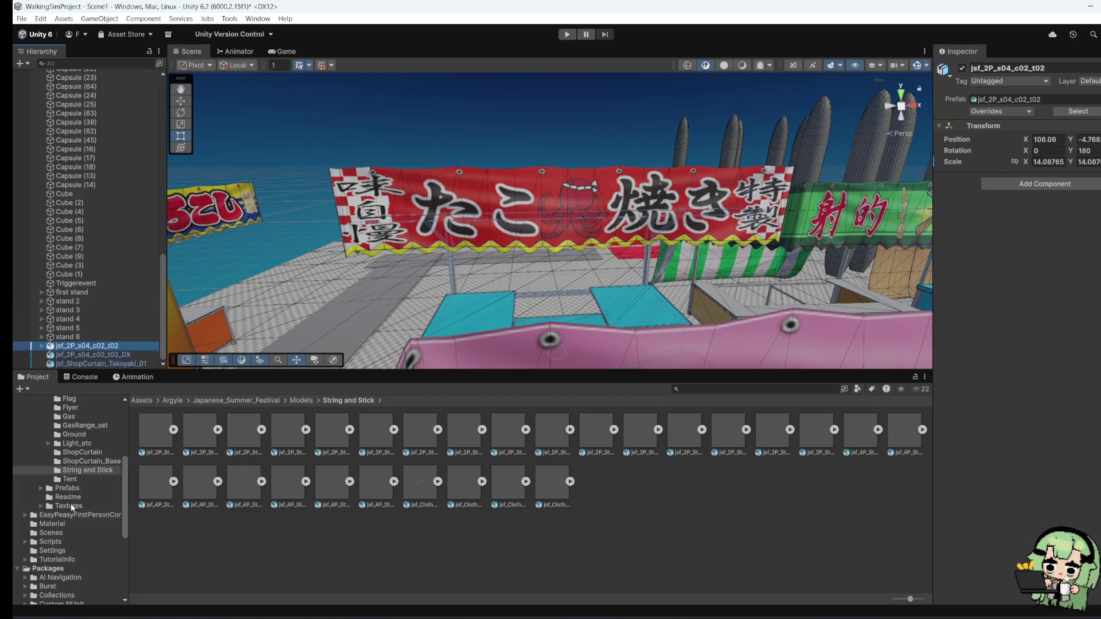
Step: Browse the festival model folders such as Light_etc, Ground, Flyer, Flag, Collision and 4Pillar Stall
left_click(77, 444)
left_click(93, 434)
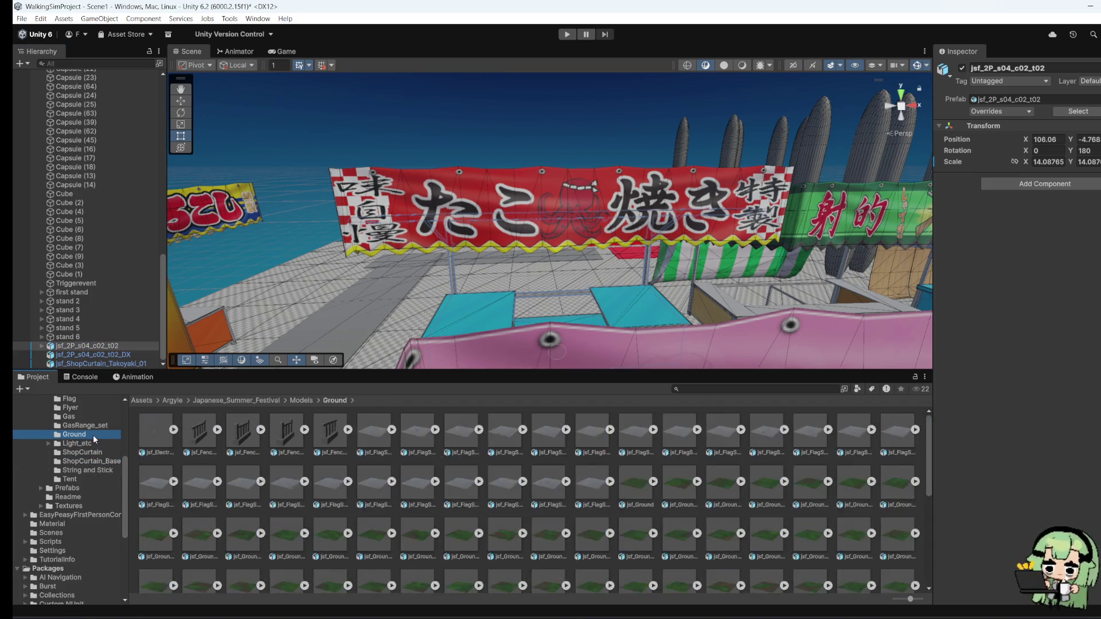
left_click(94, 423)
left_click(90, 411)
scroll(90, 408, "up", 2)
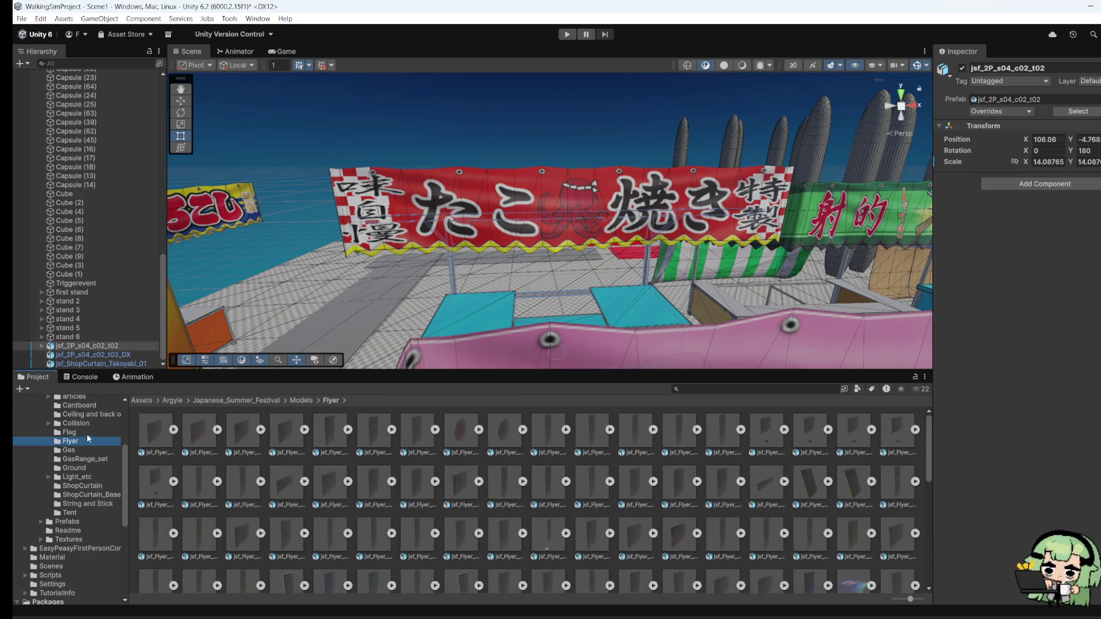
left_click(87, 432)
scroll(87, 436, "up", 3)
left_click(97, 492)
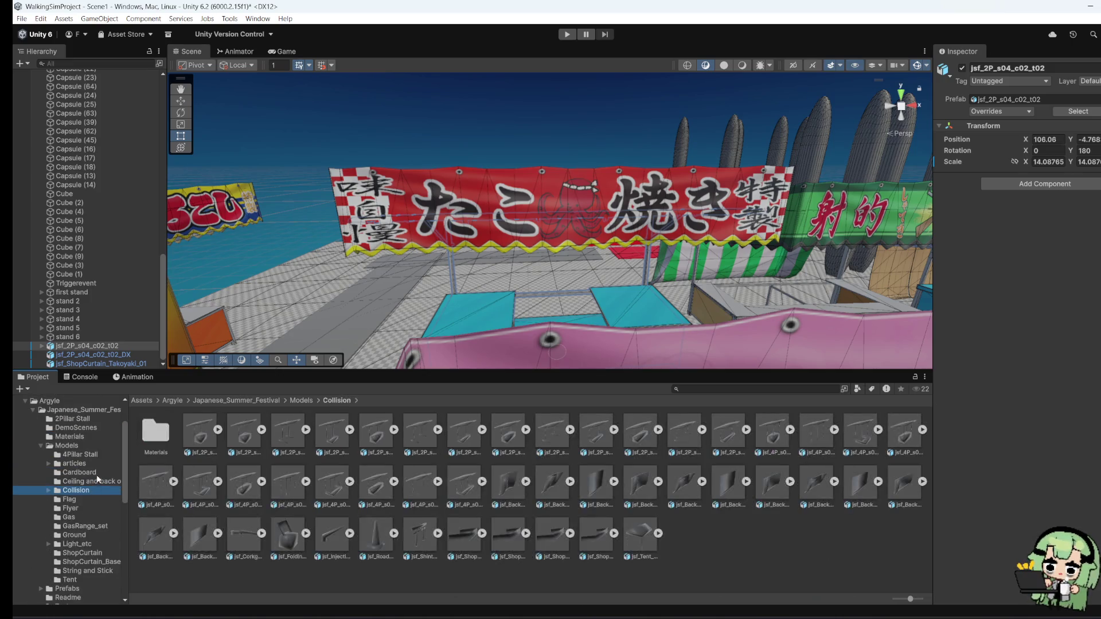
left_click(97, 479)
left_click(91, 463)
left_click(105, 455)
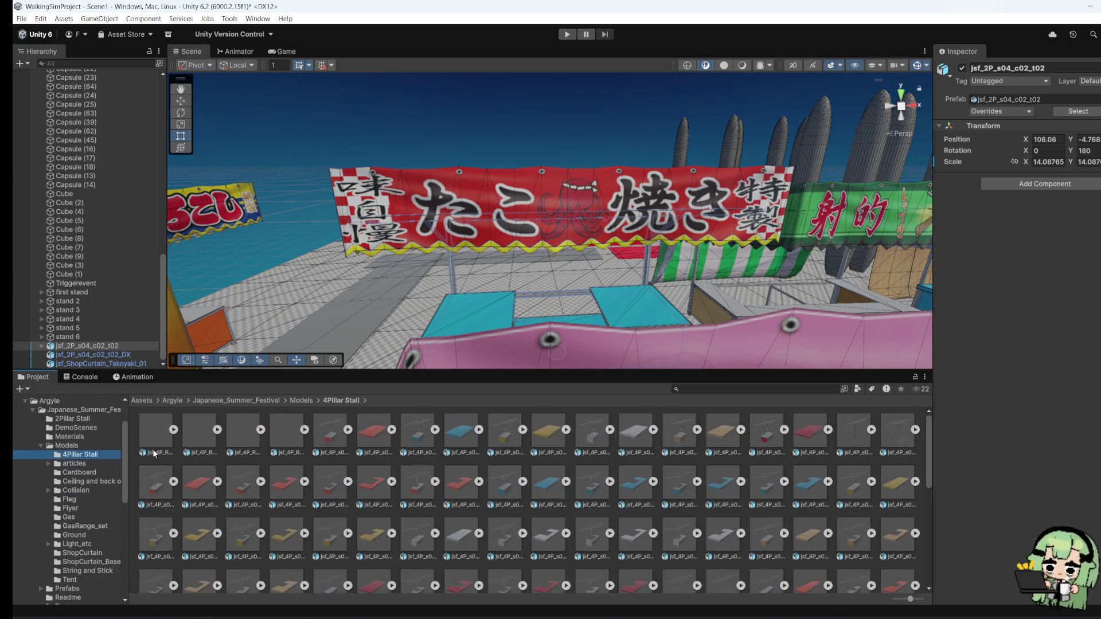
scroll(276, 487, "down", 3)
left_click(70, 434)
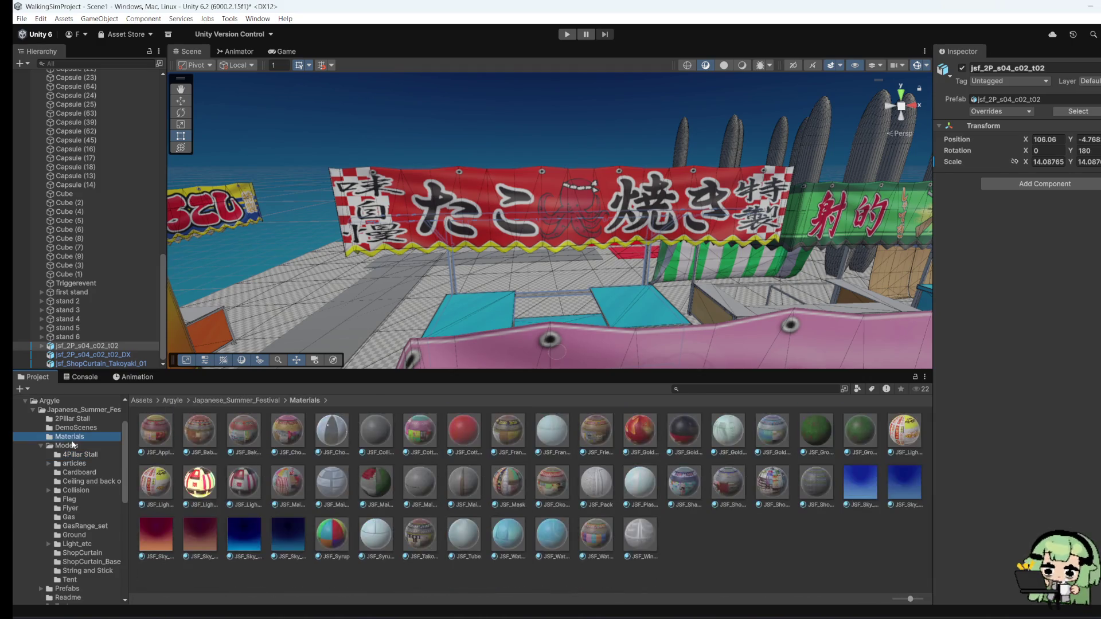
key("Up")
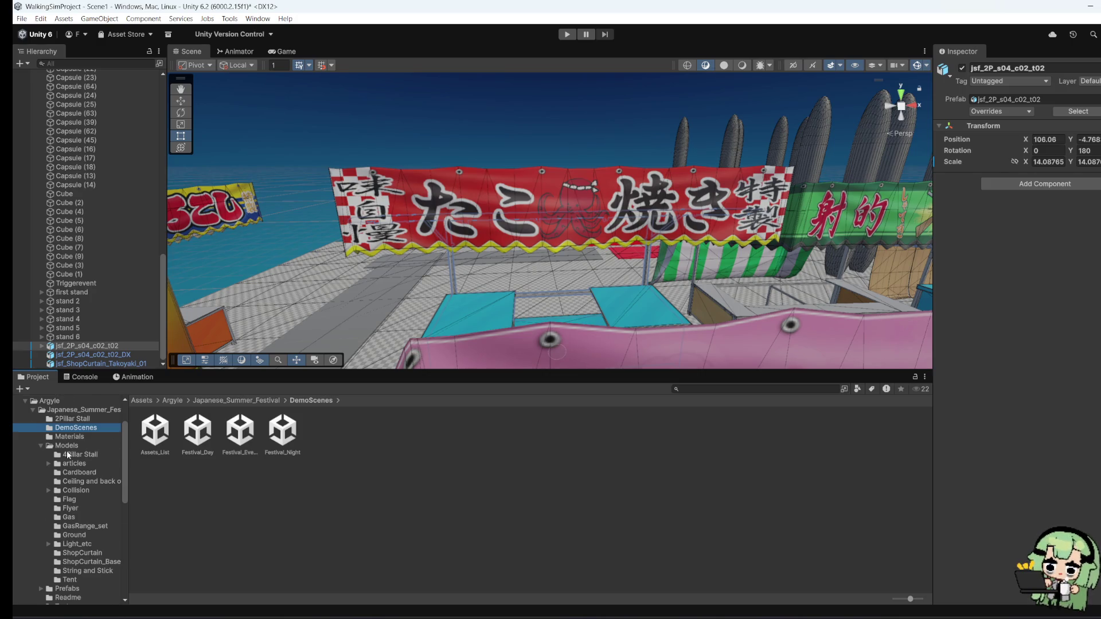
Step: Navigate from Argyle > Japanese_Summer_Festival down to the 'Ceiling and back of the stall' models
scroll(70, 456, "up", 3)
key("Up")
left_click(106, 462)
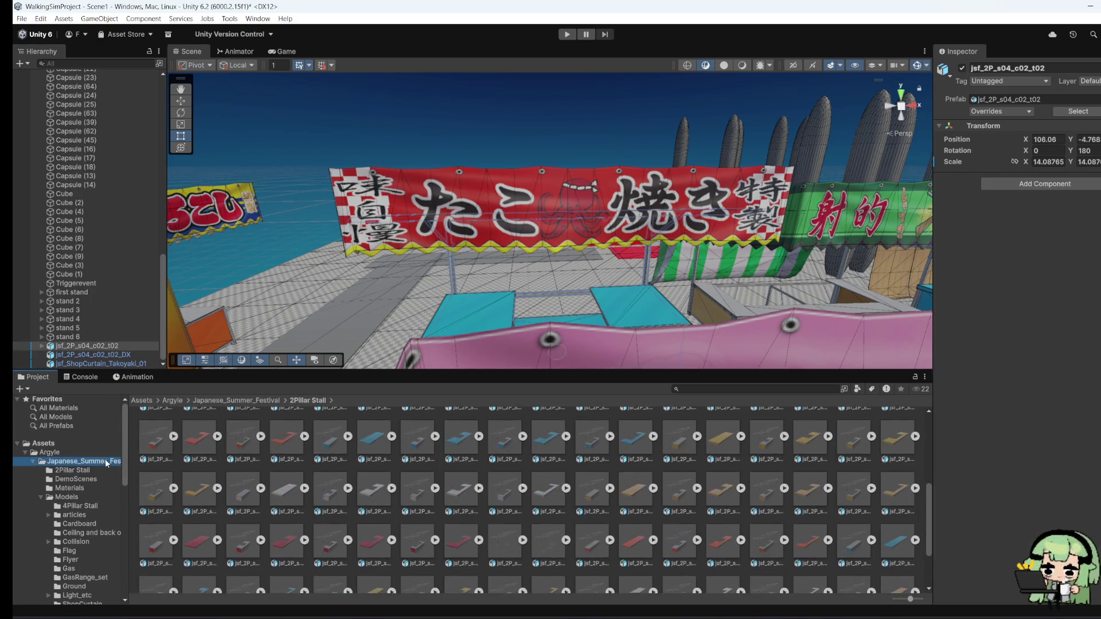
left_click(105, 454)
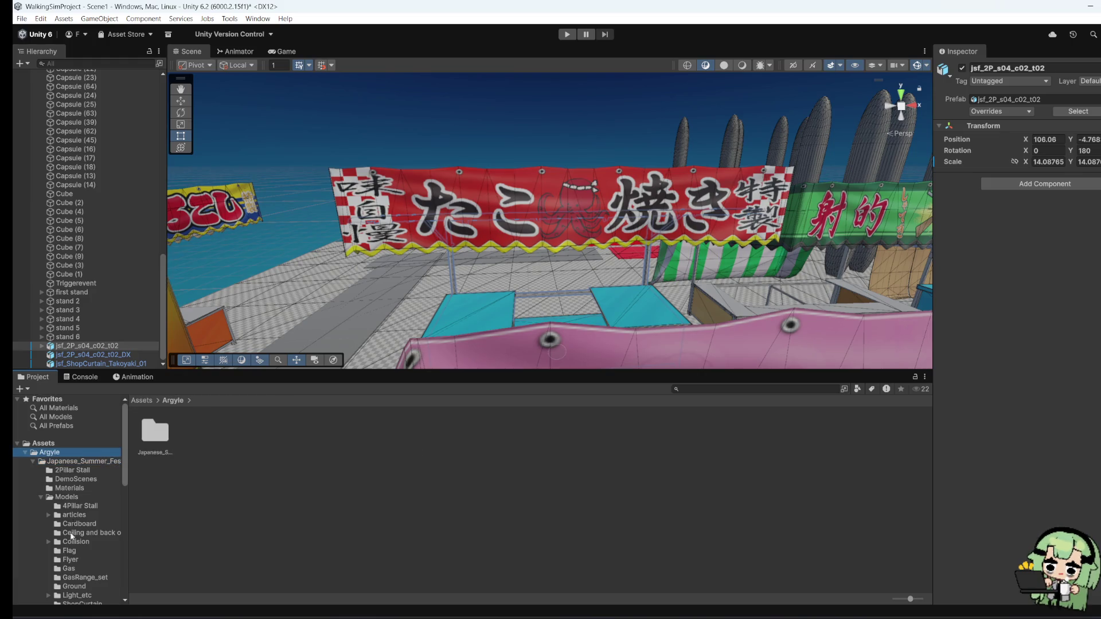
key("Down")
key("Down")
key("Down")
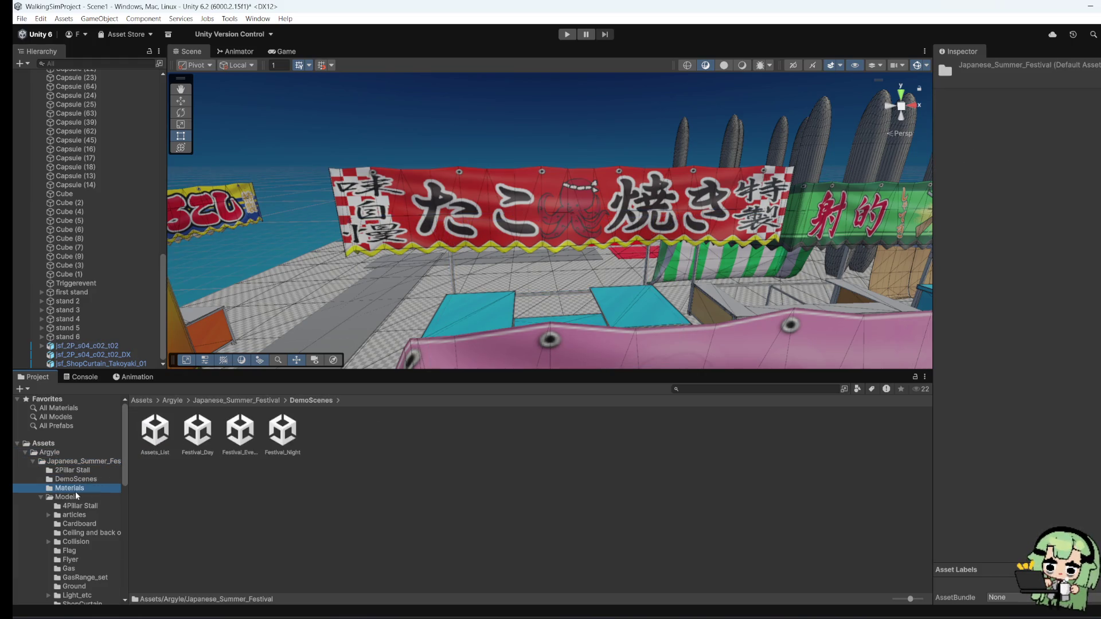
left_click(76, 496)
left_click(92, 507)
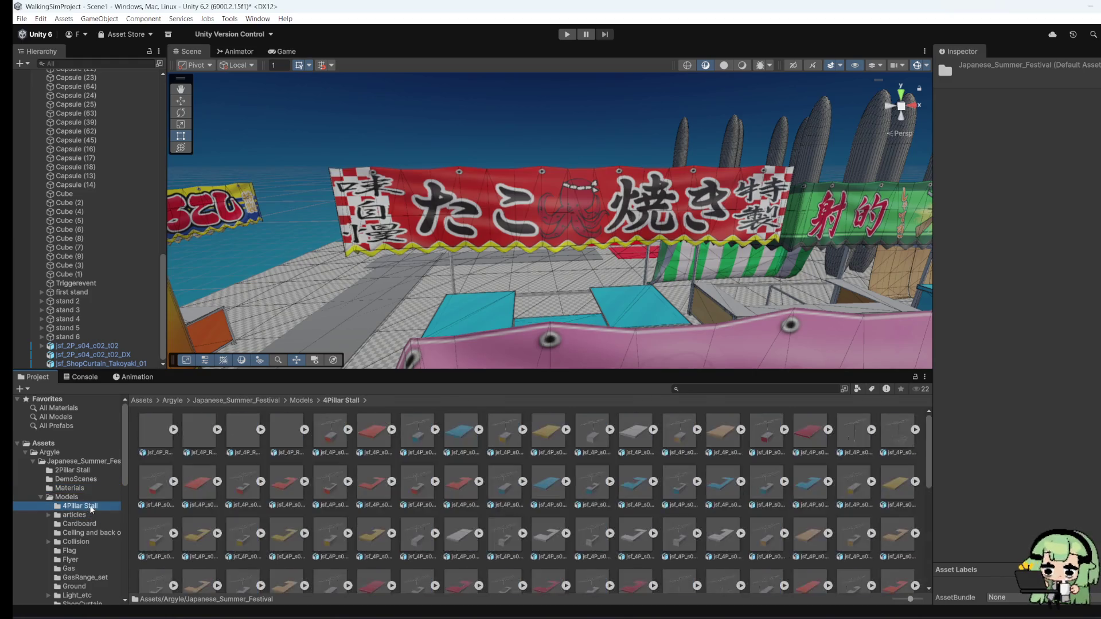
scroll(92, 509, "down", 1)
left_click(90, 483)
left_click(90, 491)
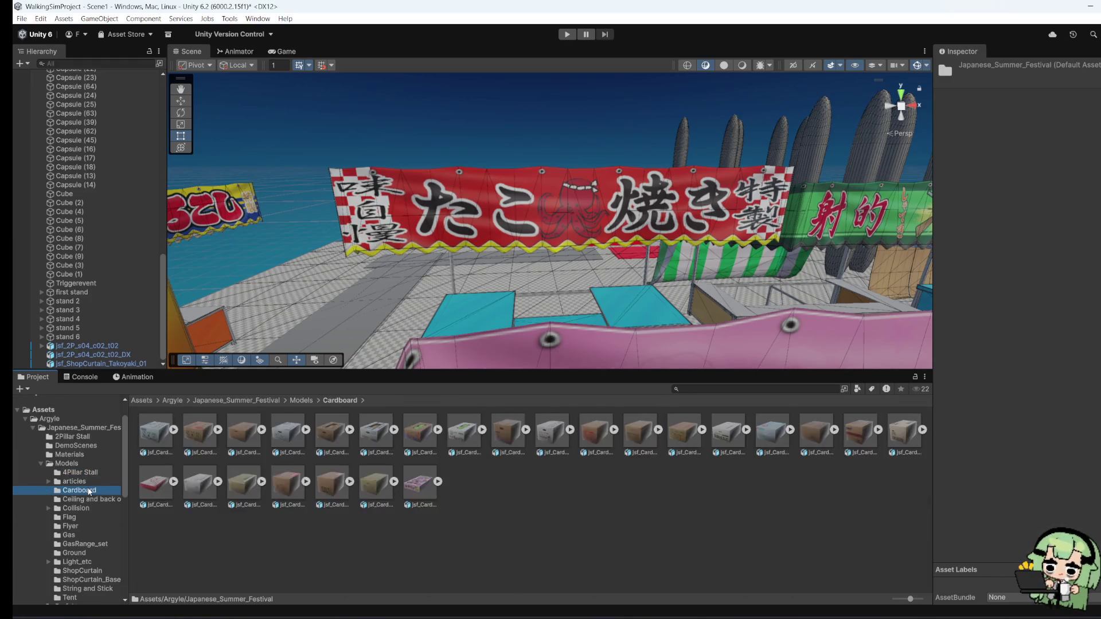
left_click(84, 499)
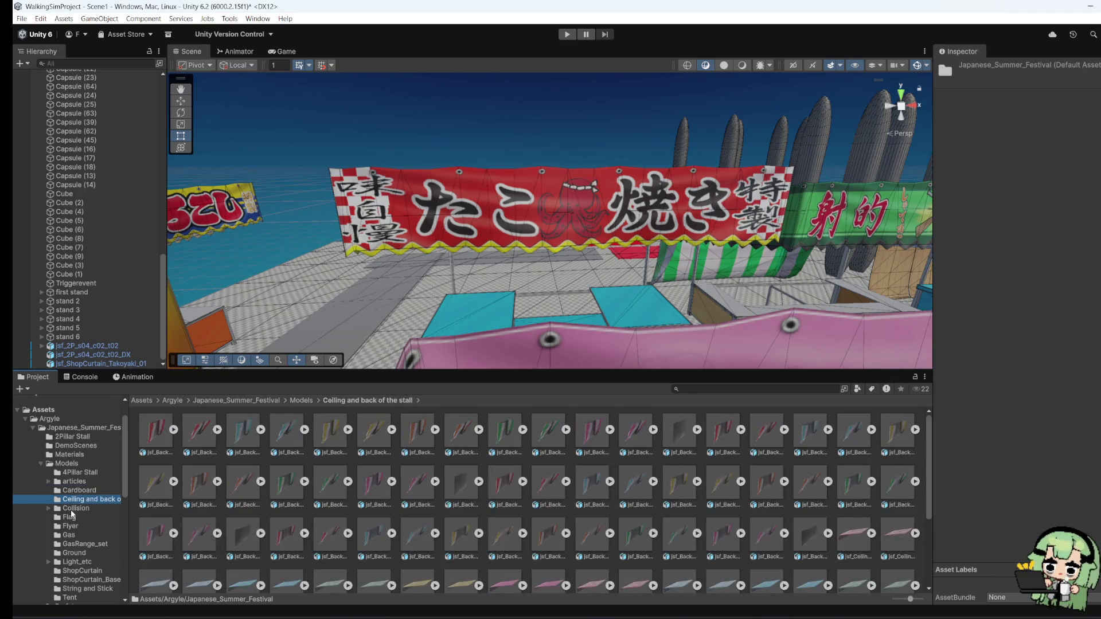
mouse_move(507, 325)
left_mouse_down()
mouse_move(551, 318)
mouse_move(554, 353)
left_mouse_up()
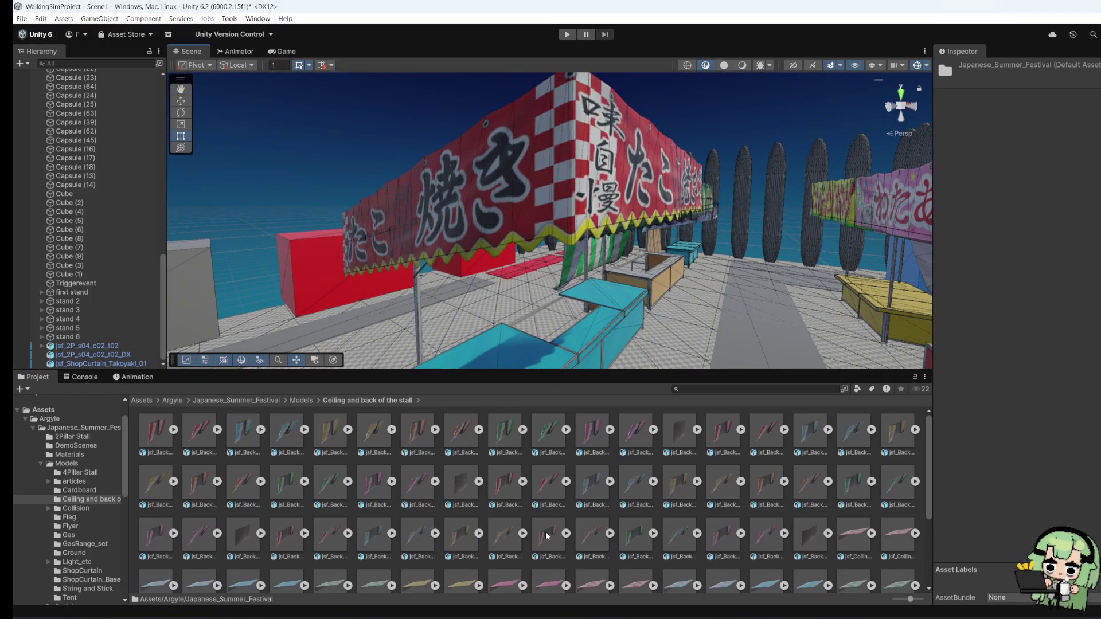
Step: Place a striped jsf_BackSide prefab in the scene and set its Y rotation to 180
scroll(549, 533, "down", 3)
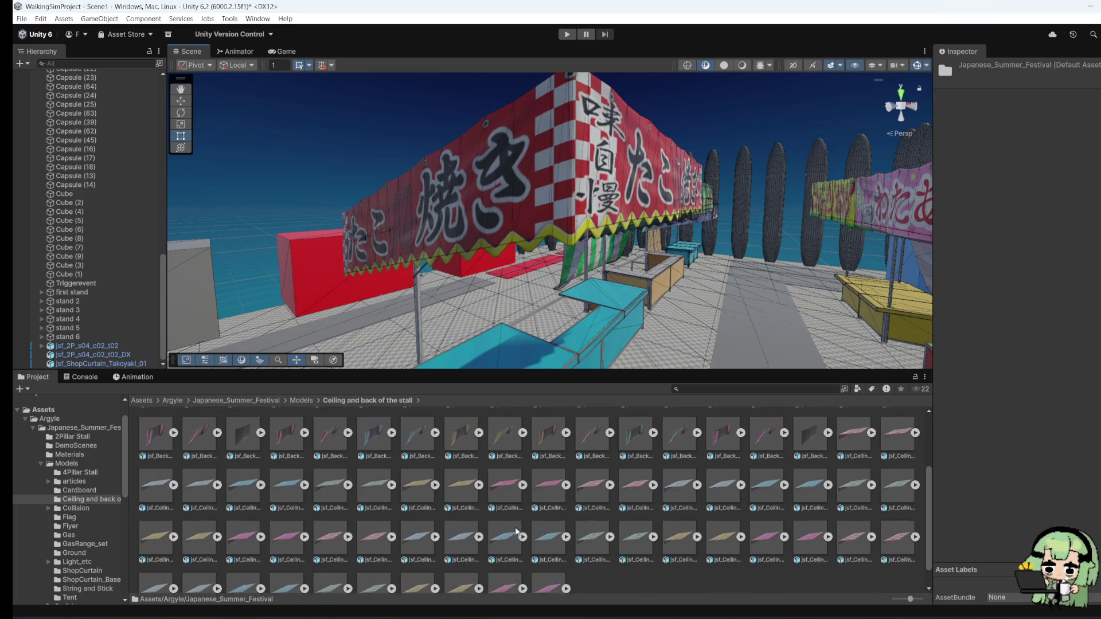
scroll(467, 563, "up", 3)
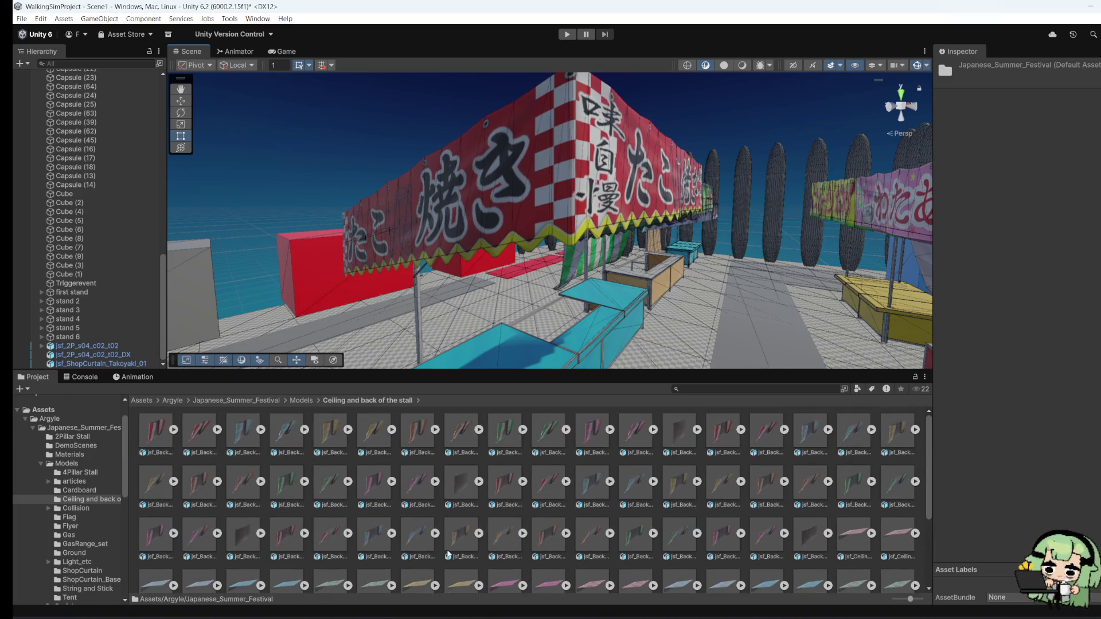
left_click_drag(513, 494, 418, 343)
left_click(1087, 151)
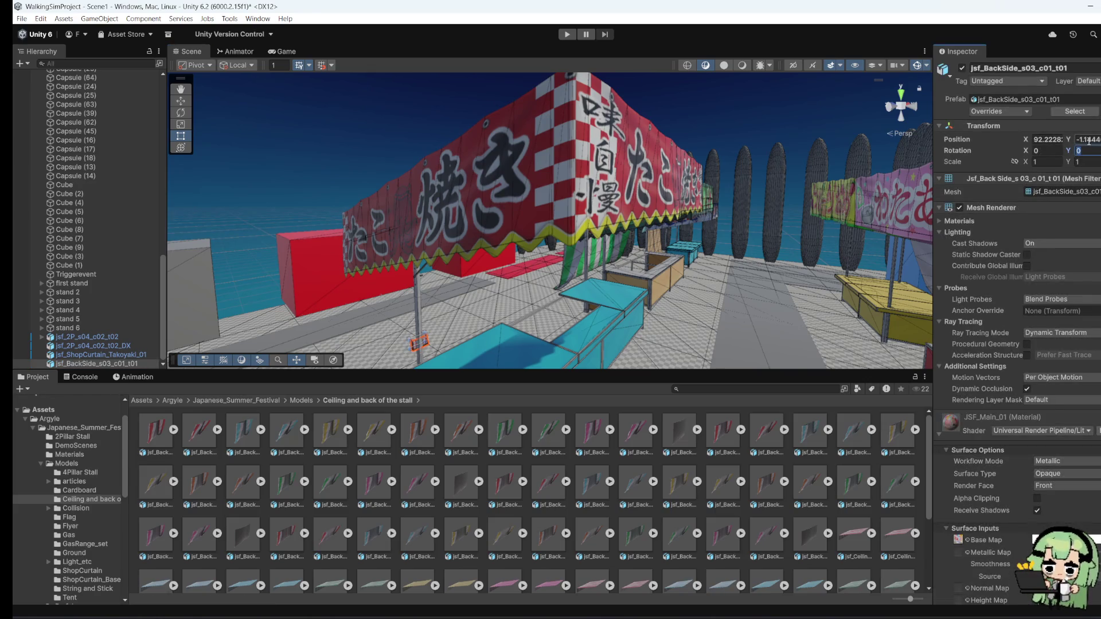
type("180")
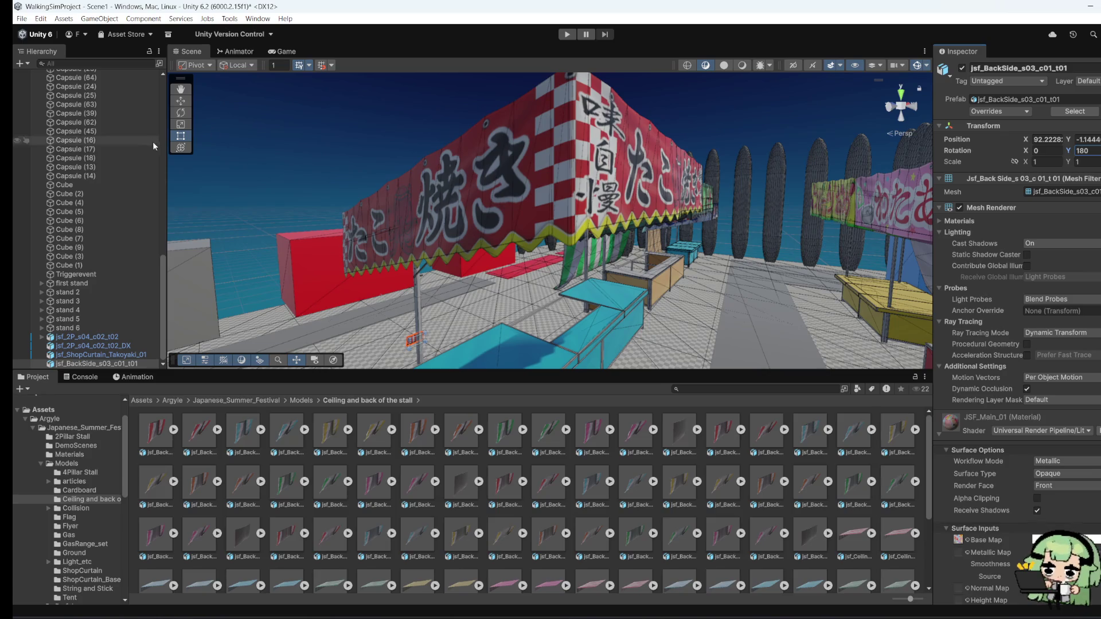
Step: Scale the striped back curtain up uniformly to about 9.83, undoing a mirrored attempt
left_click(181, 125)
mouse_move(417, 343)
left_mouse_down()
mouse_move(546, 346)
mouse_move(428, 346)
mouse_move(518, 353)
left_mouse_up()
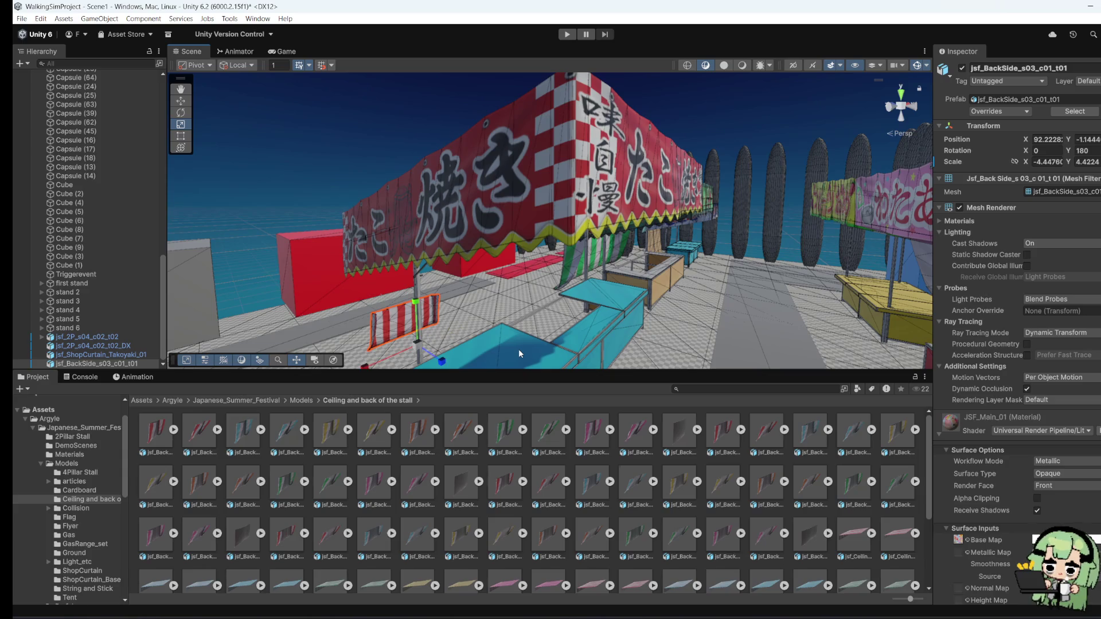
key("ctrl+z")
left_click_drag(417, 346, 502, 344)
Step: Move the striped curtain toward the blue stall and raise it to Y 3.81
left_click_drag(395, 321, 298, 310)
left_click(181, 102)
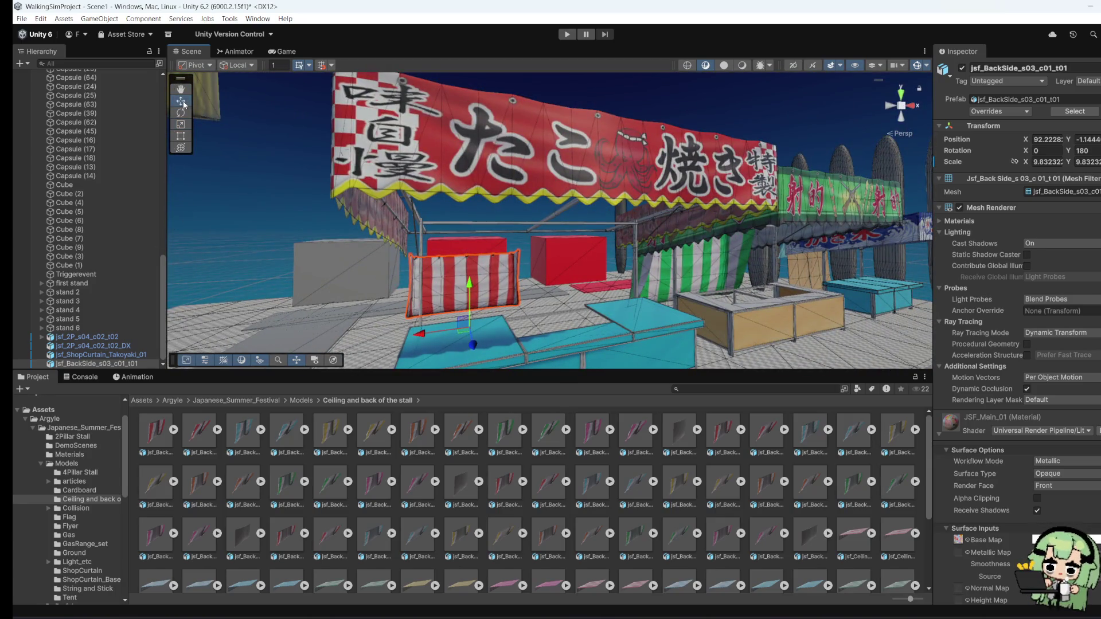
scroll(387, 156, "up", 5)
scroll(387, 155, "down", 5)
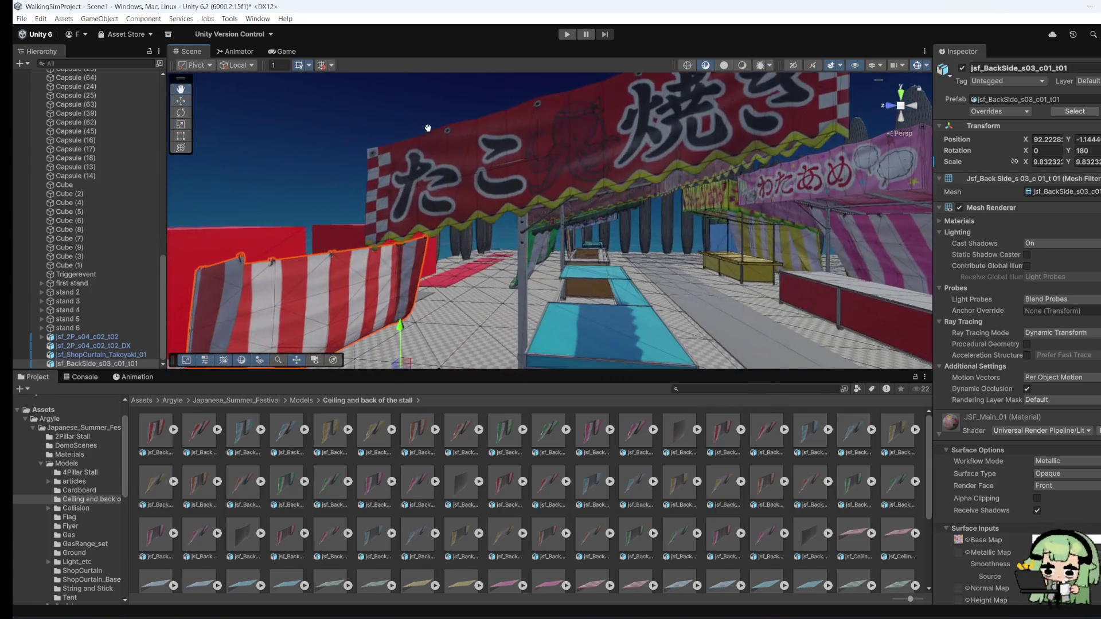
mouse_move(467, 344)
left_mouse_down()
mouse_move(553, 363)
mouse_move(526, 341)
mouse_move(408, 380)
left_mouse_up()
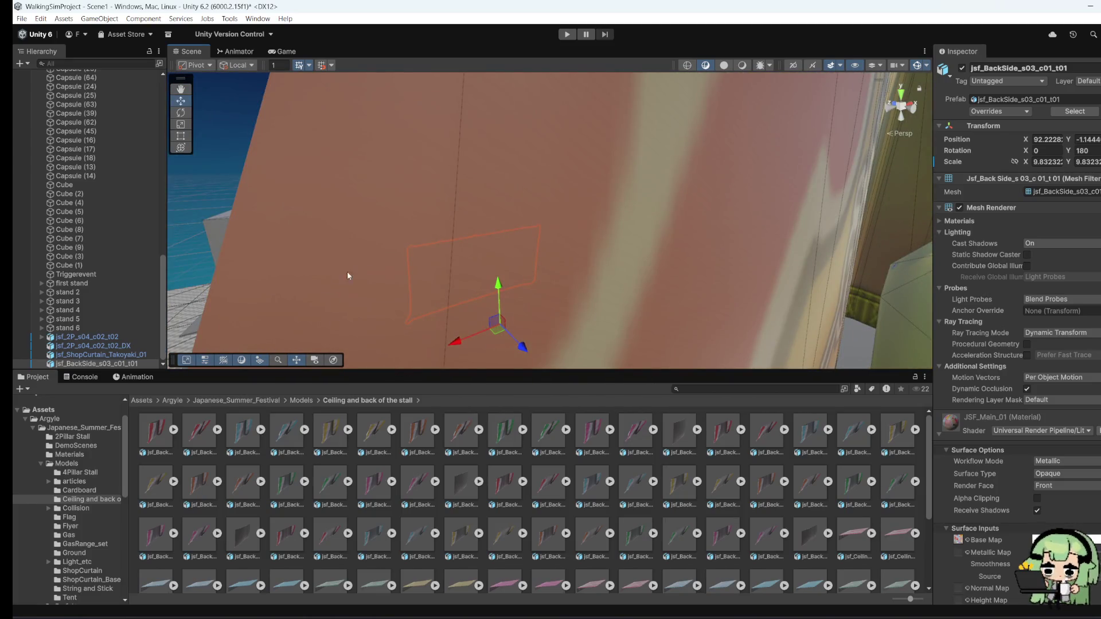
scroll(366, 271, "down", 5)
left_click_drag(464, 308, 401, 310)
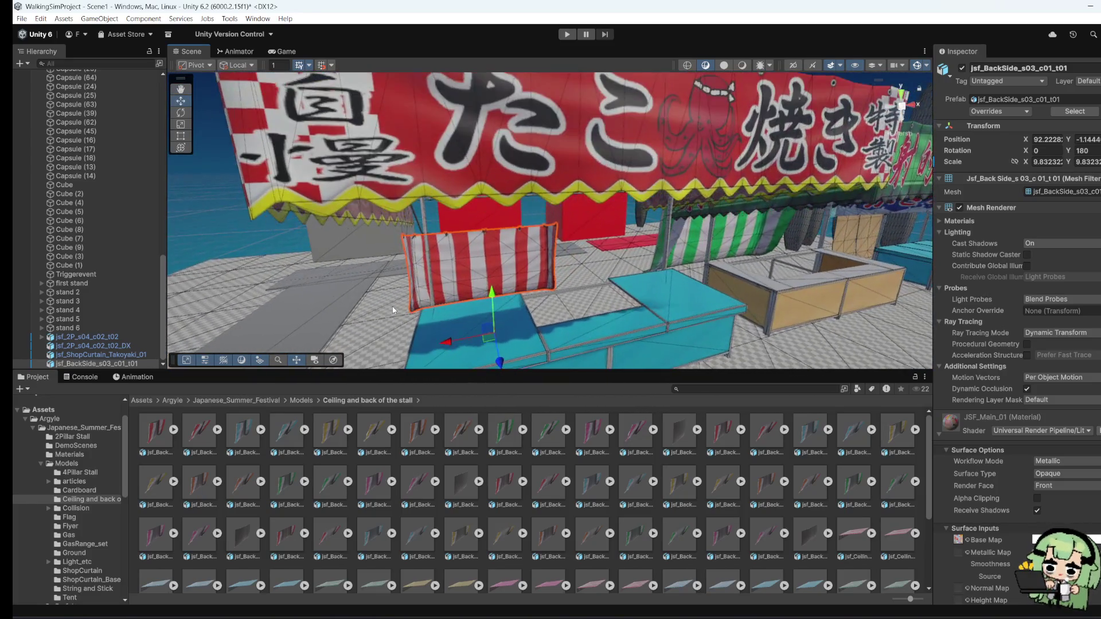
scroll(393, 309, "up", 3)
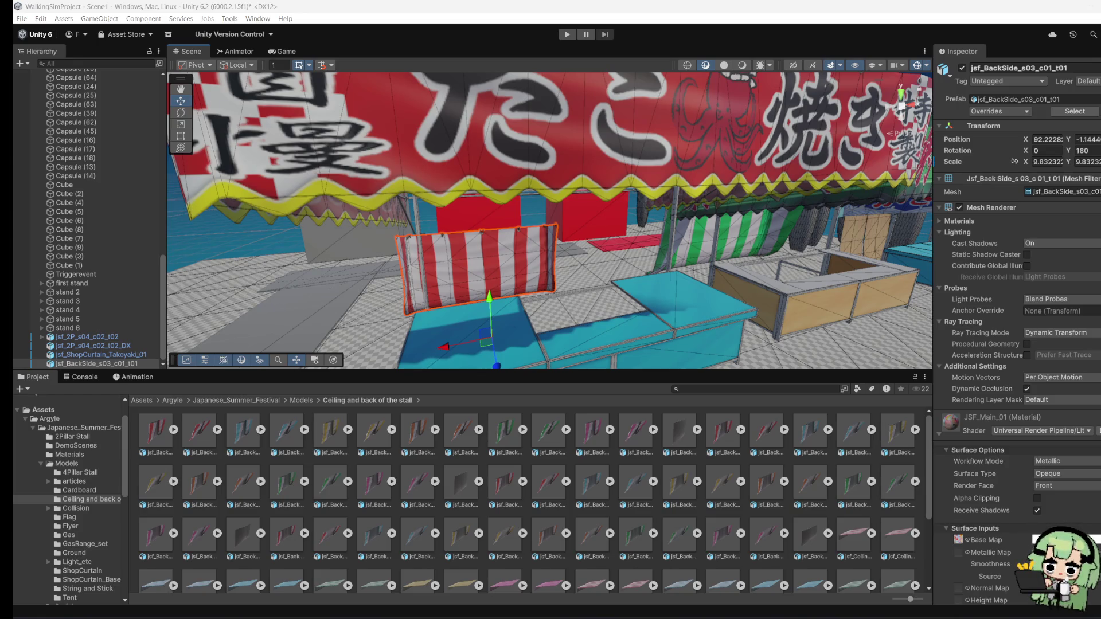
scroll(159, 236, "up", 2)
left_click_drag(515, 229, 724, 196)
left_click_drag(507, 347, 504, 310)
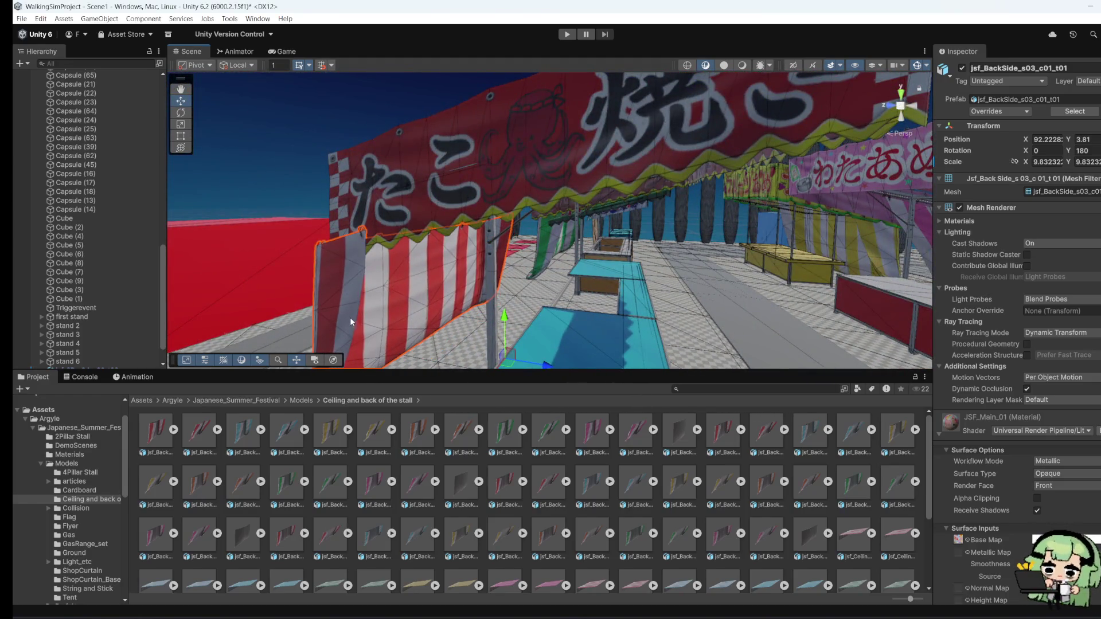
Step: Use the Rect tool to stretch the striped curtain to X scale 17.29 and Y 15.10
key("f")
key("t")
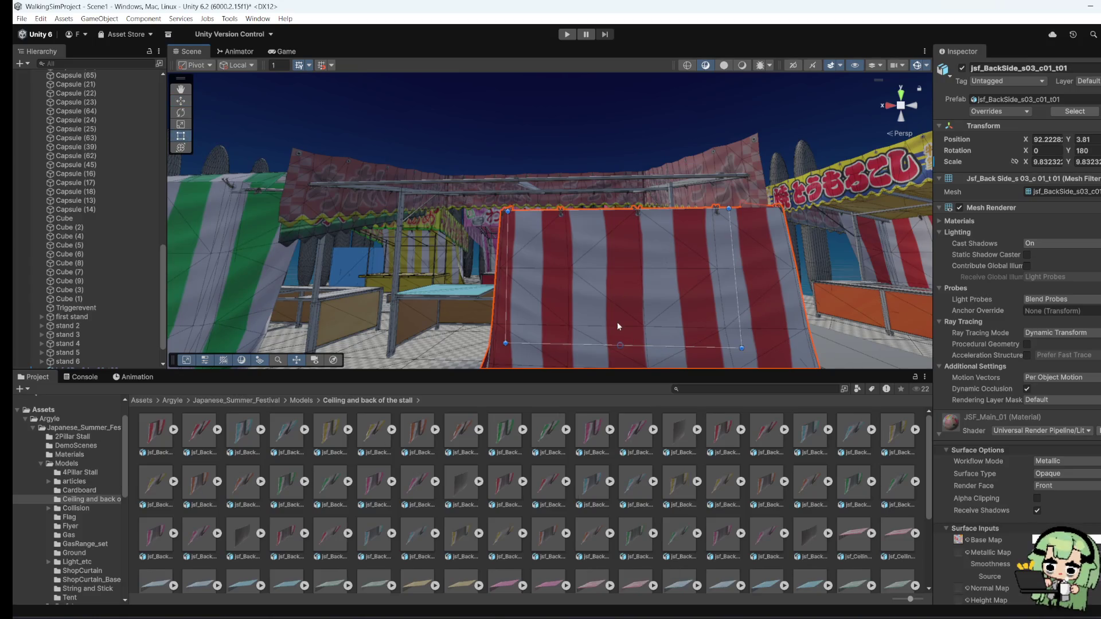
left_click(495, 296)
left_click(499, 297)
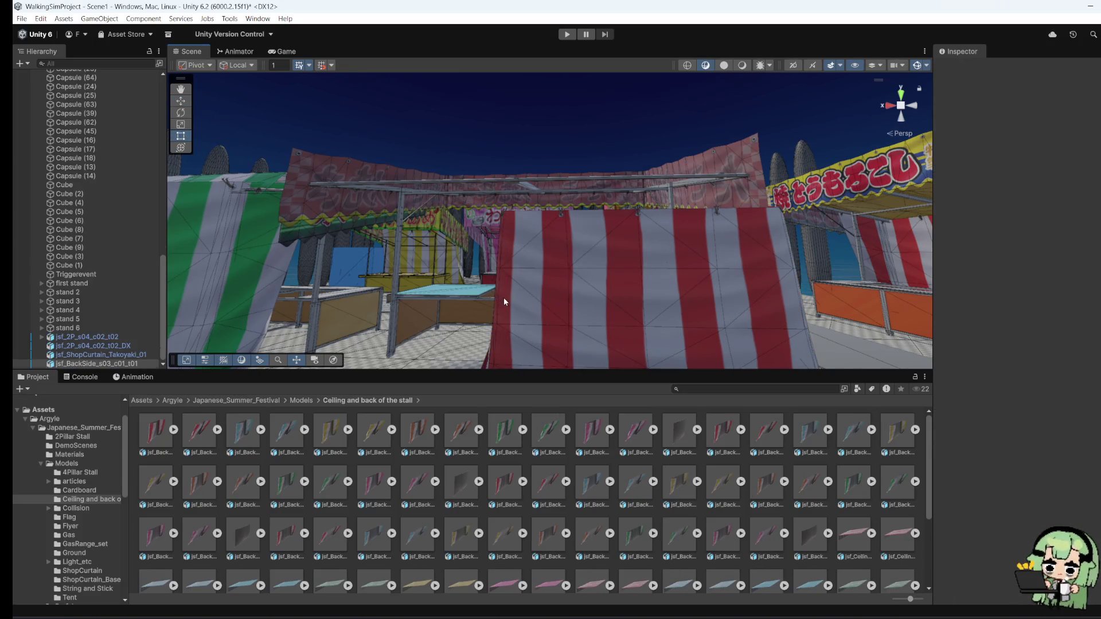
left_click(502, 302)
left_click(505, 302)
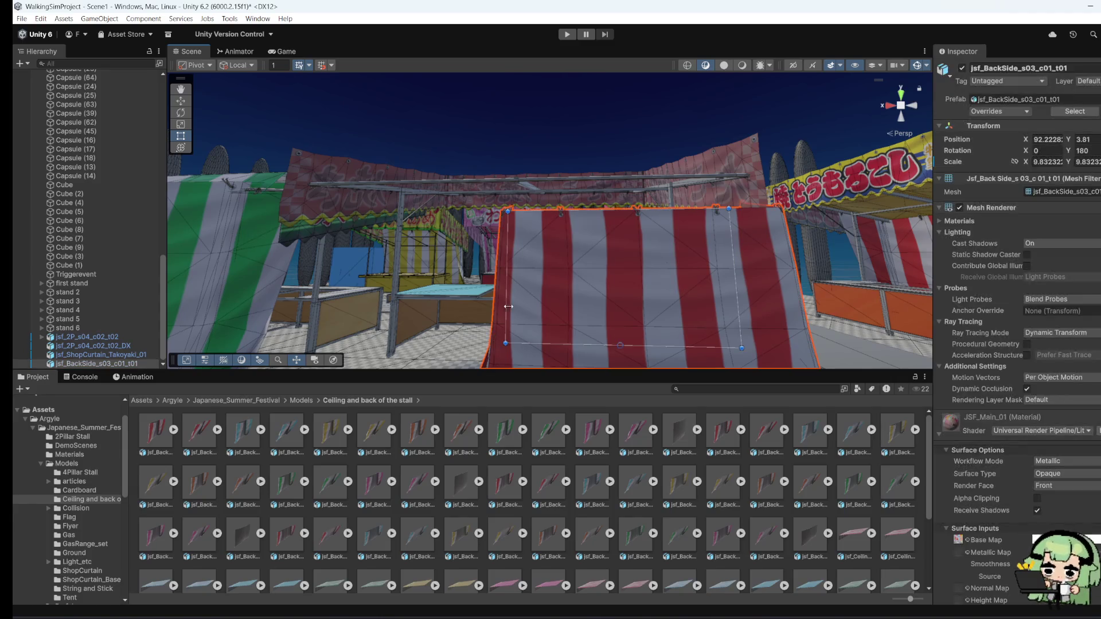
key("f")
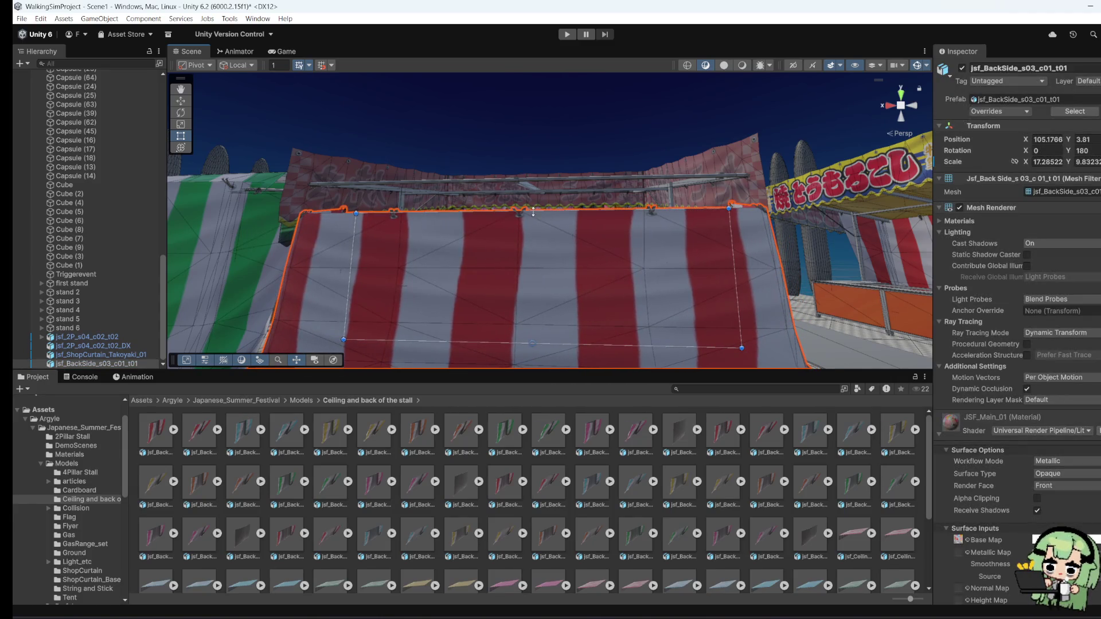
left_click_drag(532, 211, 536, 152)
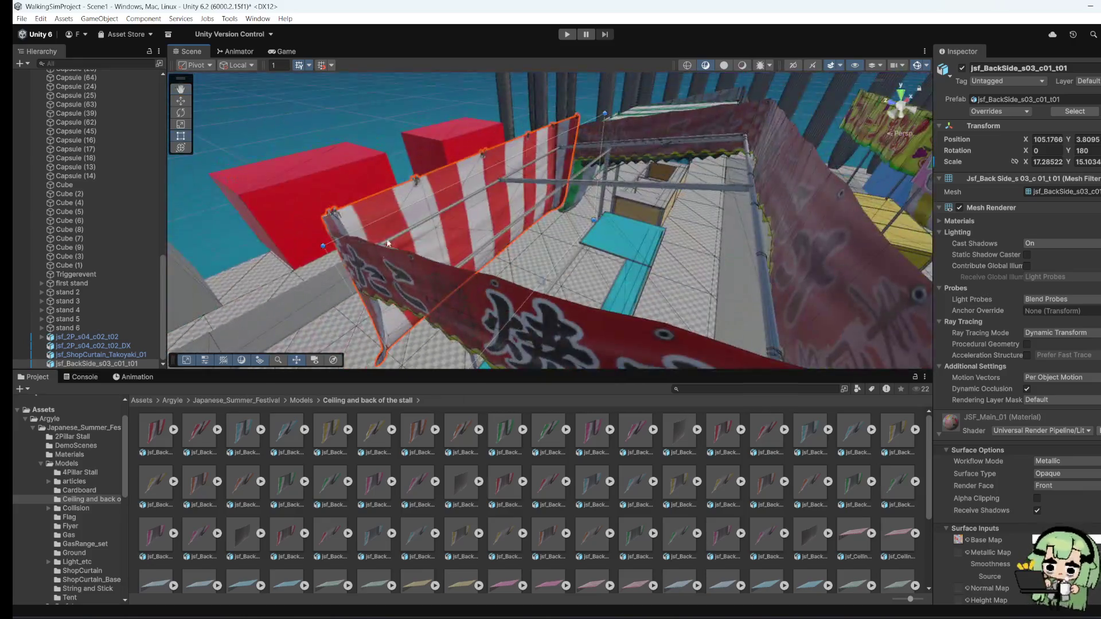
key("f")
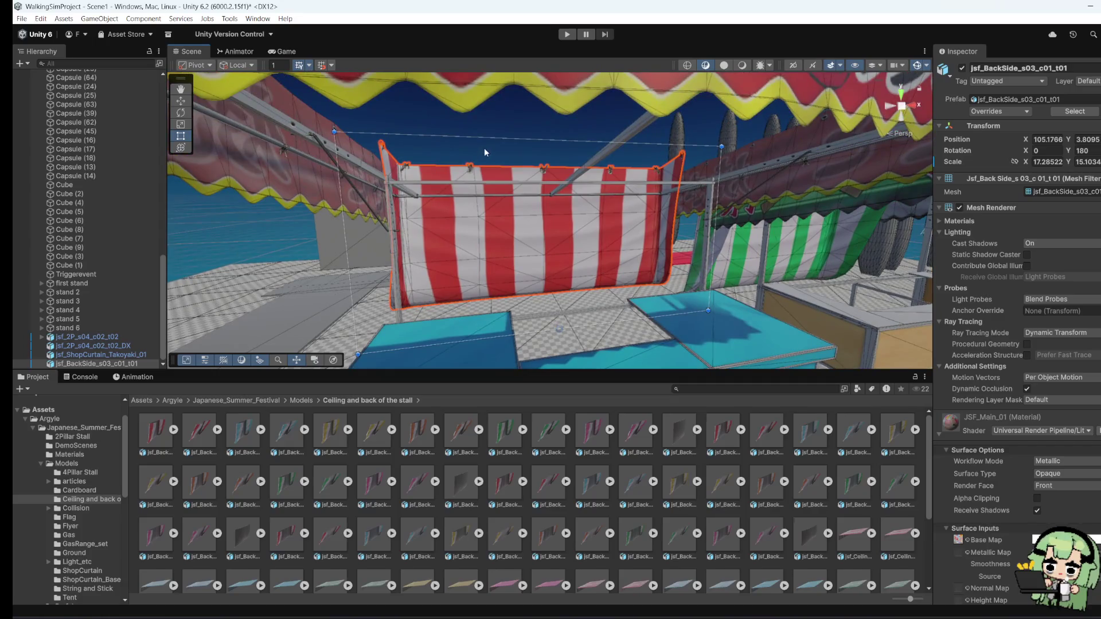
left_click_drag(484, 147, 484, 158)
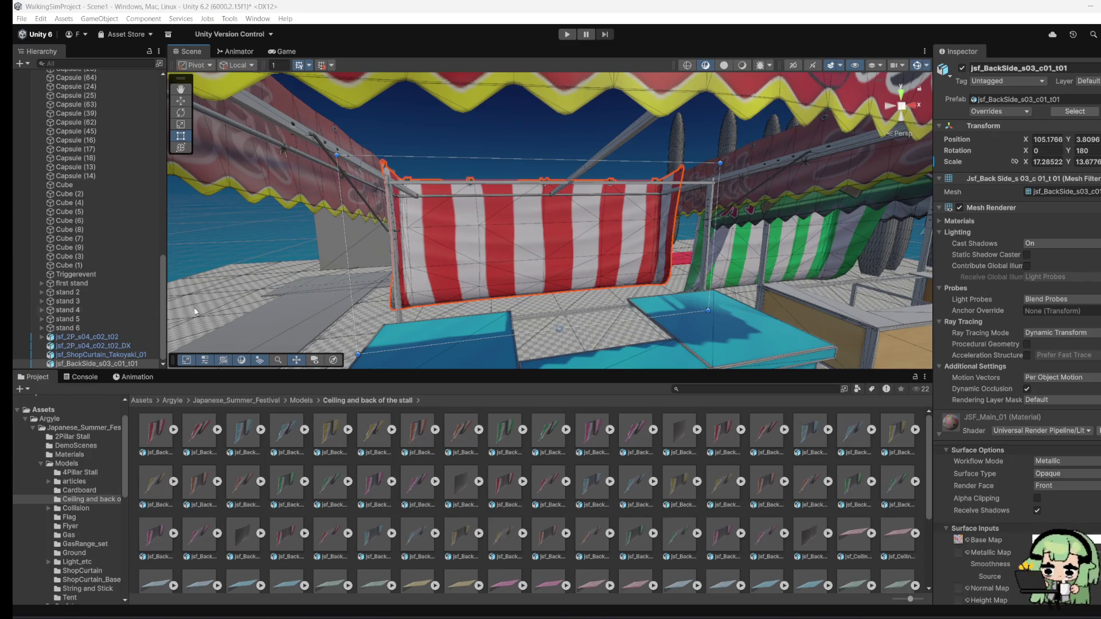
Step: Widen the striped curtain to X scale 17.86 so it spans the stall's back
mouse_move(647, 273)
left_mouse_down()
mouse_move(757, 200)
mouse_move(530, 253)
mouse_move(781, 295)
mouse_move(339, 273)
mouse_move(432, 249)
mouse_move(490, 256)
left_mouse_up()
mouse_move(493, 208)
left_mouse_down()
mouse_move(233, 240)
mouse_move(479, 239)
mouse_move(452, 259)
mouse_move(459, 266)
mouse_move(448, 256)
mouse_move(519, 262)
mouse_move(497, 238)
left_mouse_up()
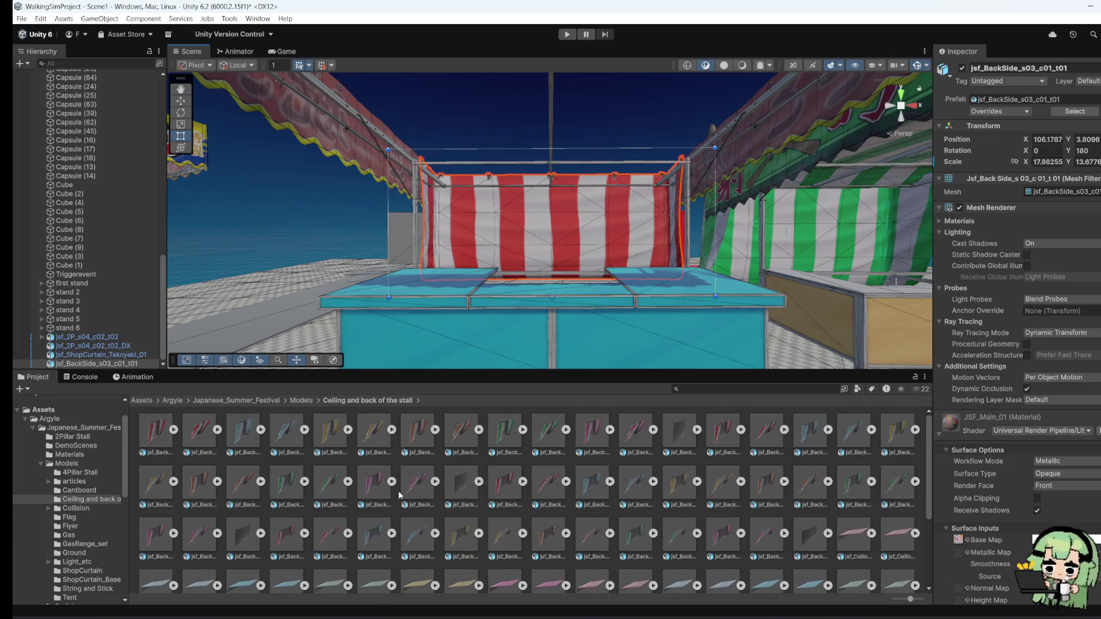
scroll(264, 517, "down", 3)
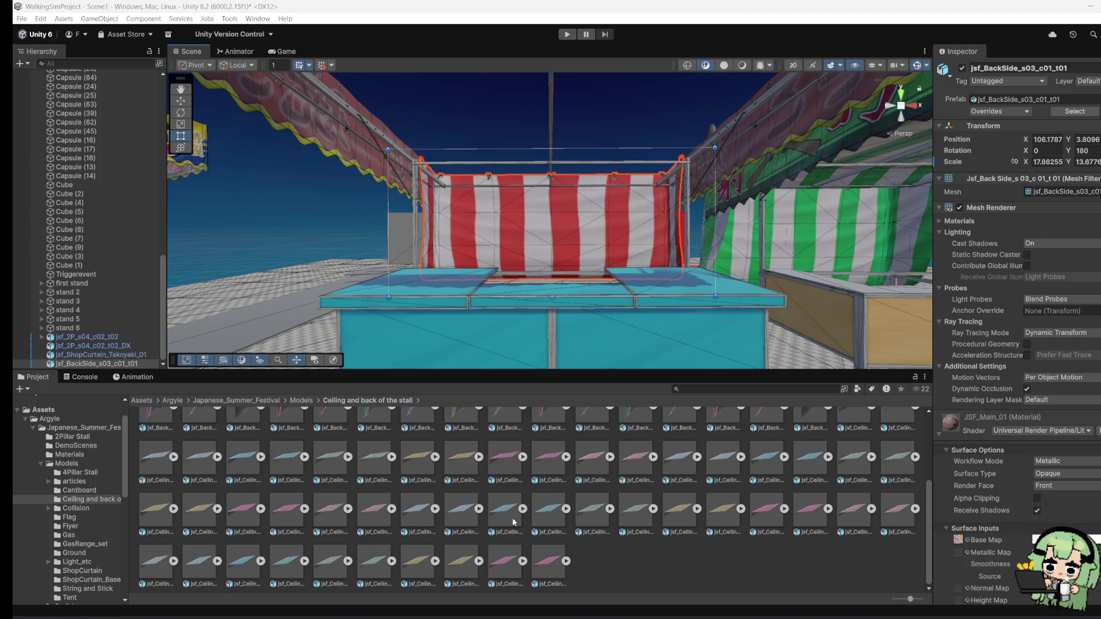
scroll(369, 535, "up", 3)
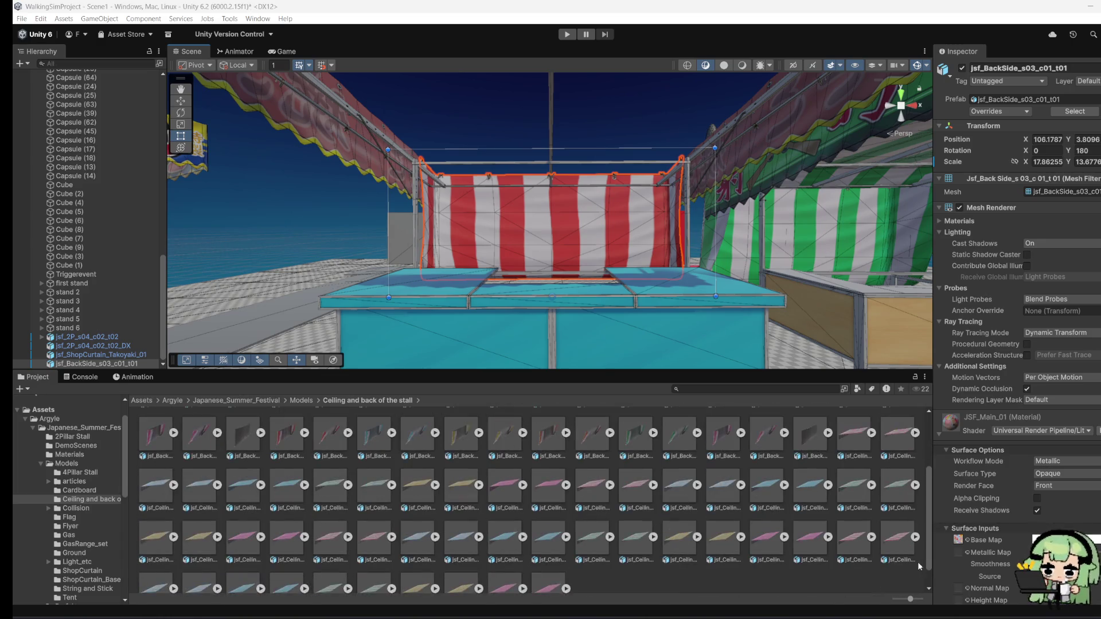
scroll(768, 518, "down", 1)
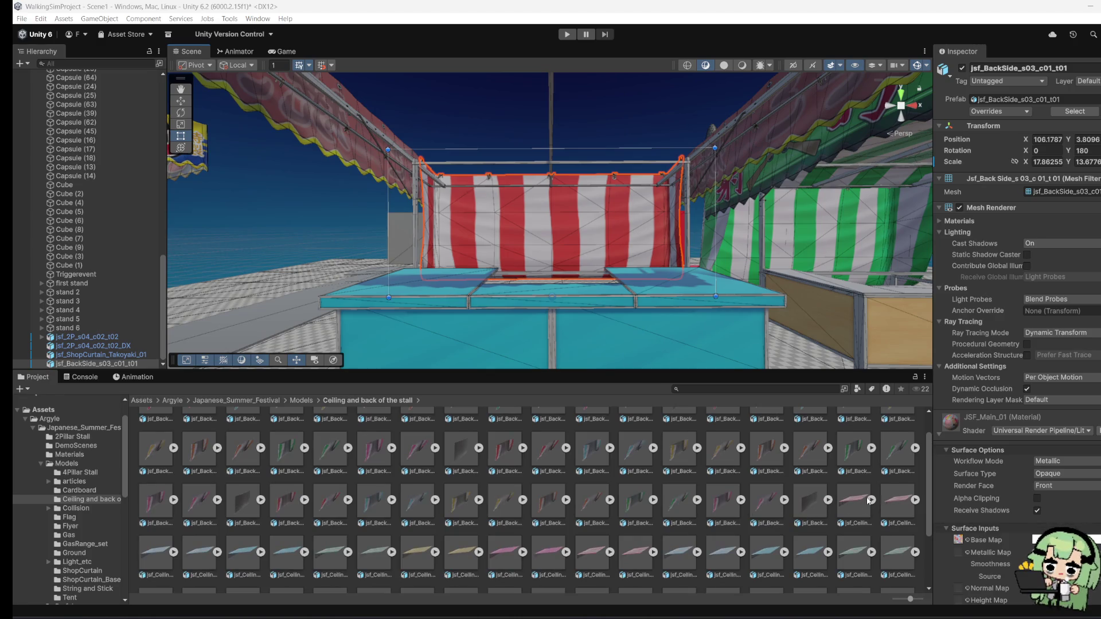
scroll(173, 500, "down", 2)
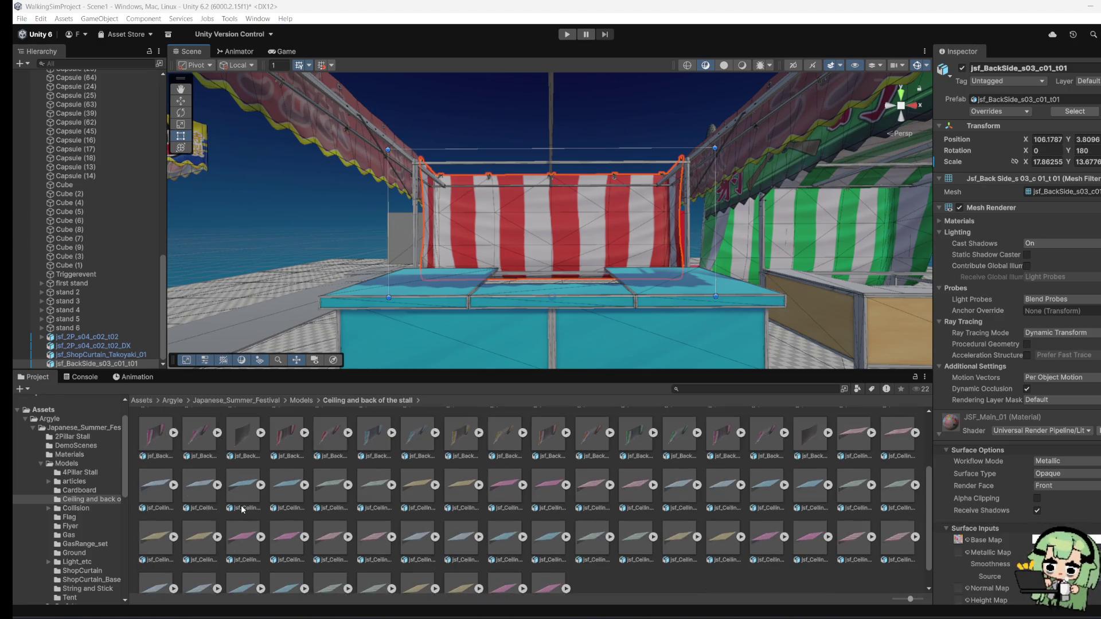
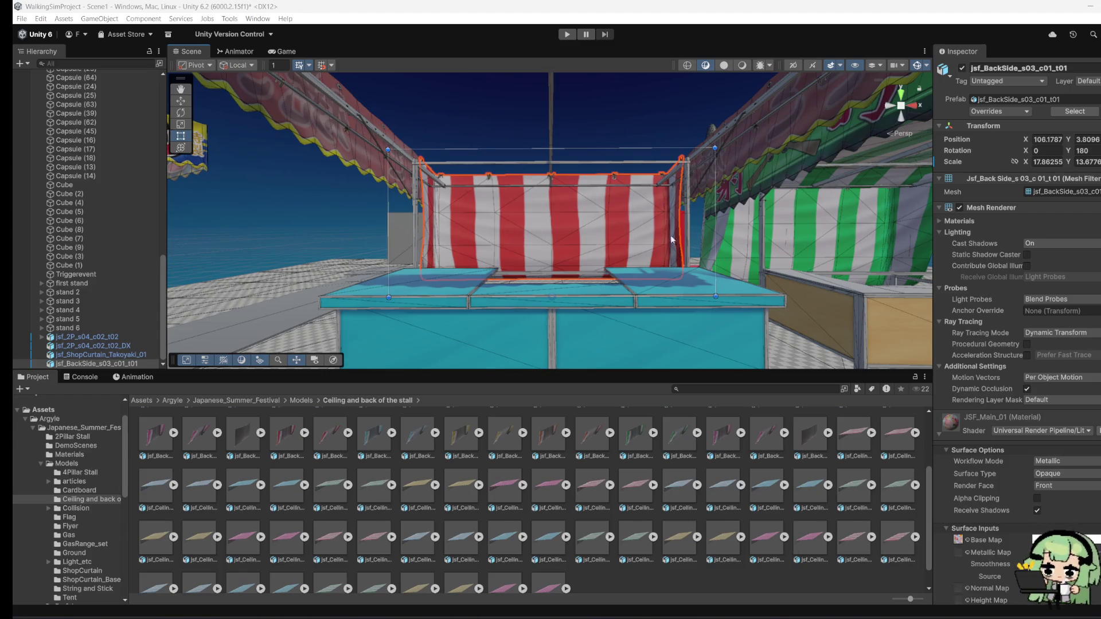
Step: Try placing a ceiling piece, undo it, and reframe the view around the stall
scroll(824, 516, "up", 3)
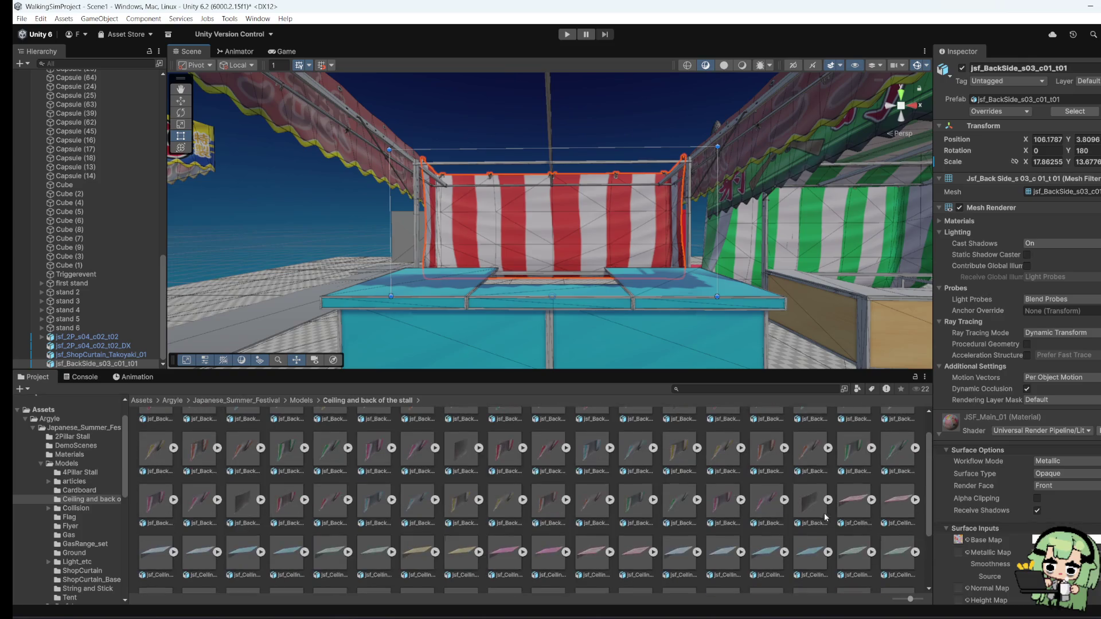
mouse_move(849, 500)
left_mouse_down()
mouse_move(631, 401)
mouse_move(324, 287)
mouse_move(314, 305)
left_mouse_up()
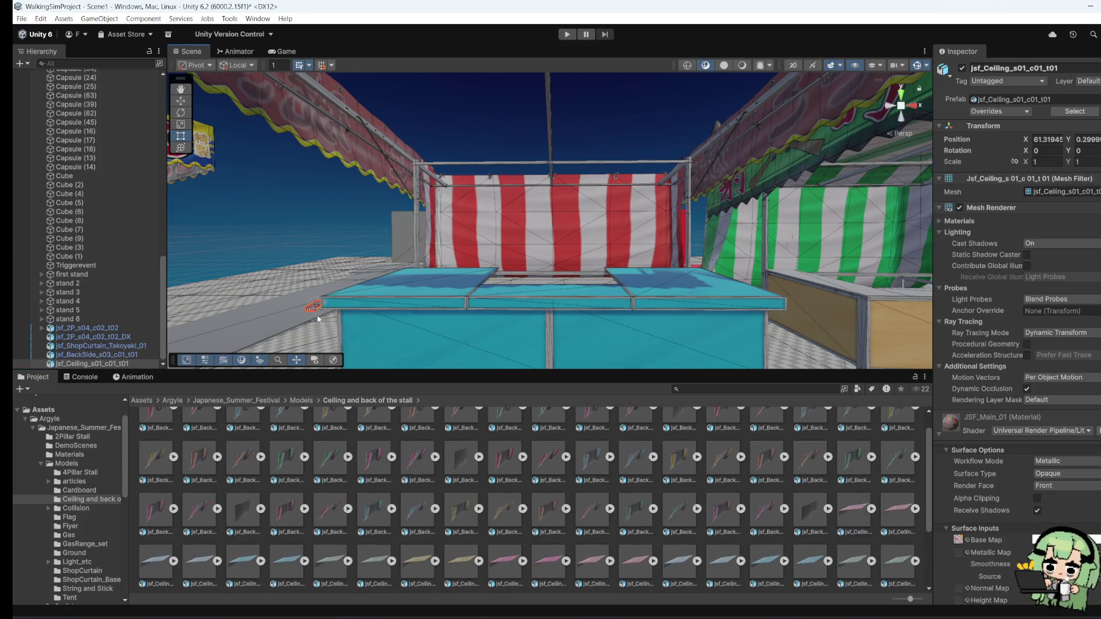
key("ctrl+z")
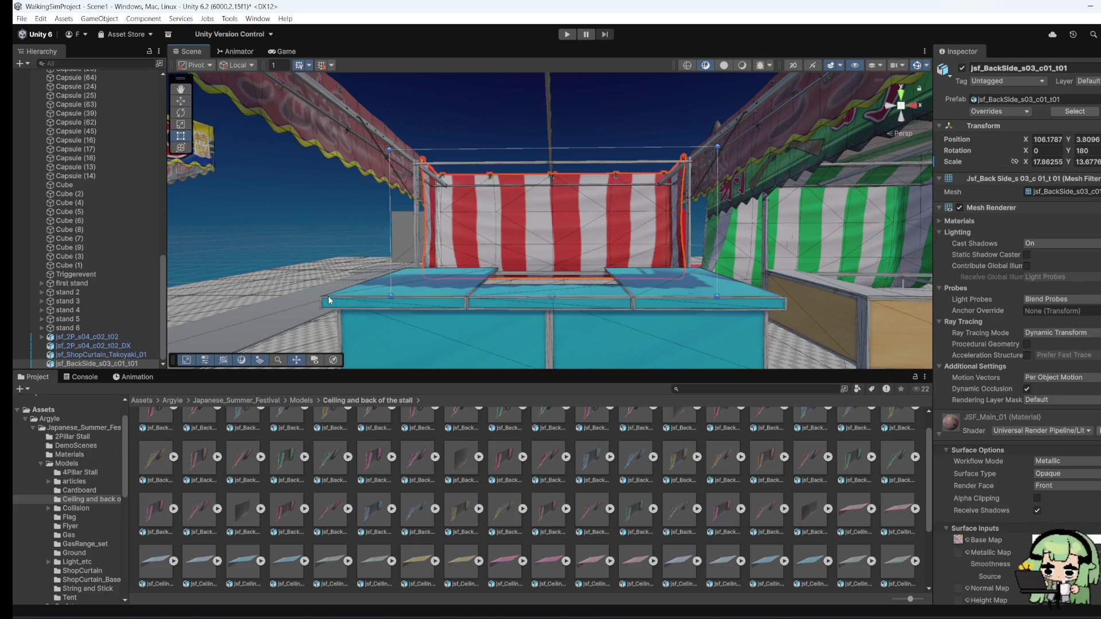
key("f")
mouse_move(574, 314)
left_mouse_down()
mouse_move(665, 316)
mouse_move(741, 280)
mouse_move(725, 322)
mouse_move(353, 281)
mouse_move(422, 285)
mouse_move(634, 253)
mouse_move(628, 270)
mouse_move(644, 241)
mouse_move(685, 237)
left_mouse_up()
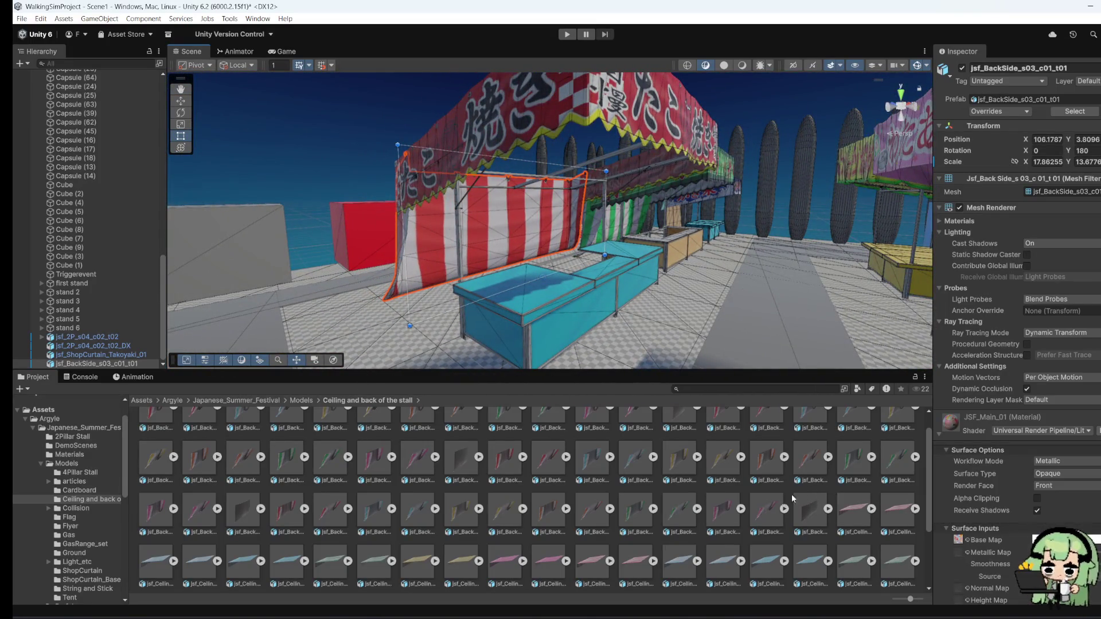
Step: Drop jsf_Ceiling_s02_c01_t02 beside the stall and set its Y rotation to 180
mouse_move(636, 562)
left_mouse_down()
mouse_move(459, 397)
mouse_move(429, 343)
mouse_move(442, 332)
mouse_move(428, 343)
mouse_move(454, 324)
left_mouse_up()
left_click(181, 124)
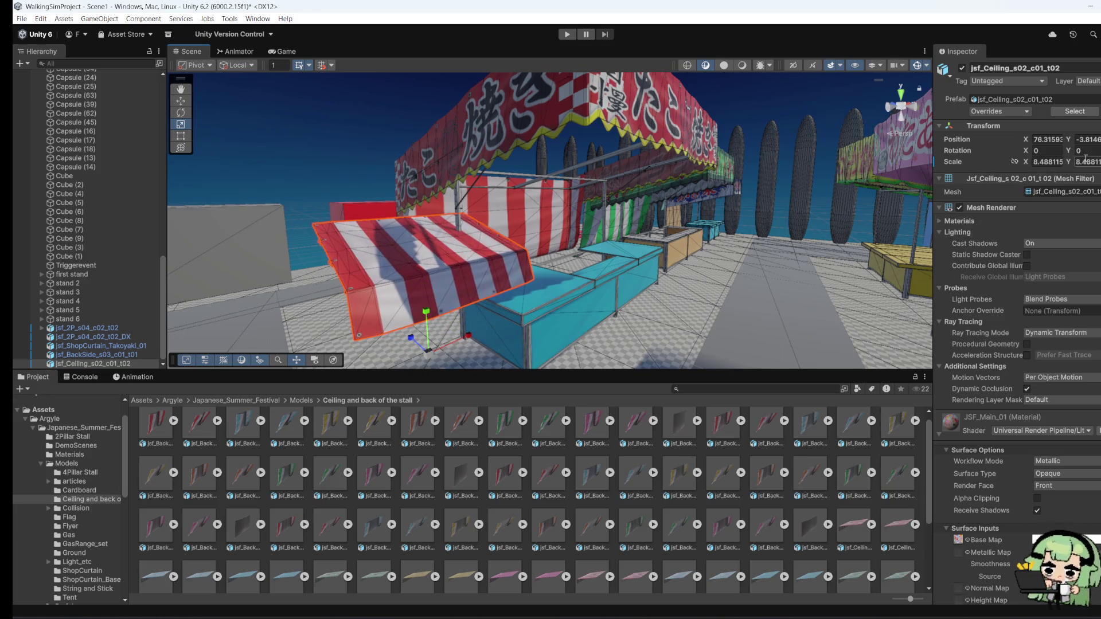
left_click(1078, 151)
type("180")
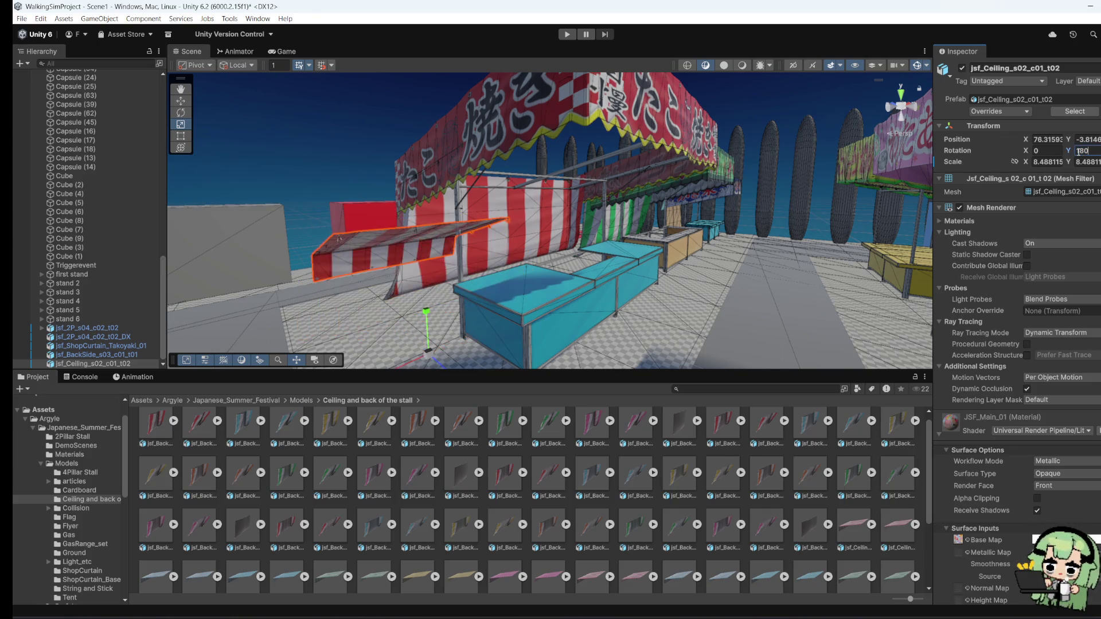
left_click(181, 101)
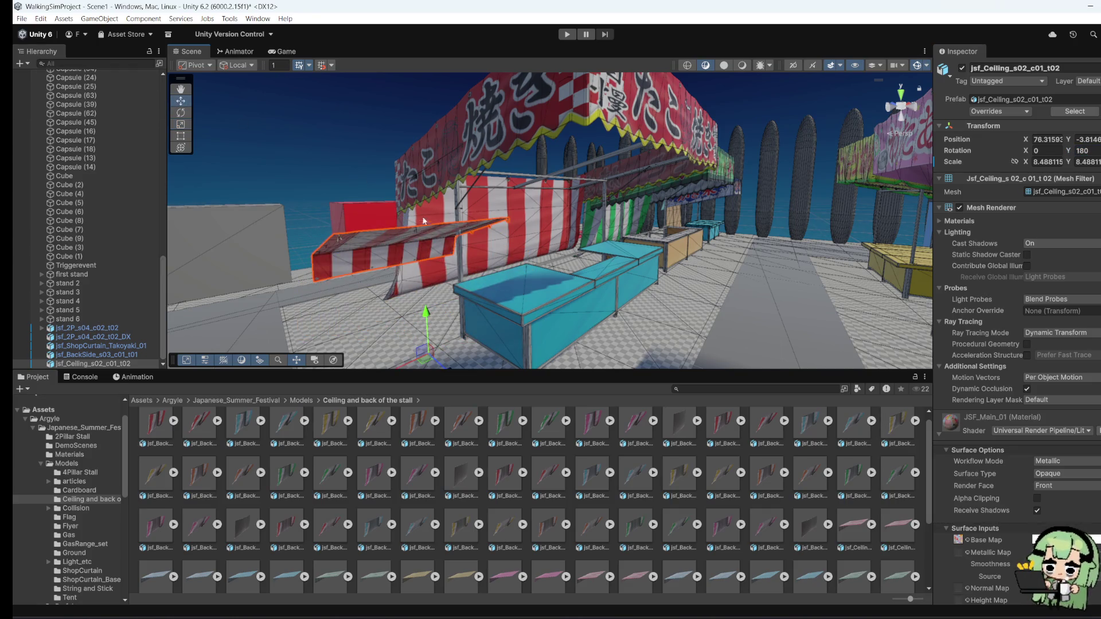
Step: Move, enlarge and stretch the ceiling to about 24.75 by 16.83 over the stall frame
mouse_move(408, 367)
left_mouse_down()
mouse_move(493, 327)
mouse_move(448, 312)
mouse_move(346, 184)
left_mouse_up()
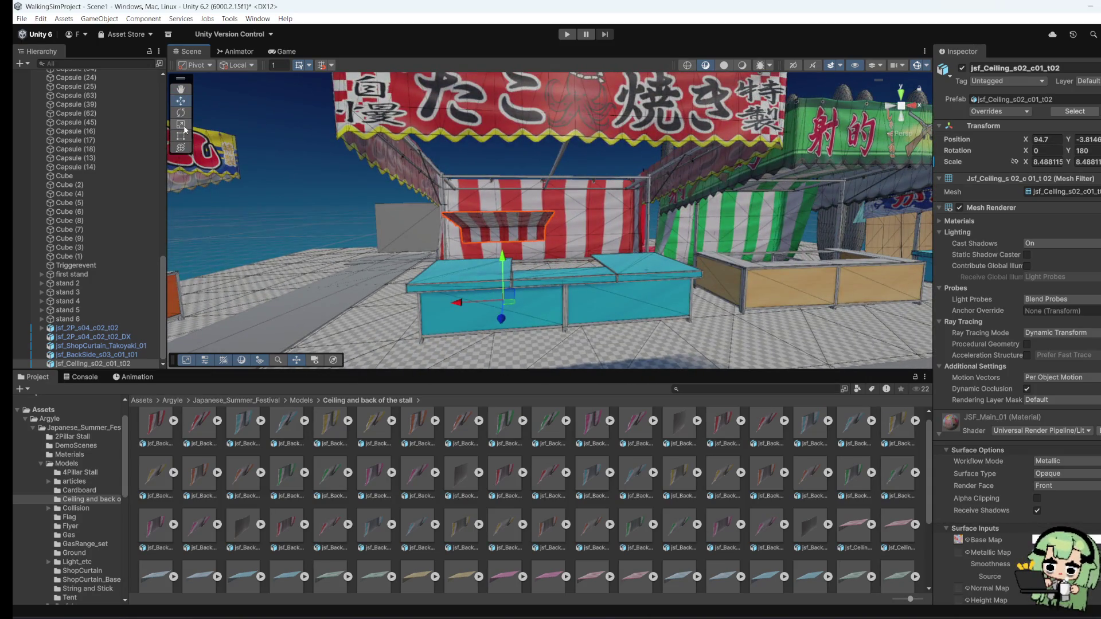
key("r")
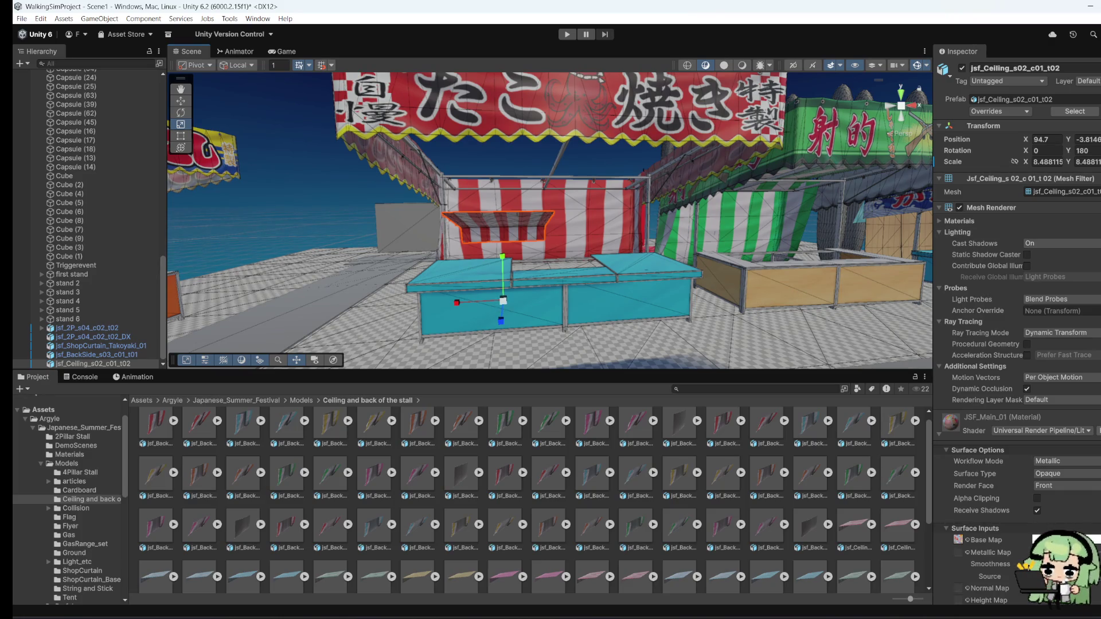
left_click_drag(502, 304, 602, 324)
left_click(180, 101)
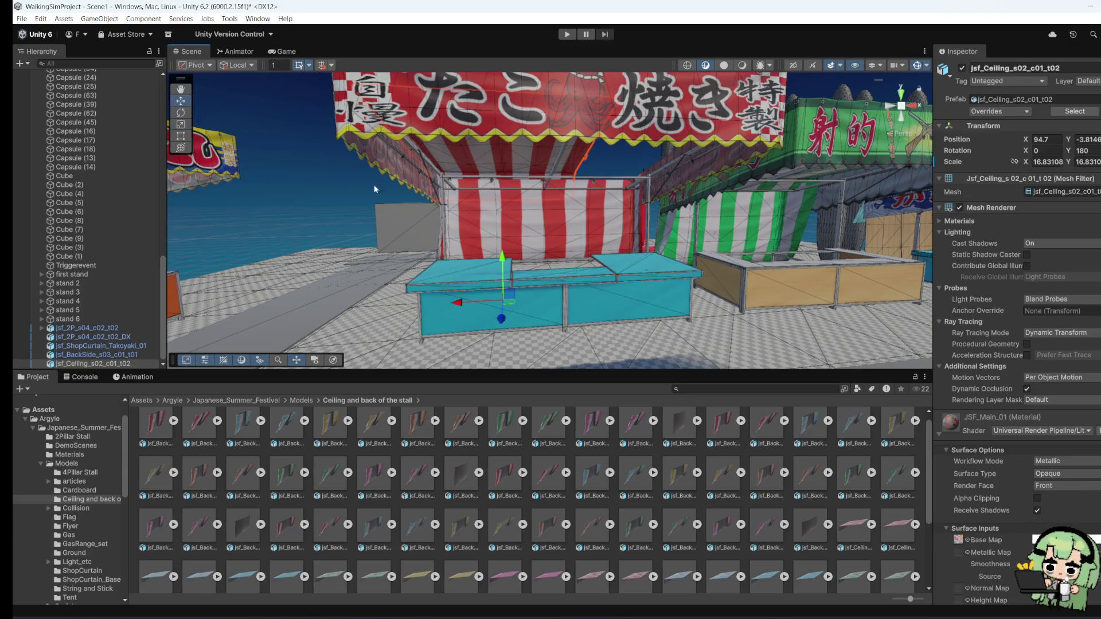
left_click_drag(504, 274, 504, 265)
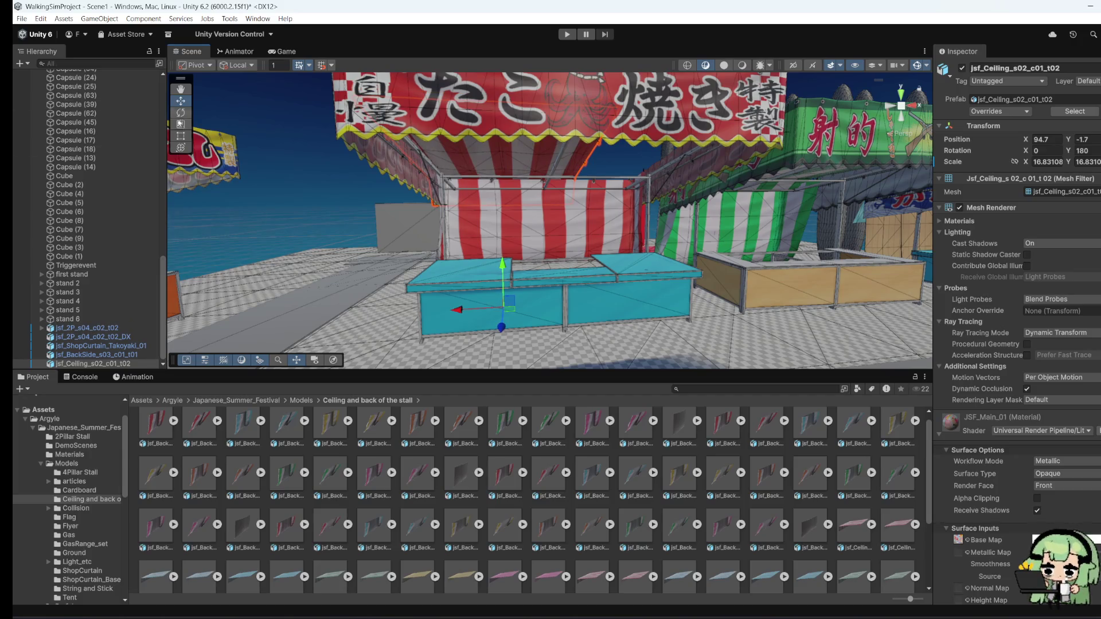
left_click(181, 135)
left_click_drag(605, 196, 681, 194)
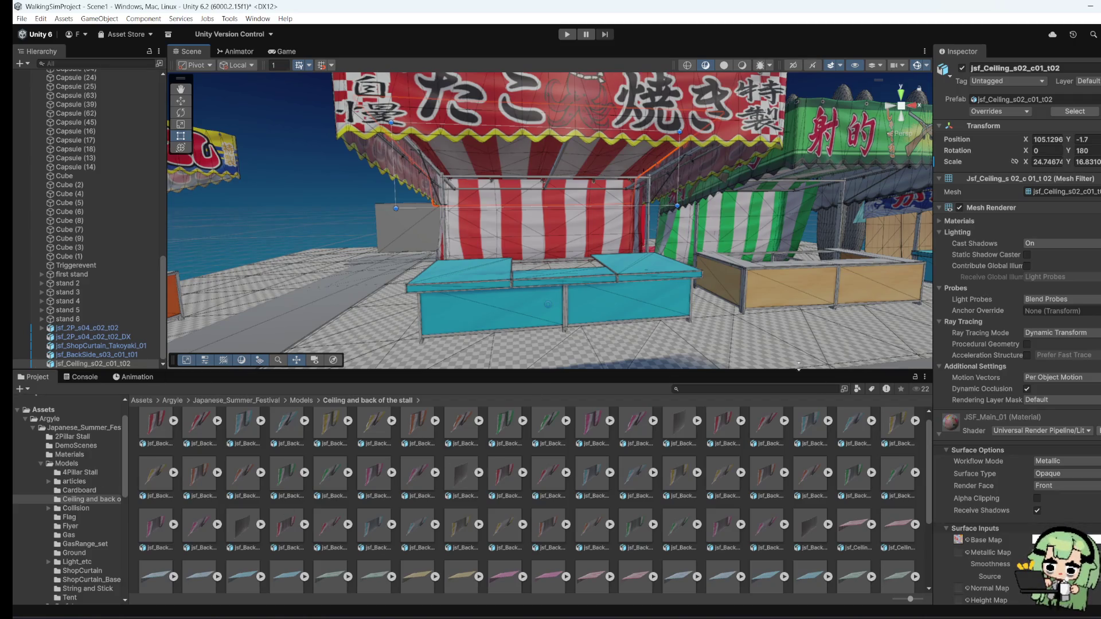
left_click_drag(631, 258, 504, 305)
left_click_drag(558, 291, 507, 263)
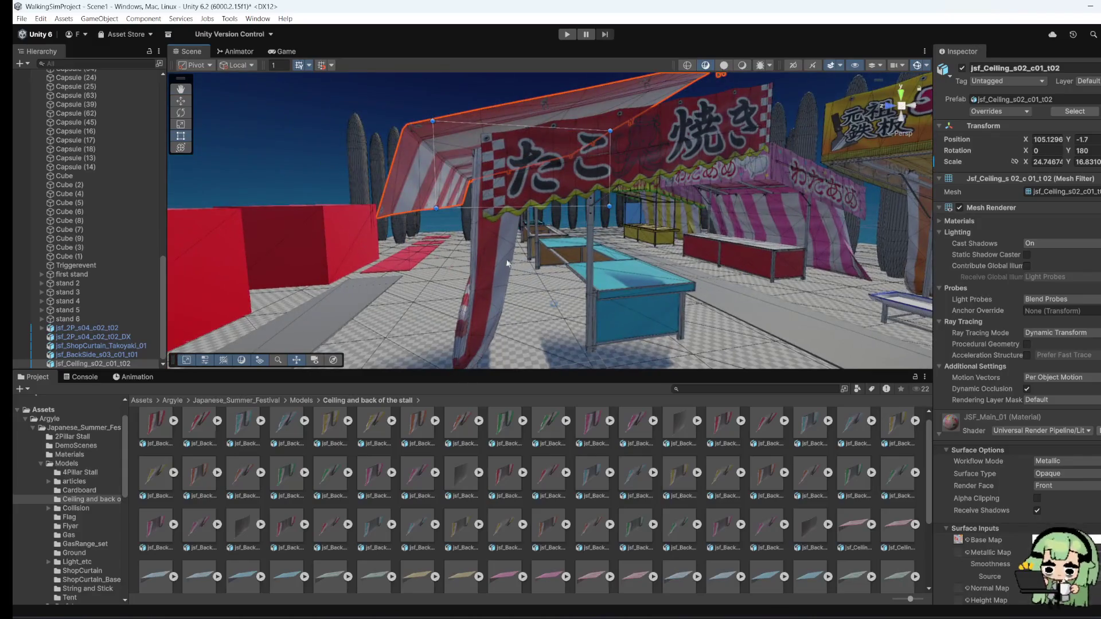
mouse_move(436, 190)
left_mouse_down()
mouse_move(488, 323)
mouse_move(620, 290)
mouse_move(618, 322)
left_mouse_up()
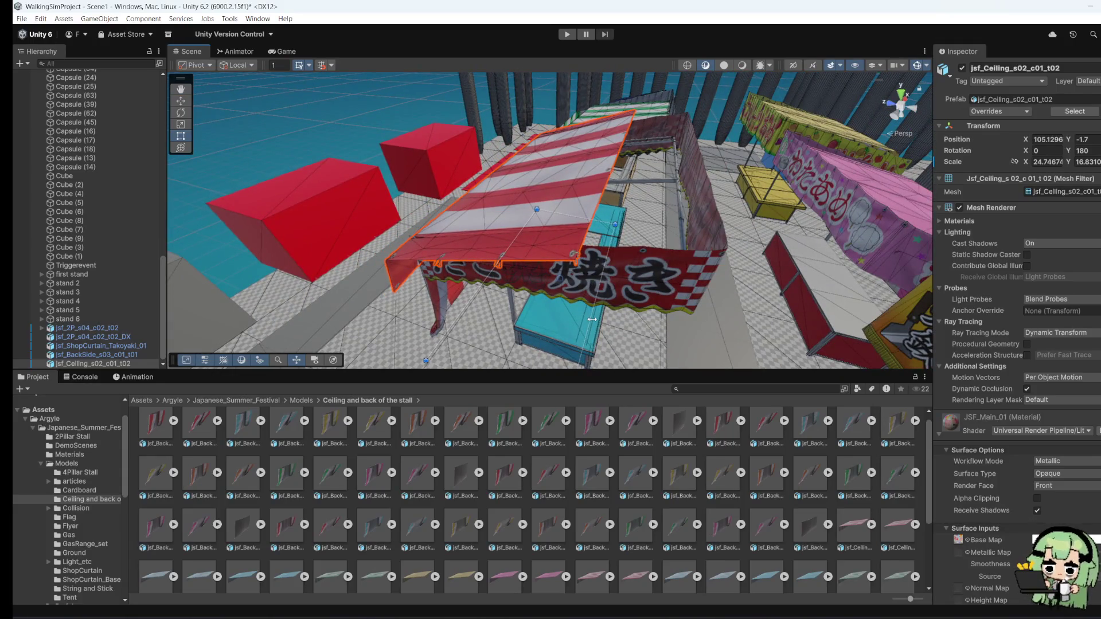
mouse_move(592, 319)
left_mouse_down()
mouse_move(452, 278)
mouse_move(499, 263)
mouse_move(537, 289)
mouse_move(446, 277)
left_mouse_up()
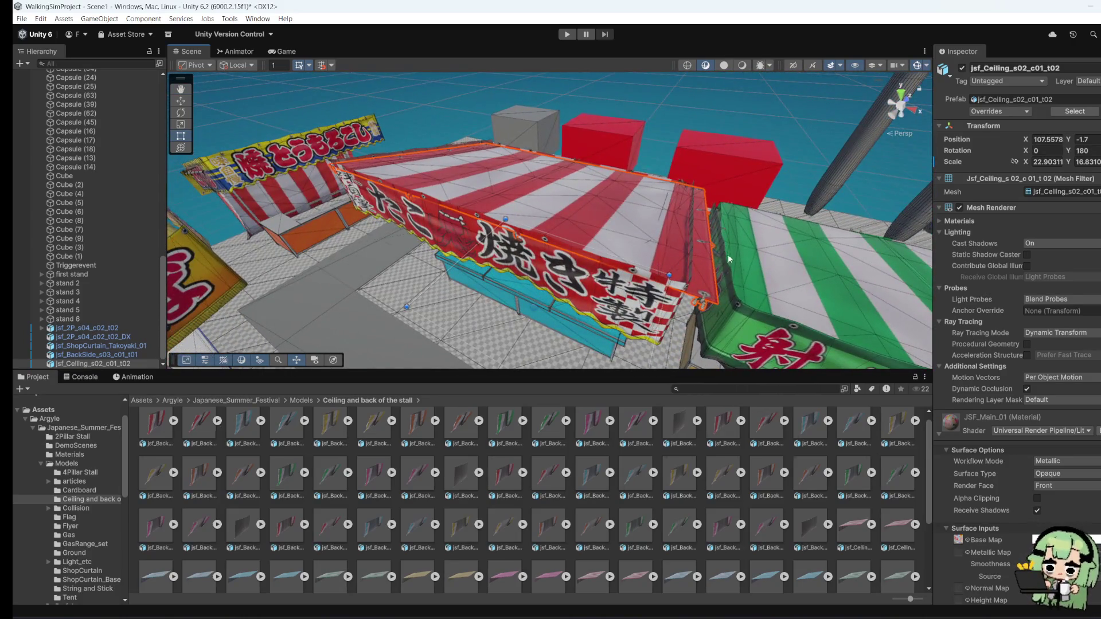
mouse_move(625, 311)
left_mouse_down()
mouse_move(613, 346)
mouse_move(651, 342)
mouse_move(636, 314)
mouse_move(724, 194)
mouse_move(718, 270)
left_mouse_up()
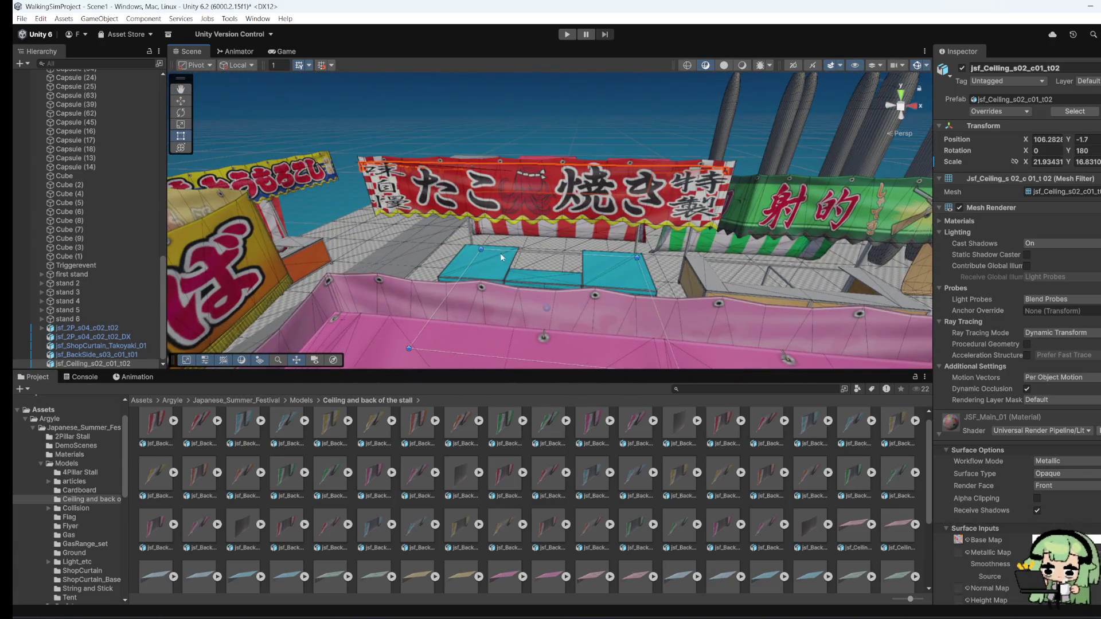
left_click_drag(507, 281, 770, 258)
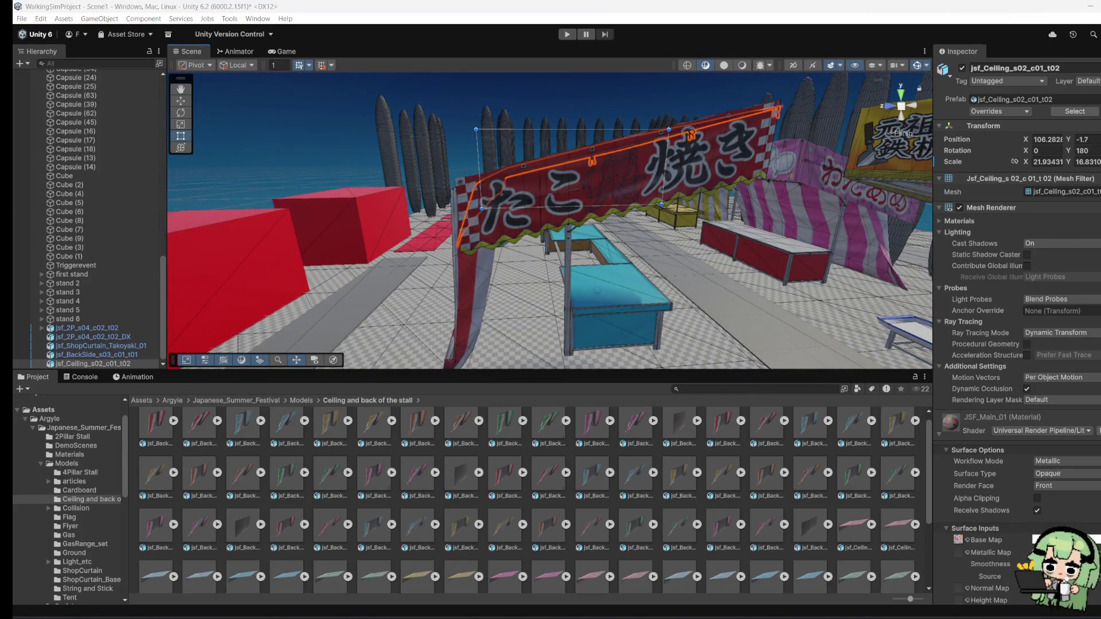
mouse_move(541, 367)
left_mouse_down()
mouse_move(445, 353)
mouse_move(464, 354)
mouse_move(461, 434)
left_mouse_up()
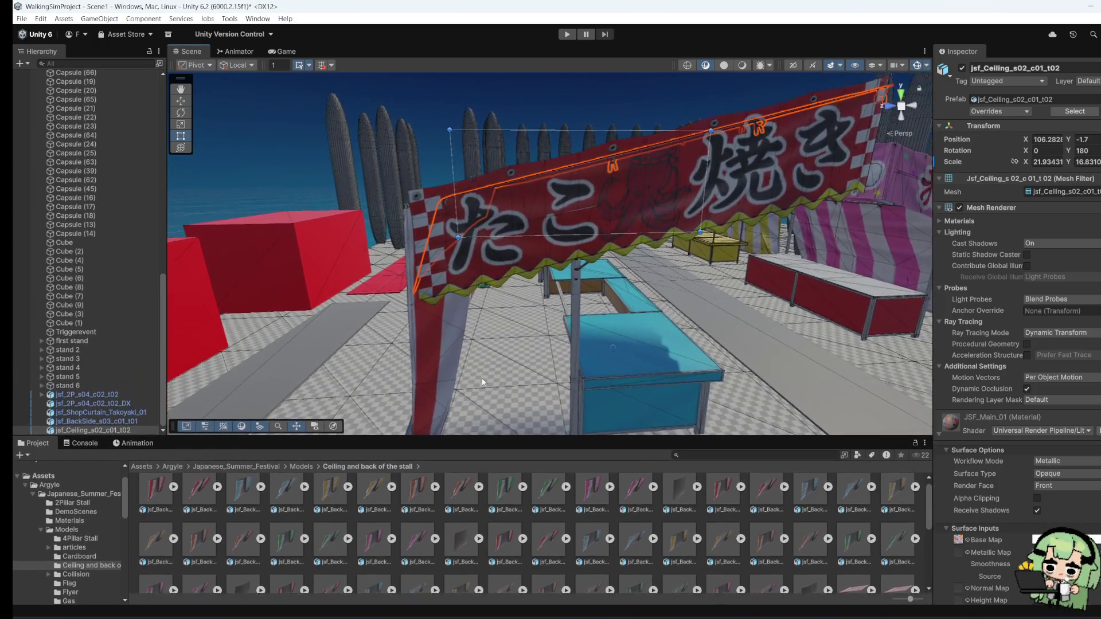
mouse_move(652, 265)
left_mouse_down()
mouse_move(644, 400)
mouse_move(622, 439)
mouse_move(633, 435)
mouse_move(554, 425)
mouse_move(529, 435)
left_mouse_up()
key("f")
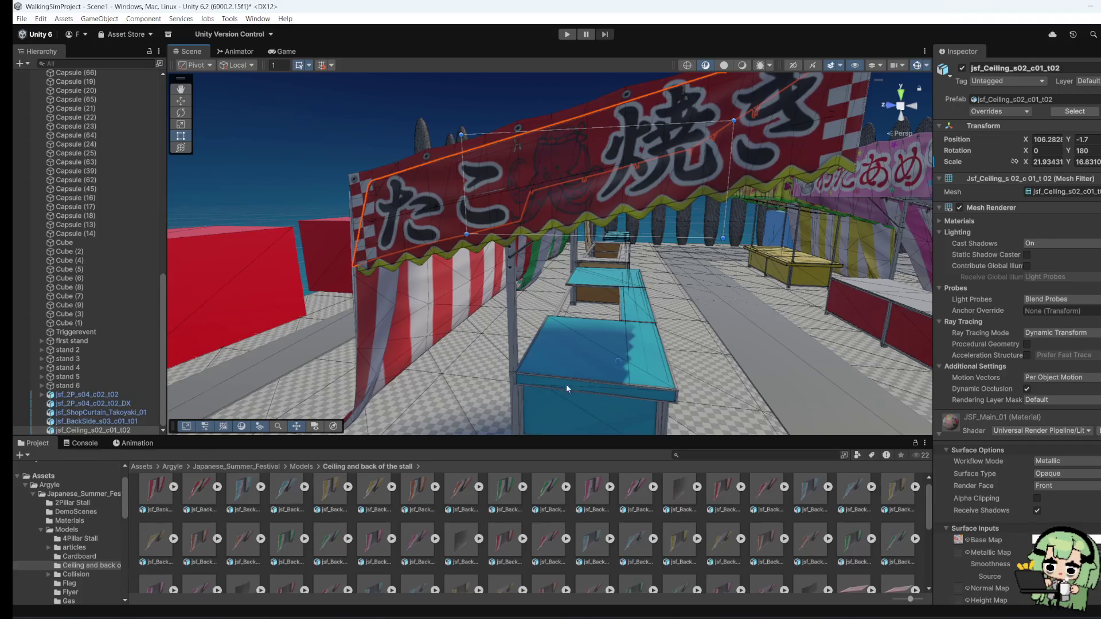
left_click_drag(566, 384, 790, 393)
left_click(560, 255)
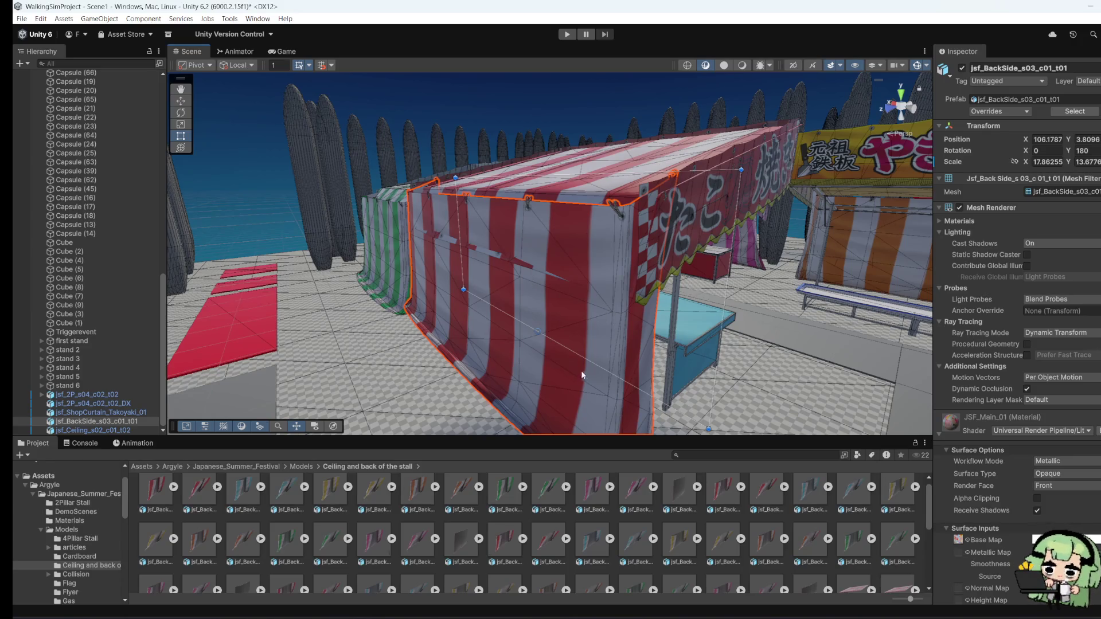
Step: Stretch the striped back panel taller downward and orbit to check the banner
left_click_drag(562, 347, 559, 361)
left_click_drag(631, 352, 613, 360)
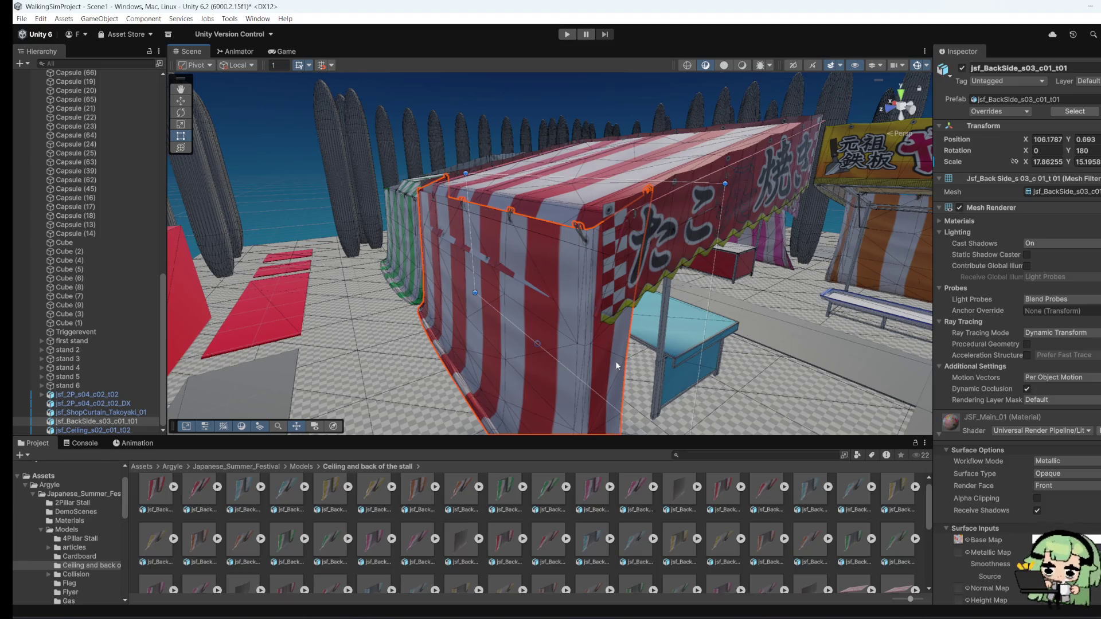
mouse_move(682, 235)
left_mouse_down()
mouse_move(353, 297)
mouse_move(493, 294)
left_mouse_up()
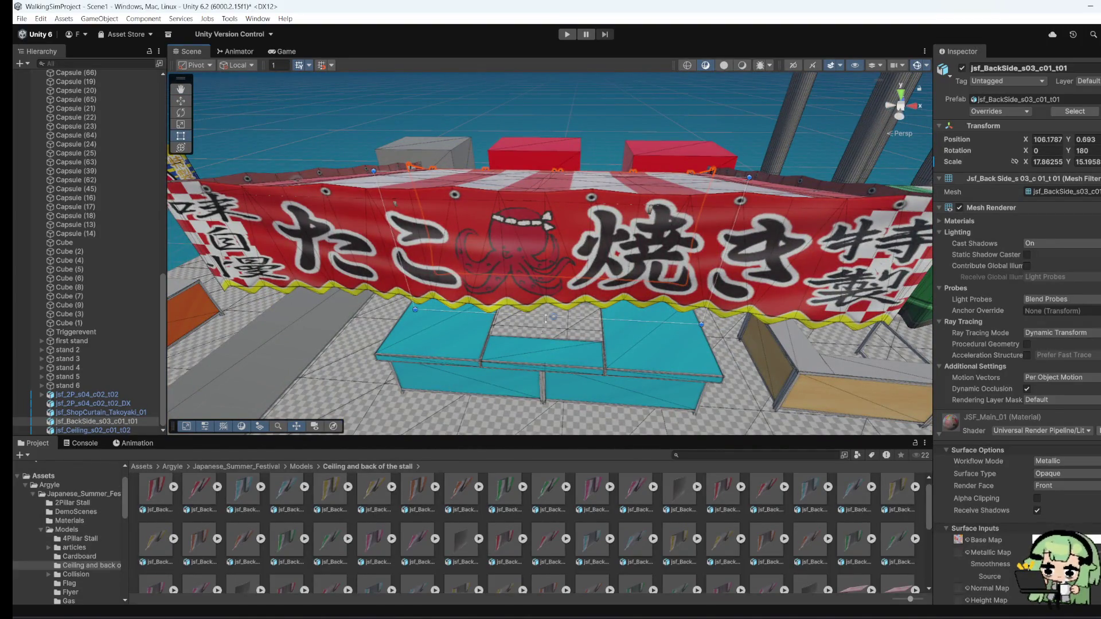
left_click_drag(545, 319, 522, 282)
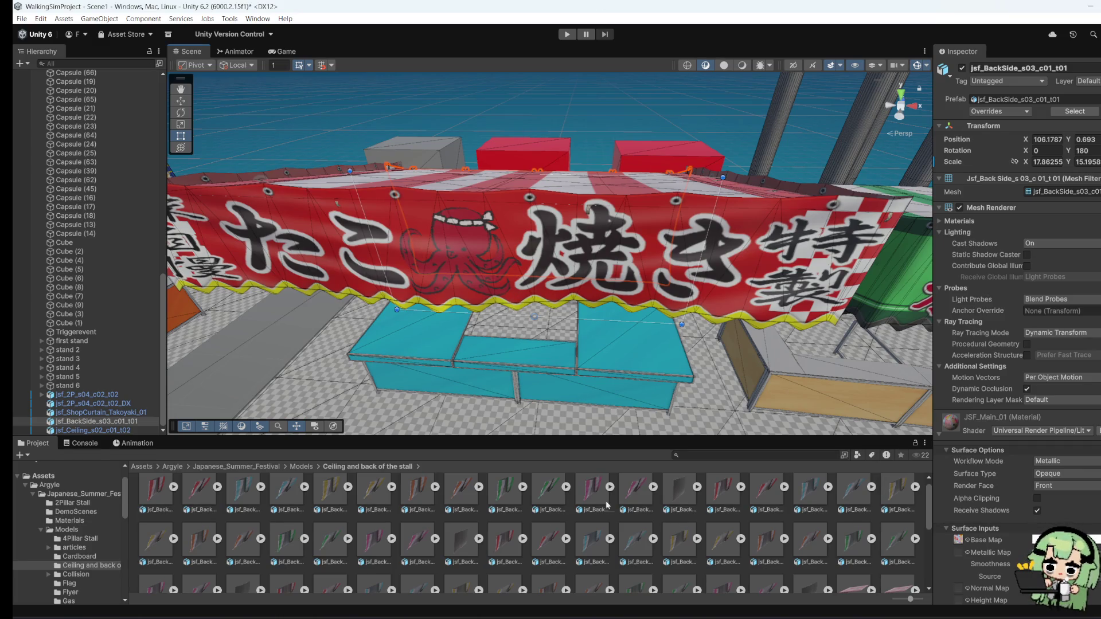
mouse_move(721, 406)
left_mouse_down("alt")
mouse_move(711, 401)
mouse_move(730, 386)
mouse_move(705, 367)
left_mouse_up("alt")
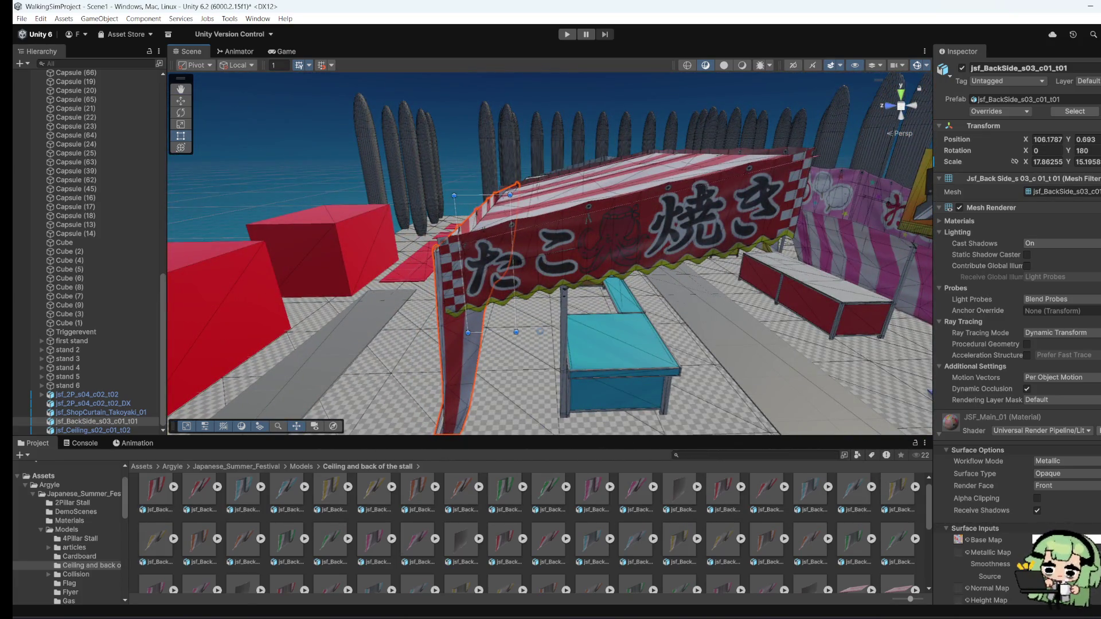
mouse_move(521, 272)
left_mouse_down("alt")
mouse_move(486, 320)
mouse_move(555, 260)
left_mouse_up("alt")
Step: Stretch the takoyaki shop curtain to about 18.70 high, sitting lower at Y -2.94
left_click(555, 261)
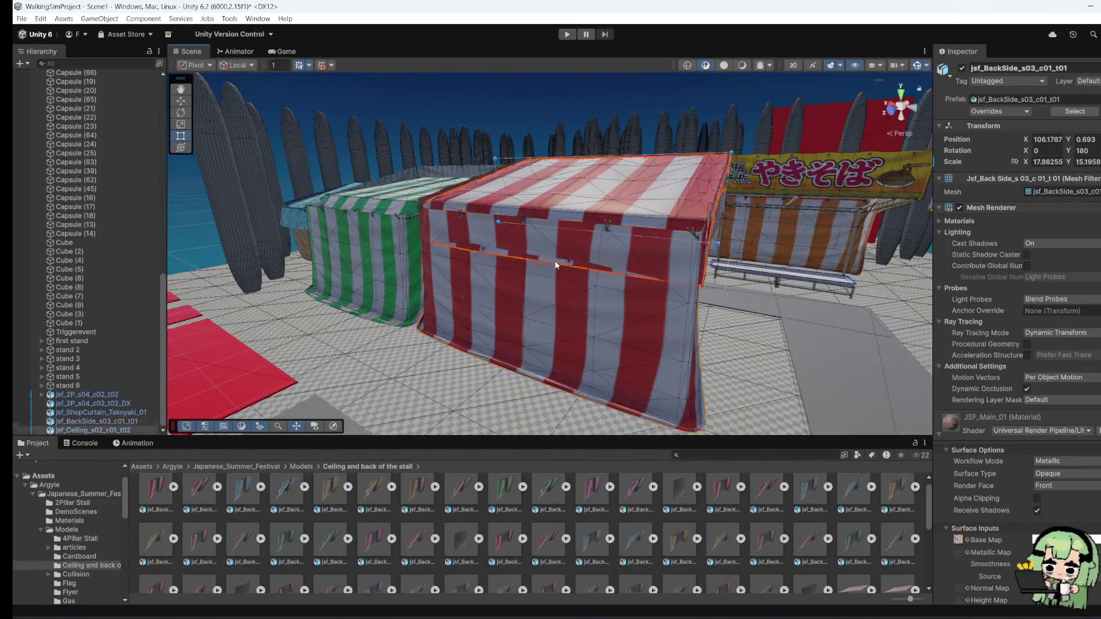
mouse_move(683, 300)
left_mouse_down("alt")
mouse_move(550, 284)
mouse_move(469, 205)
mouse_move(355, 281)
left_mouse_up("alt")
left_click(480, 165)
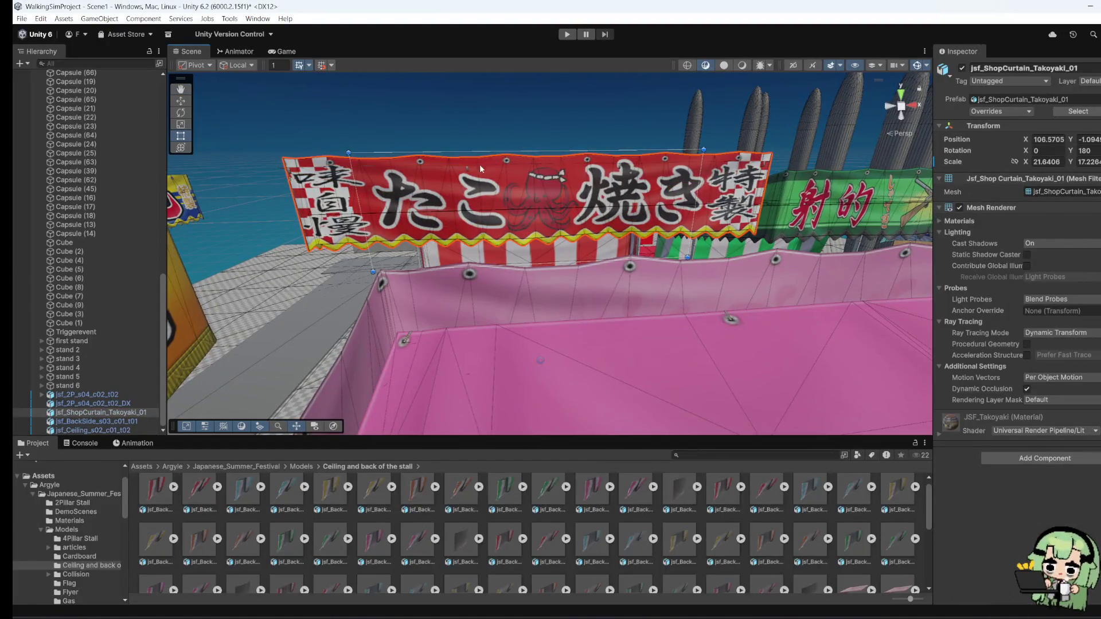
mouse_move(497, 149)
left_mouse_down()
mouse_move(470, 170)
mouse_move(740, 219)
mouse_move(775, 270)
mouse_move(767, 359)
mouse_move(818, 329)
left_mouse_up()
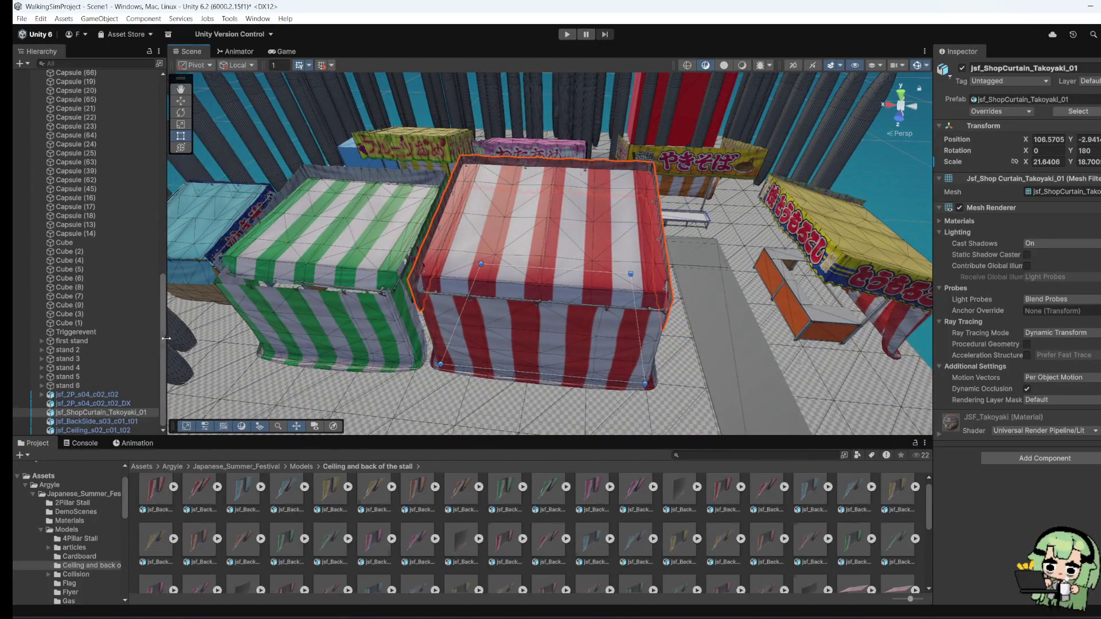
Step: Create a new empty GameObject named 'stand 7'
left_click(99, 18)
left_click(127, 31)
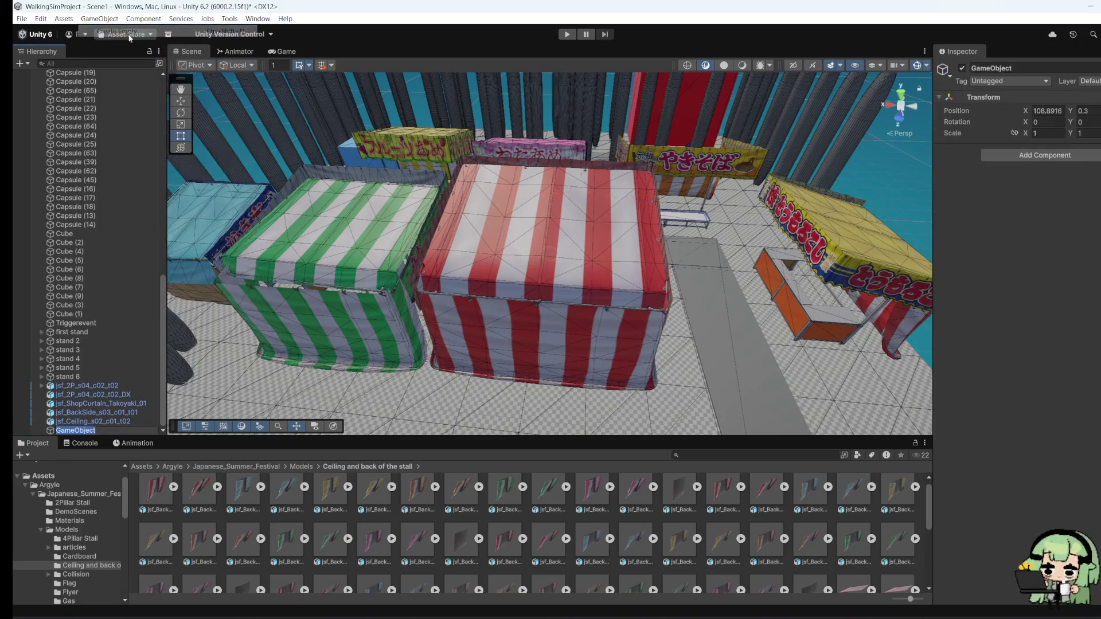
type("بس")
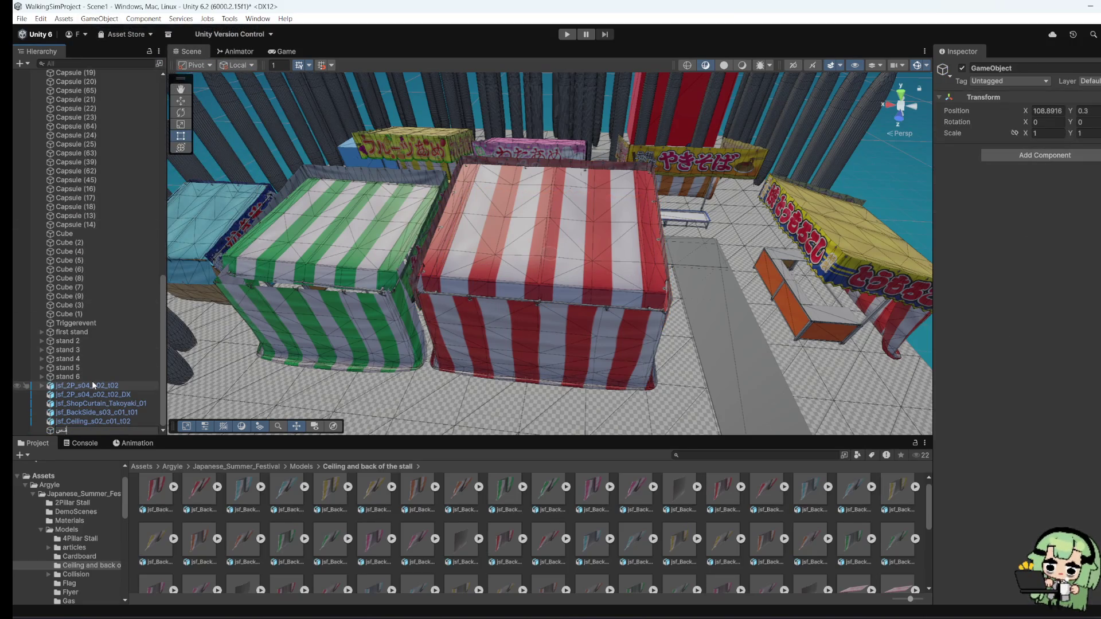
key("BackSpace")
key("BackSpace")
key("BackSpace")
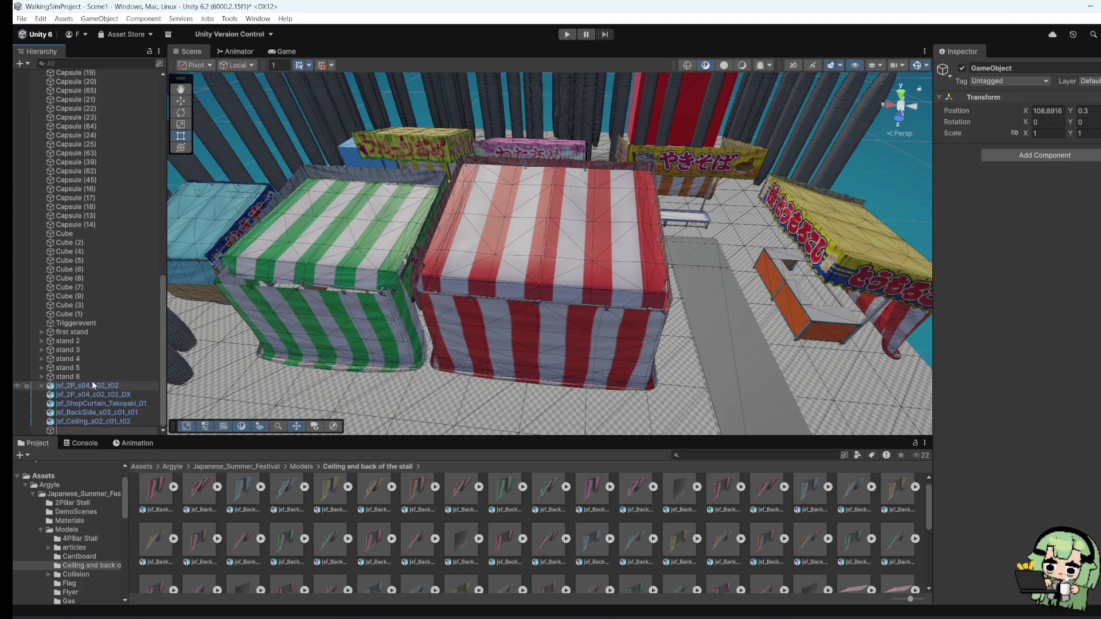
type("stand")
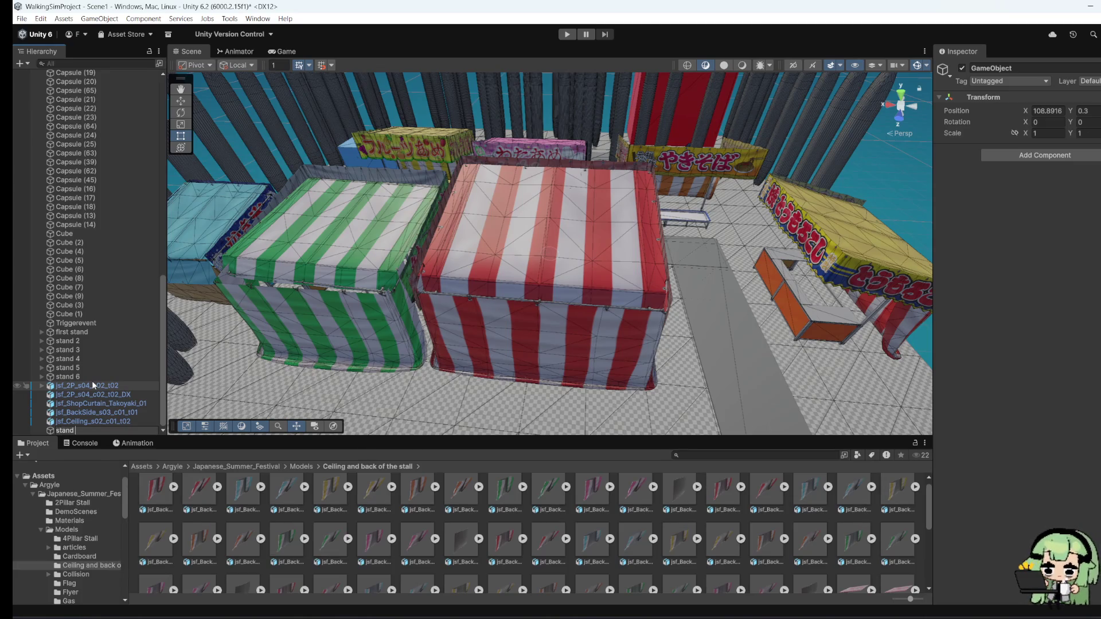
type(" 7")
key("Return")
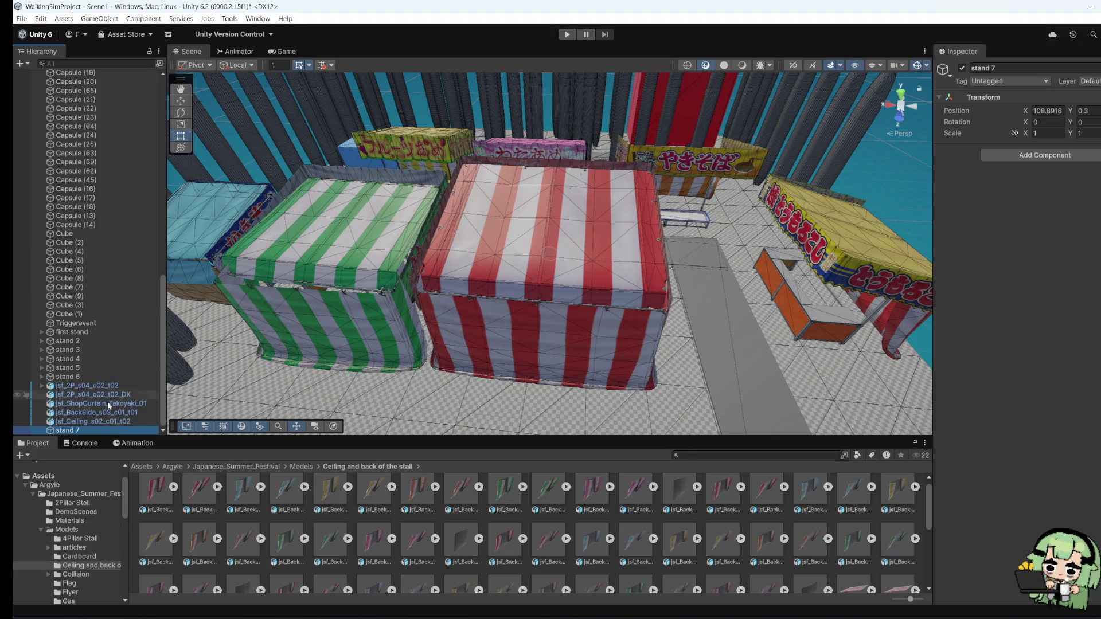
Step: Parent the five new jsf stall parts under stand 7 and collapse the group
left_click(76, 388)
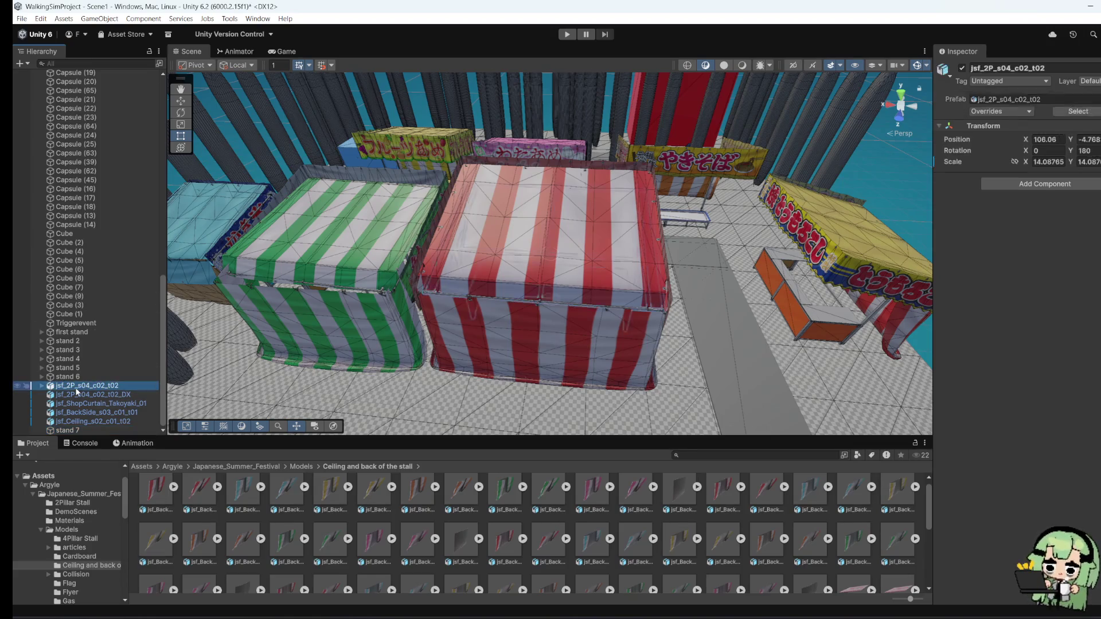
left_click(92, 422, "shift")
mouse_move(90, 423)
left_mouse_down()
mouse_move(81, 380)
mouse_move(80, 431)
left_mouse_up()
left_click(81, 421, "shift")
left_click(40, 387)
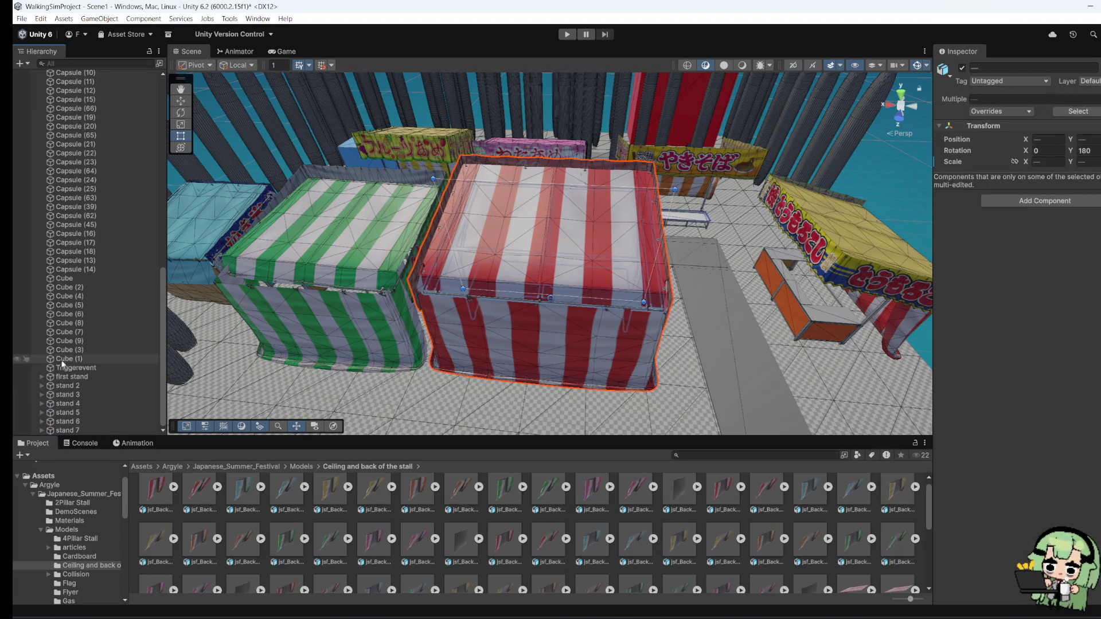
left_click(112, 428)
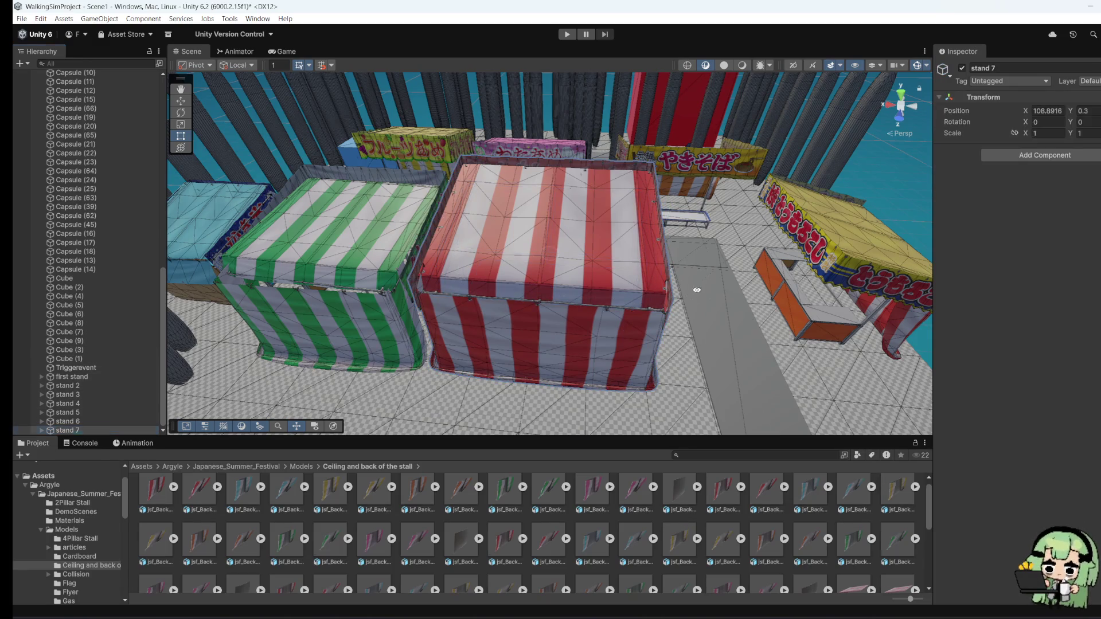
Step: Nudge the ceiling jsf_Ceiling_s04_c04_t02 slightly
mouse_move(499, 240)
left_mouse_down()
mouse_move(511, 205)
mouse_move(526, 411)
mouse_move(390, 270)
left_mouse_up()
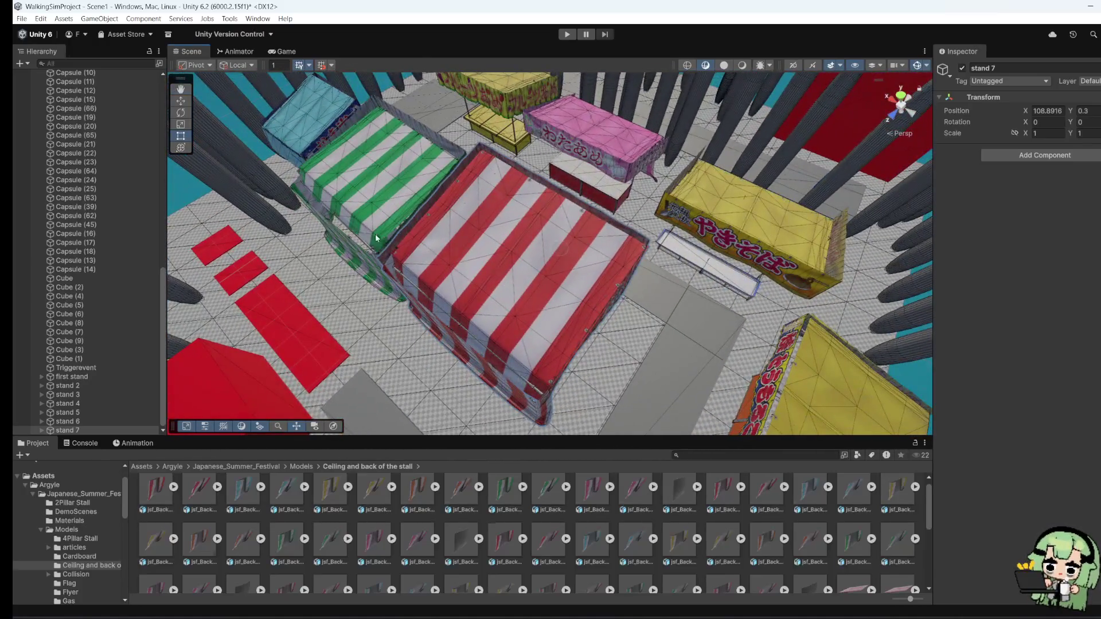
left_click(359, 235)
mouse_move(320, 207)
left_mouse_down()
mouse_move(307, 203)
mouse_move(704, 267)
mouse_move(630, 275)
mouse_move(562, 304)
mouse_move(582, 290)
mouse_move(583, 308)
mouse_move(595, 279)
mouse_move(554, 307)
mouse_move(641, 397)
mouse_move(586, 344)
mouse_move(599, 326)
mouse_move(719, 317)
mouse_move(149, 349)
mouse_move(505, 269)
mouse_move(792, 259)
mouse_move(604, 322)
mouse_move(568, 314)
mouse_move(697, 264)
mouse_move(390, 328)
left_mouse_up()
Step: Nudge red cube FIRST BUILDING SHAMAN (16) and grey cube SHAMAN (18) along Z
left_click(393, 268)
left_click(181, 101)
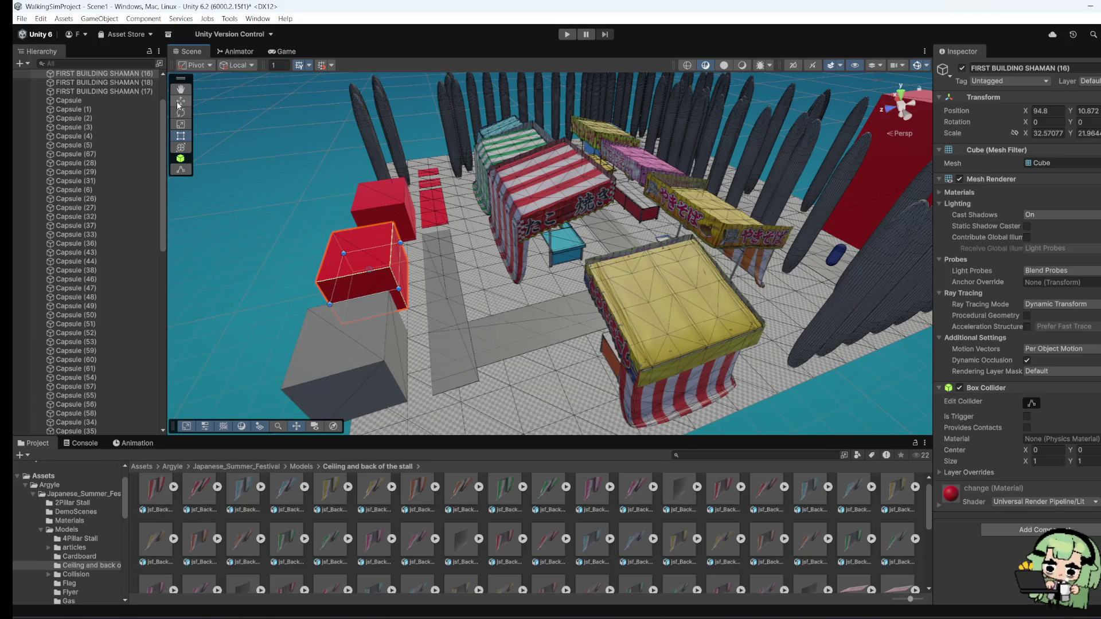
left_click_drag(331, 287, 350, 284)
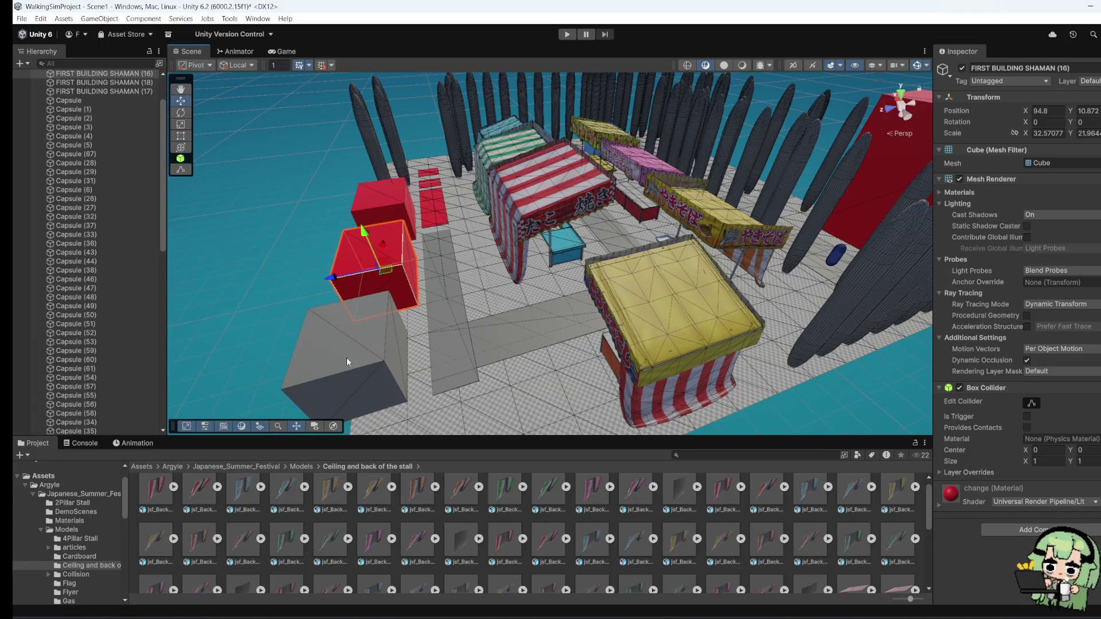
left_click(338, 356)
mouse_move(304, 363)
left_mouse_down()
mouse_move(322, 372)
mouse_move(380, 335)
left_mouse_up()
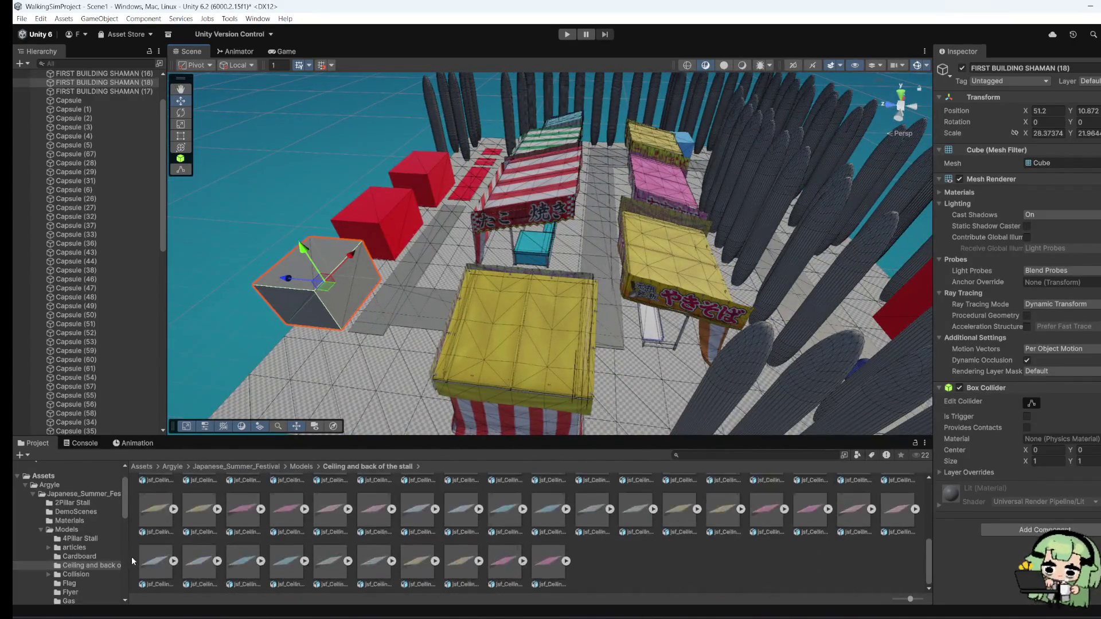
Step: Open the Models folder, peek at 4Pillar Stall and Cardboard, and make the Project panel taller
left_click(67, 529)
left_click(90, 540)
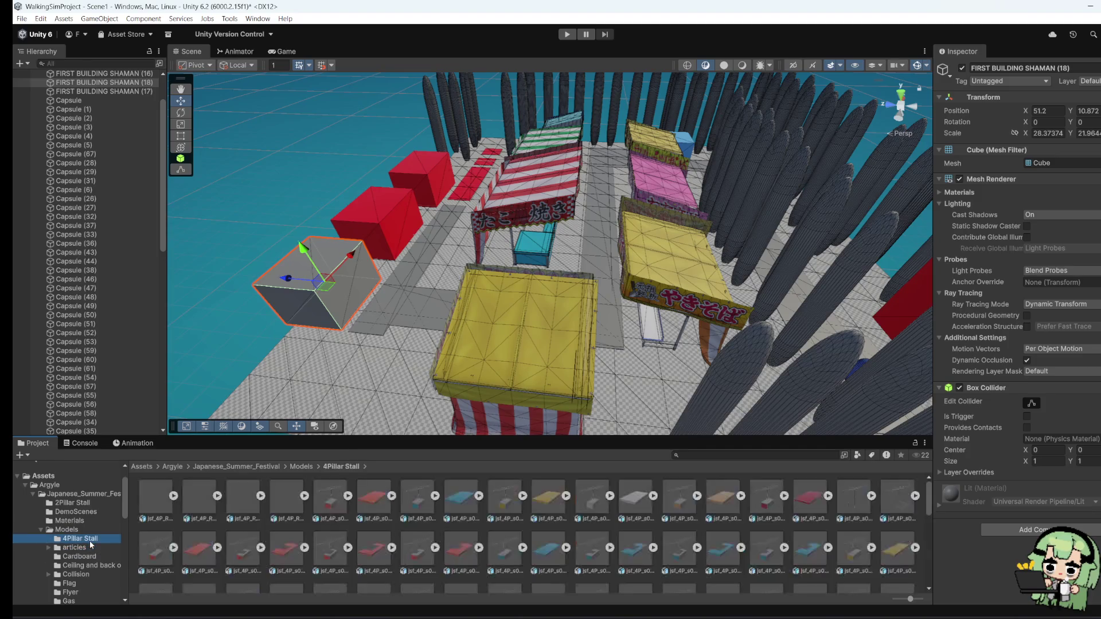
left_click(73, 556)
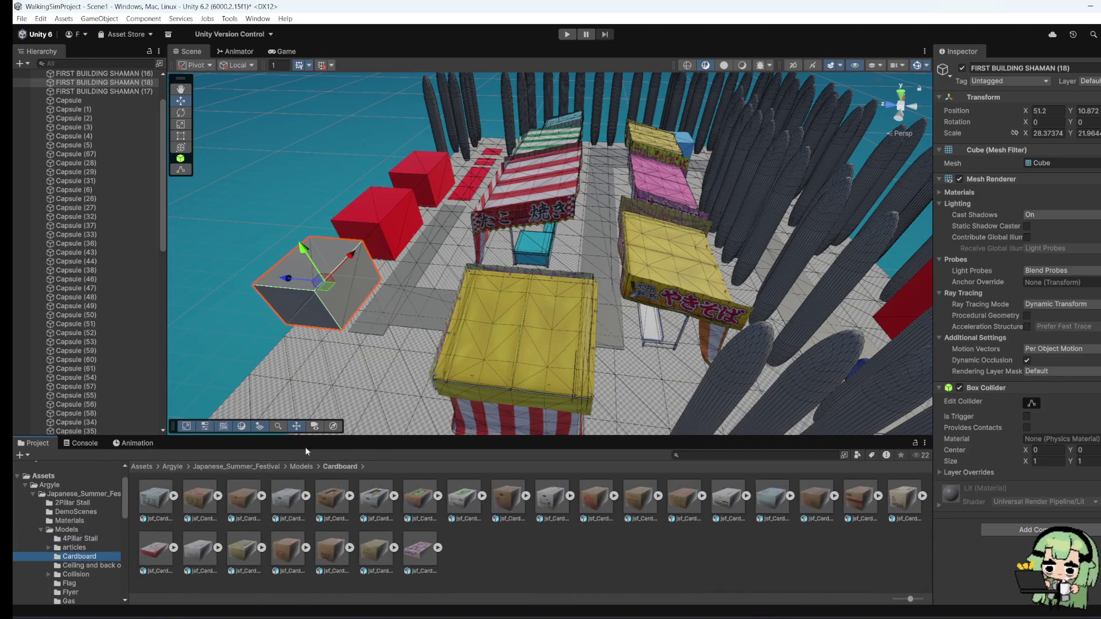
left_click_drag(308, 439, 308, 407)
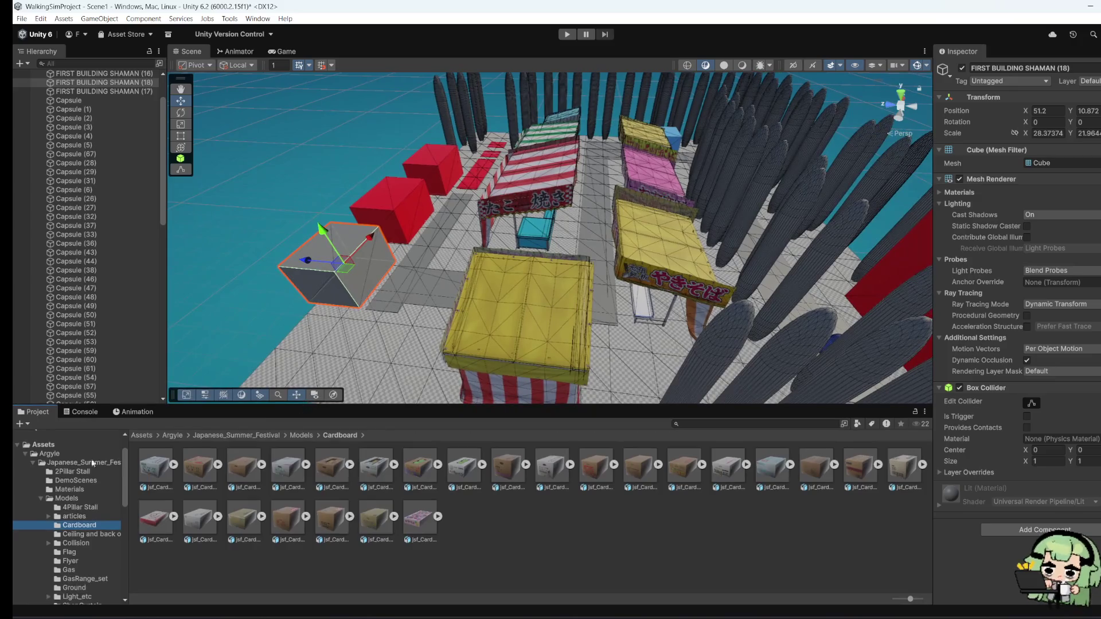
scroll(75, 579, "down", 10)
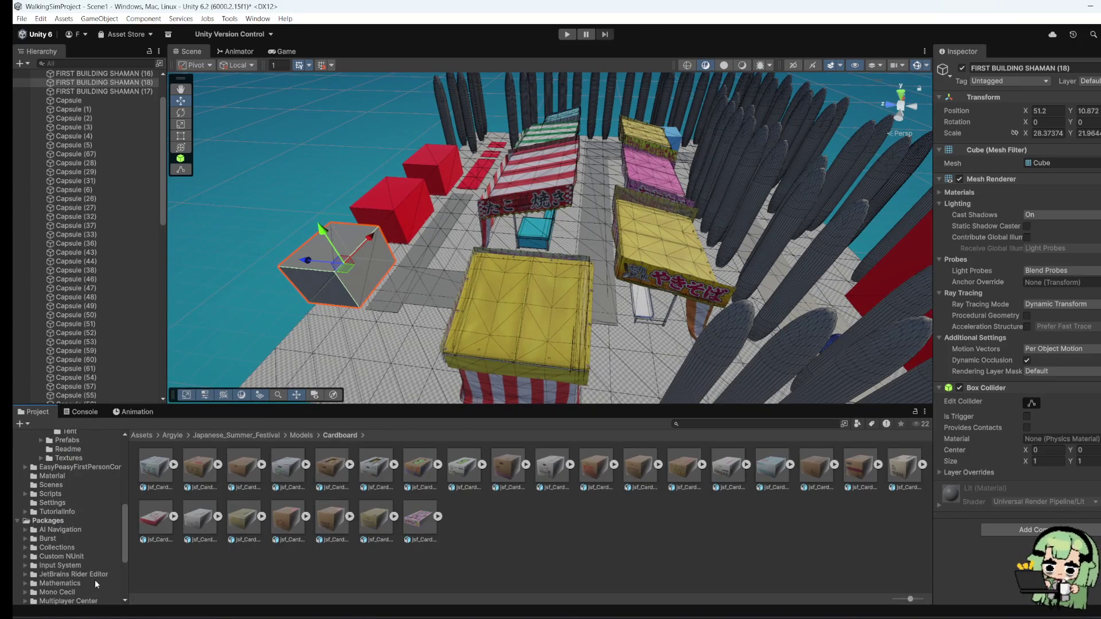
Step: Browse the NUnit, Shader Graph, Test Framework, URP Config and Performance testing packages
left_click(57, 568)
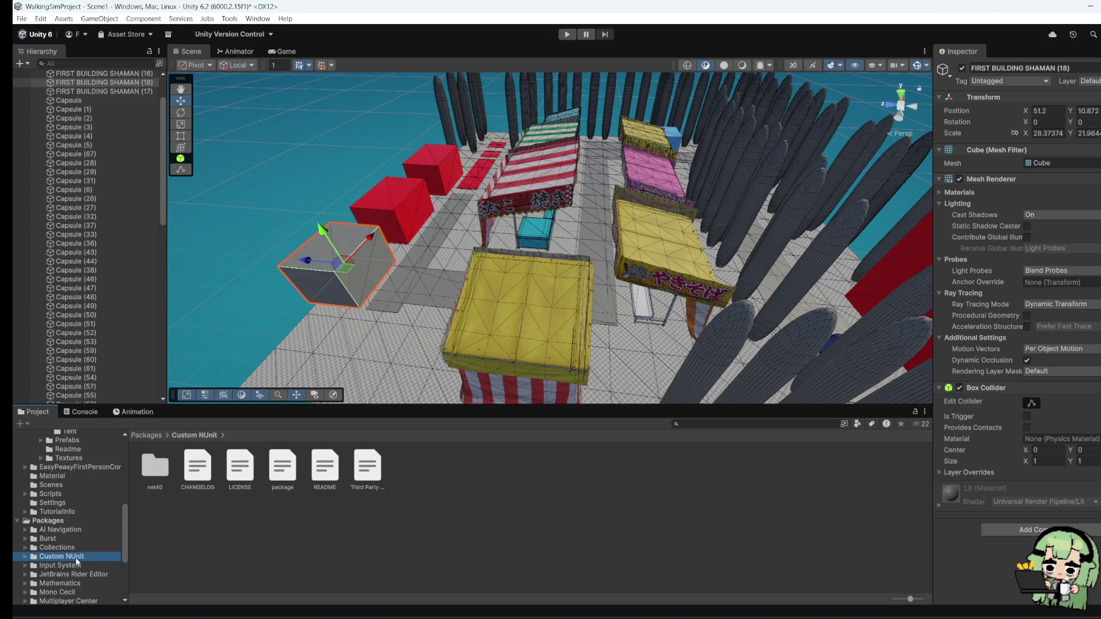
scroll(78, 580, "down", 5)
left_click(68, 518)
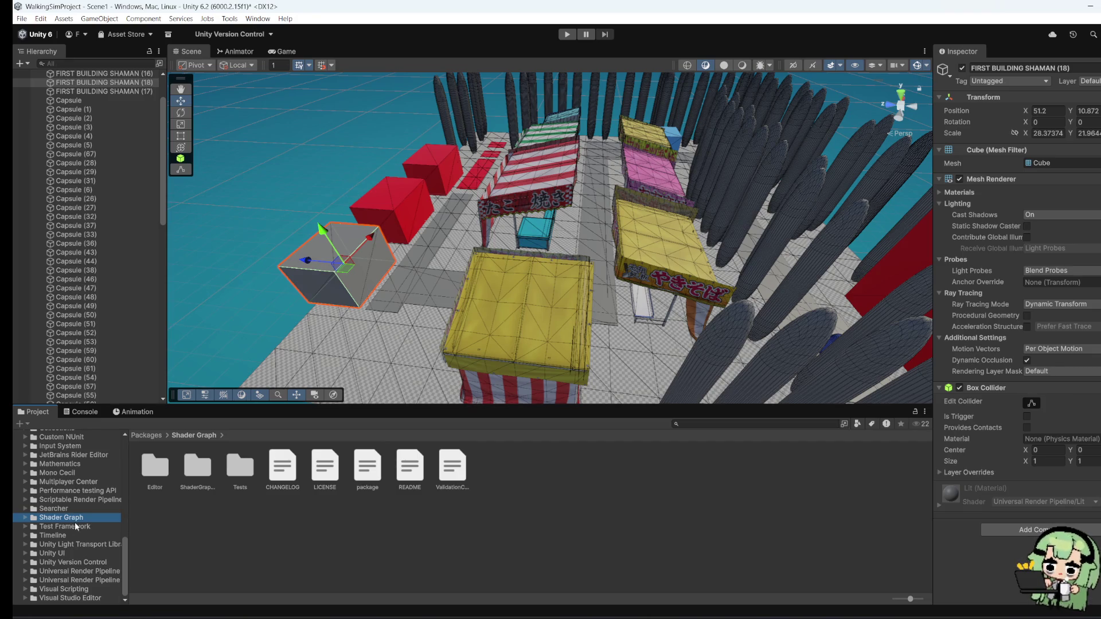
left_click(71, 527)
left_click(71, 545)
left_click(73, 580)
left_click(78, 491)
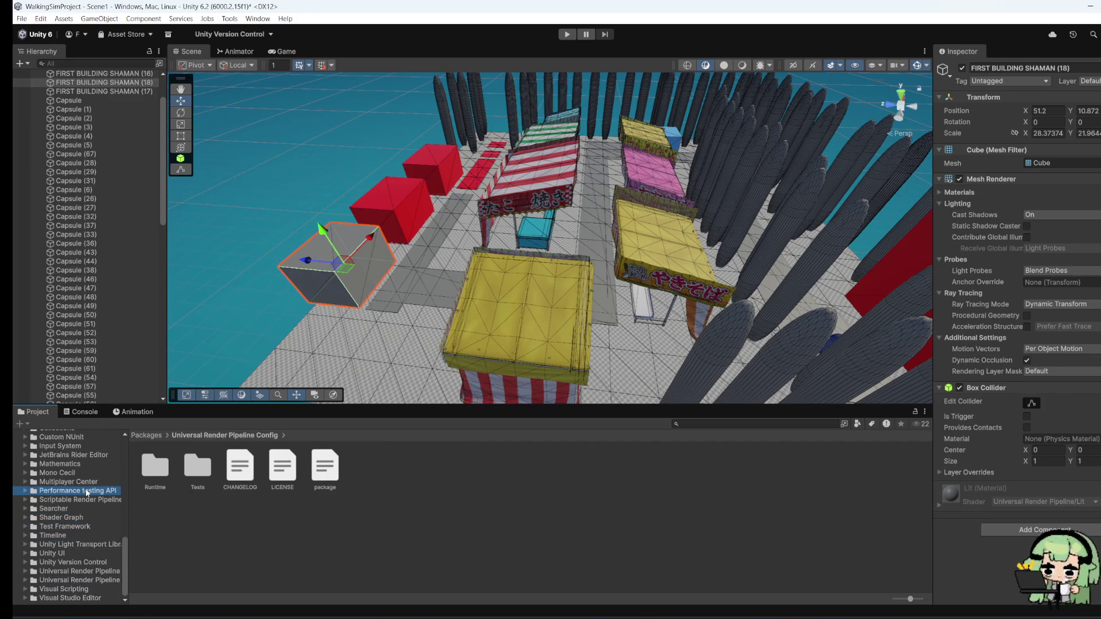
Step: Browse festival Textures, Readme, Tent, ShopCurtain and Light_etc folders, settling on Models/Ground
scroll(90, 551, "up", 5)
left_click(69, 473)
scroll(63, 582, "up", 3)
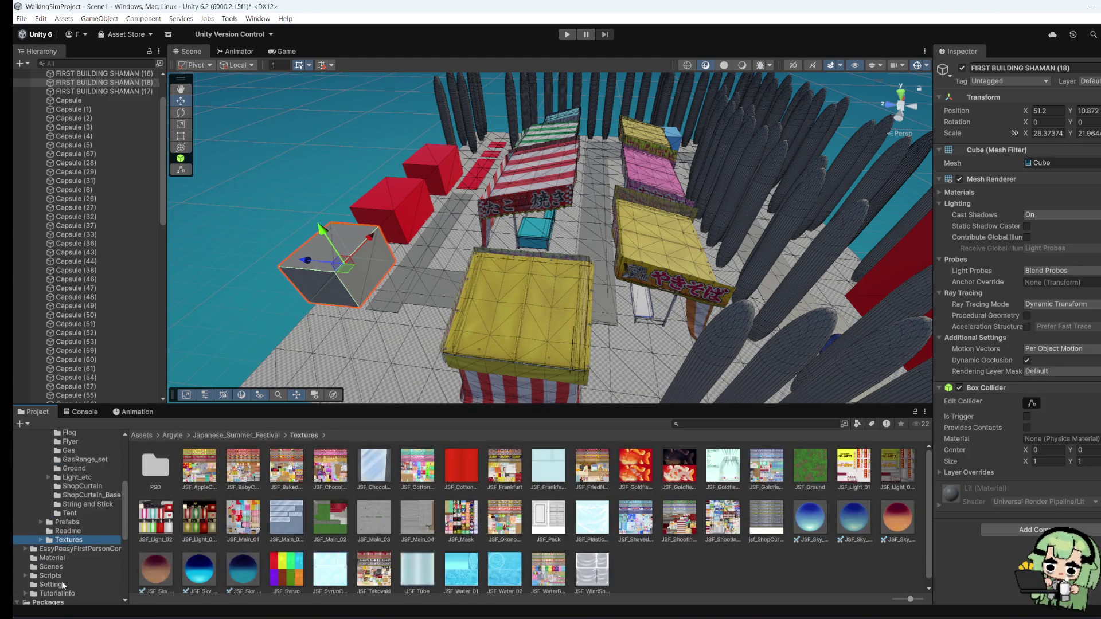
left_click(75, 531)
left_click(81, 514)
left_click(89, 495)
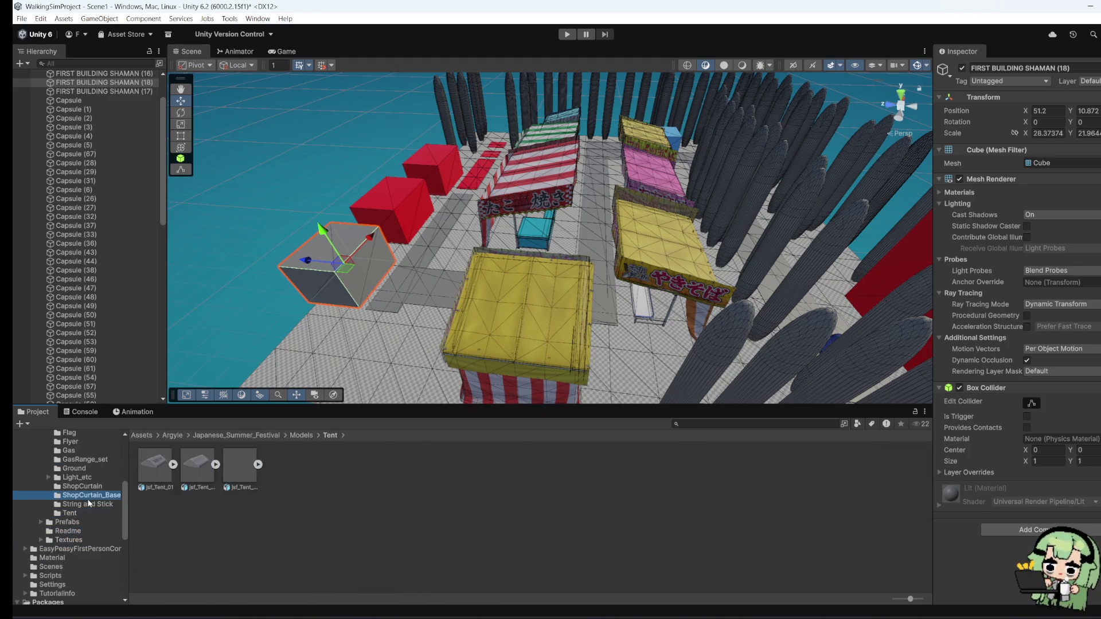
left_click(97, 486)
left_click(97, 478)
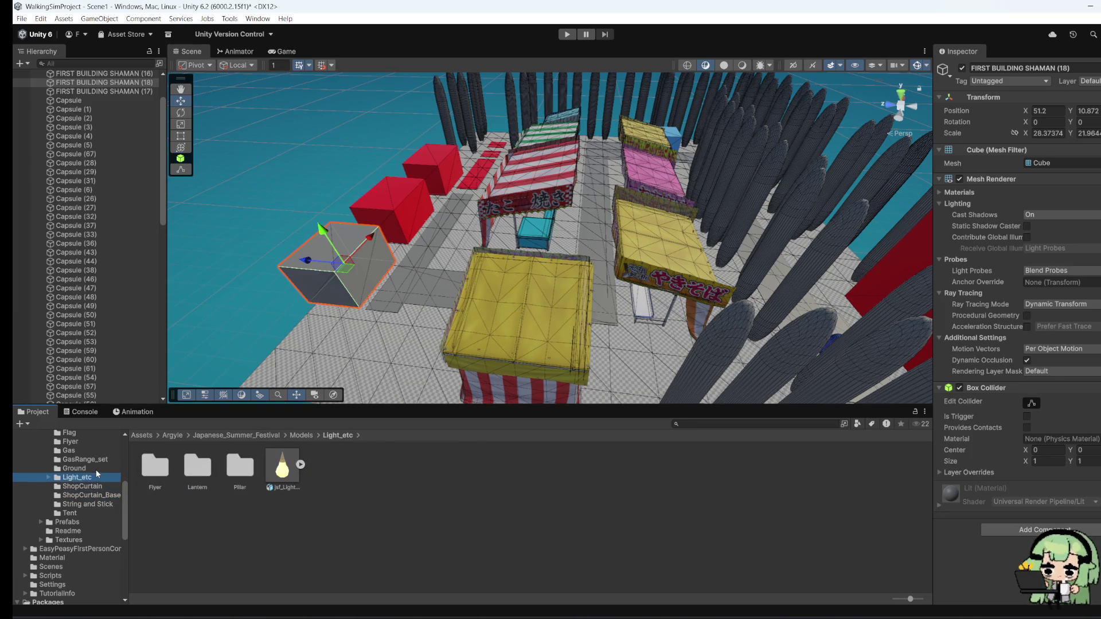
left_click(96, 469)
left_click(98, 459)
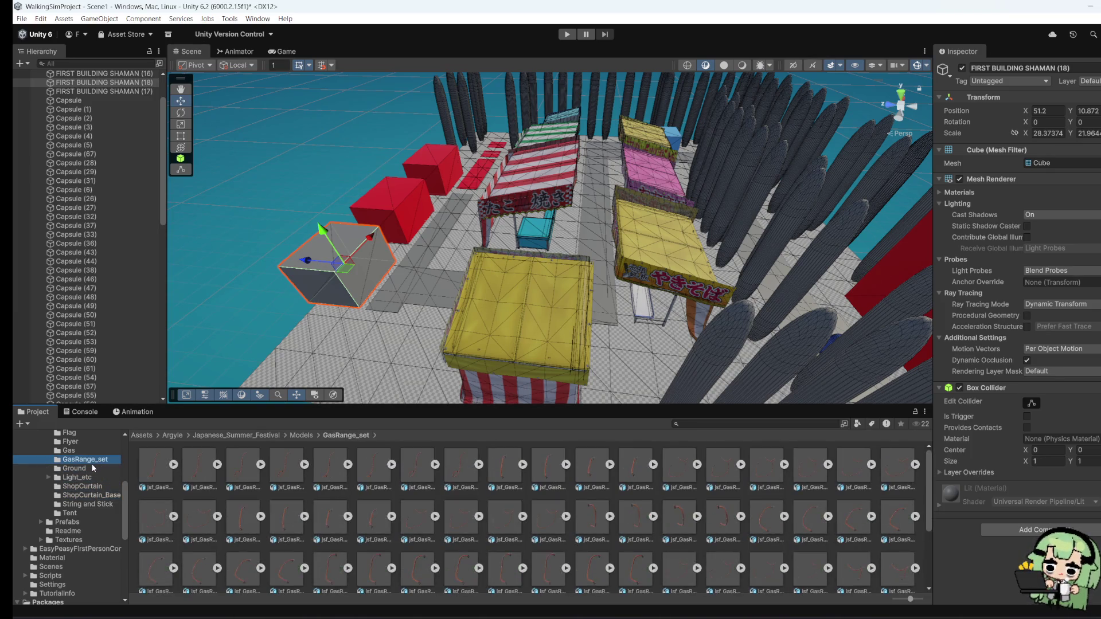
left_click(92, 464)
scroll(459, 574, "down", 5)
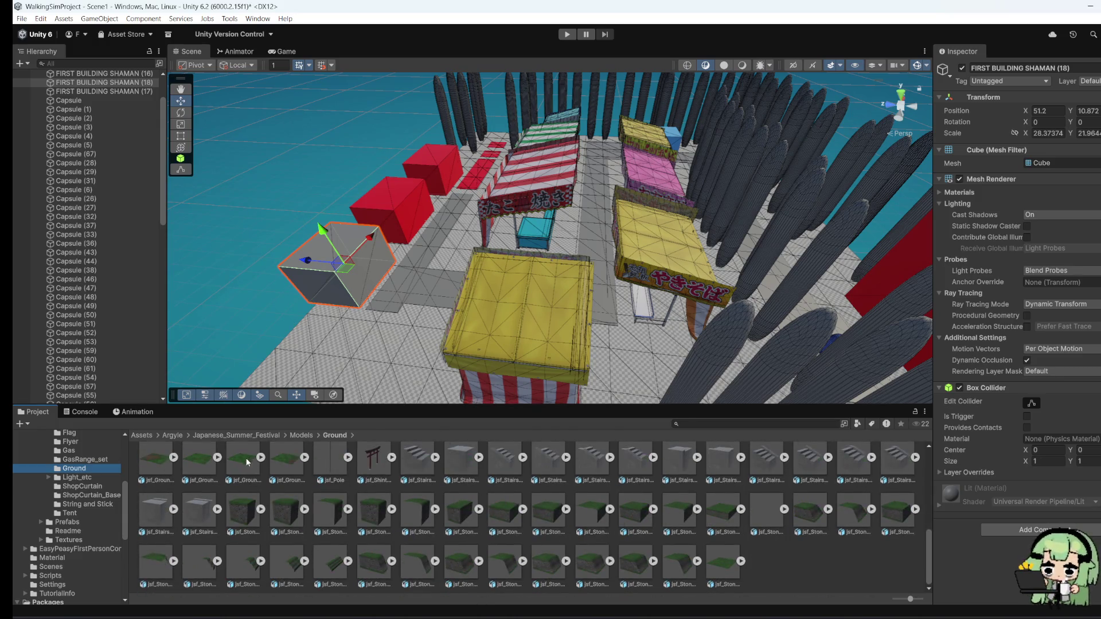
Step: Place jsf_Ground_63 in the scene, scale it up, and frame it
mouse_move(248, 462)
left_mouse_down()
mouse_move(438, 365)
mouse_move(442, 376)
left_mouse_up()
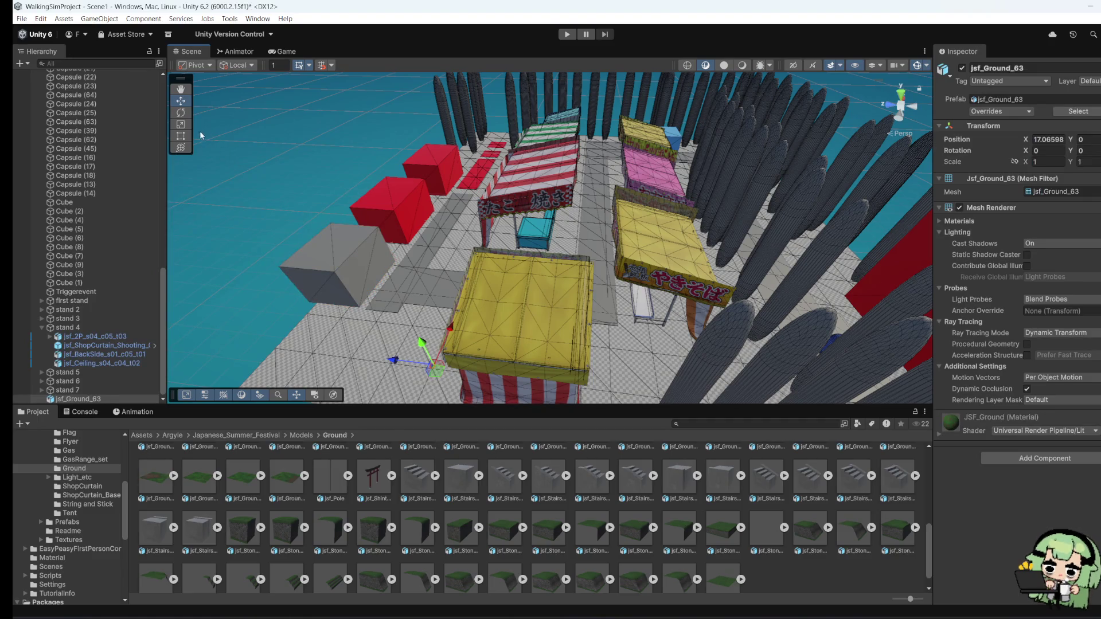
left_click(180, 124)
left_click_drag(434, 365, 525, 394)
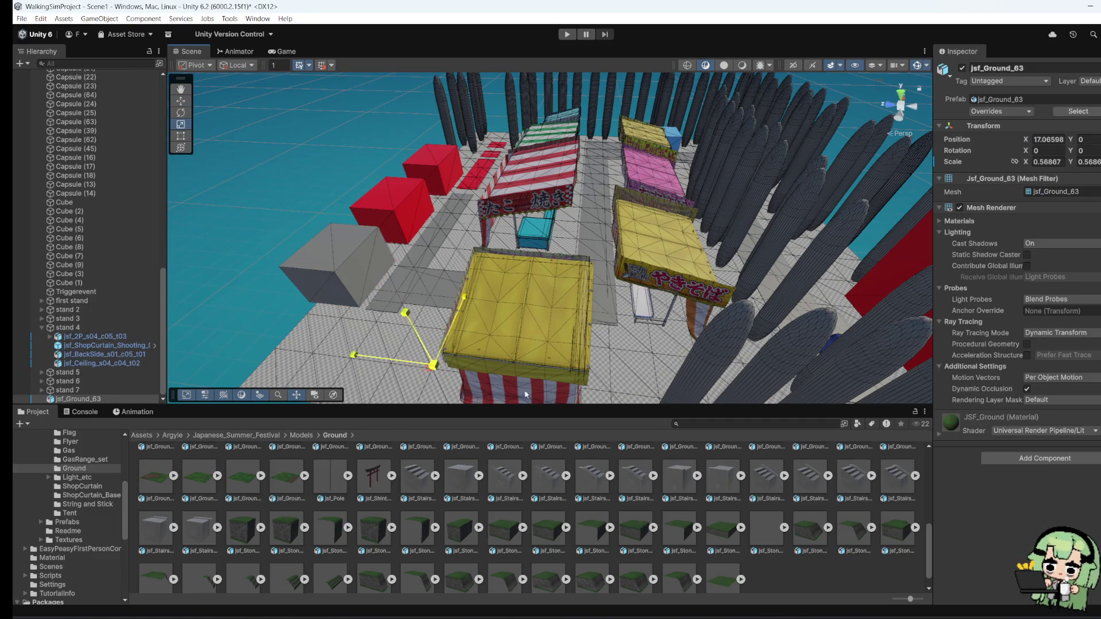
left_click_drag(434, 365, 596, 380)
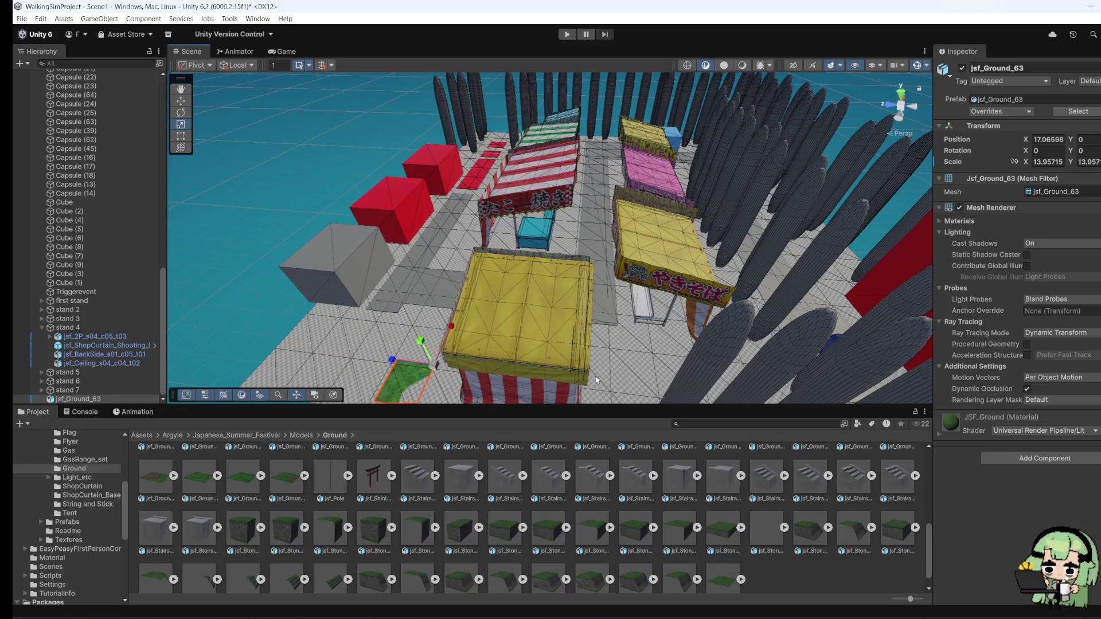
key("f")
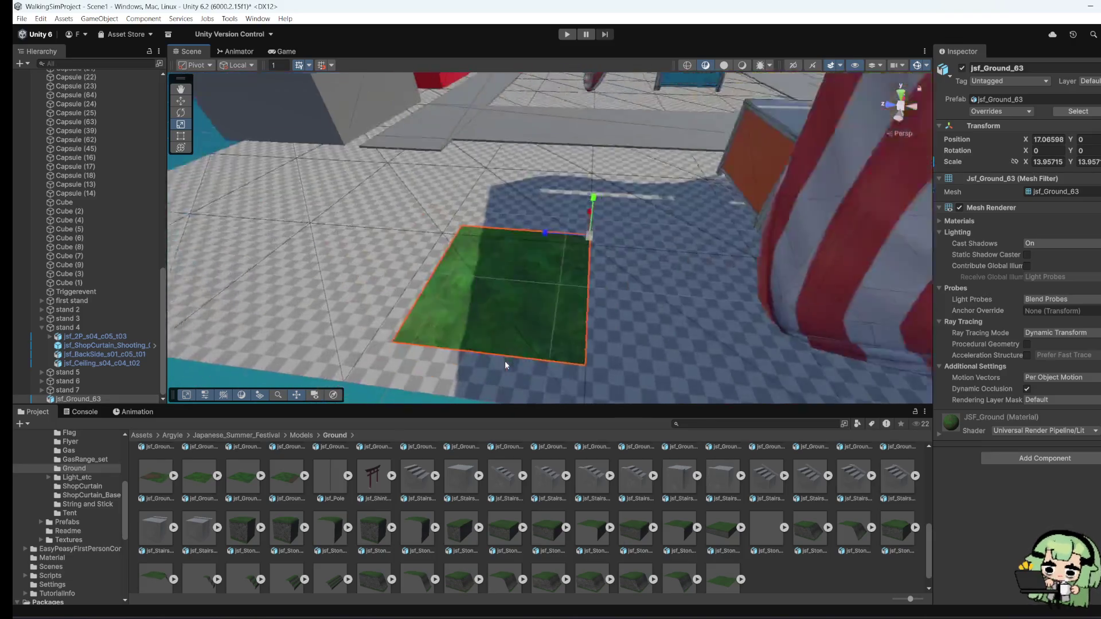
Step: Raise the ground tile, slide it along Z, and enlarge it to about 61.13
key("w")
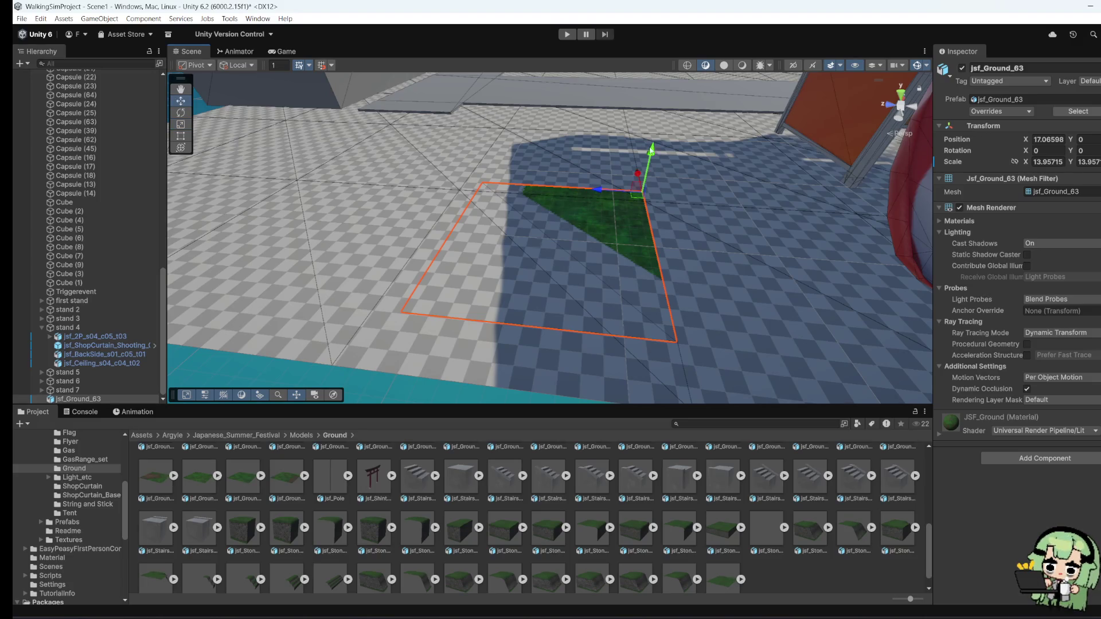
mouse_move(656, 152)
left_mouse_down()
mouse_move(658, 127)
mouse_move(658, 154)
mouse_move(381, 241)
mouse_move(362, 126)
mouse_move(512, 291)
left_mouse_up()
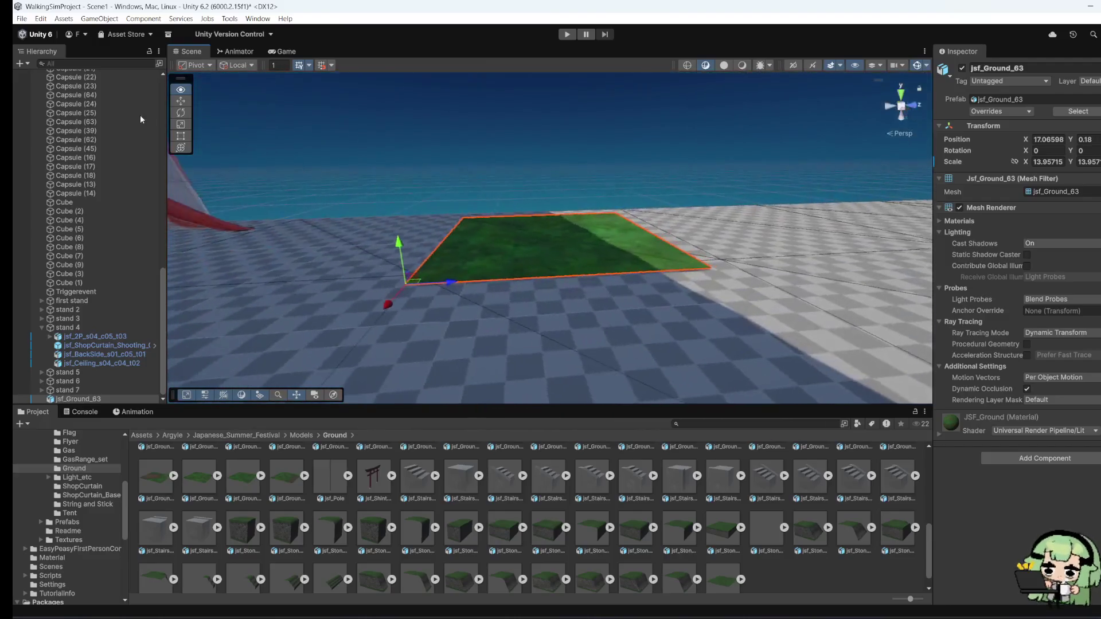
scroll(645, 532, "up", 5)
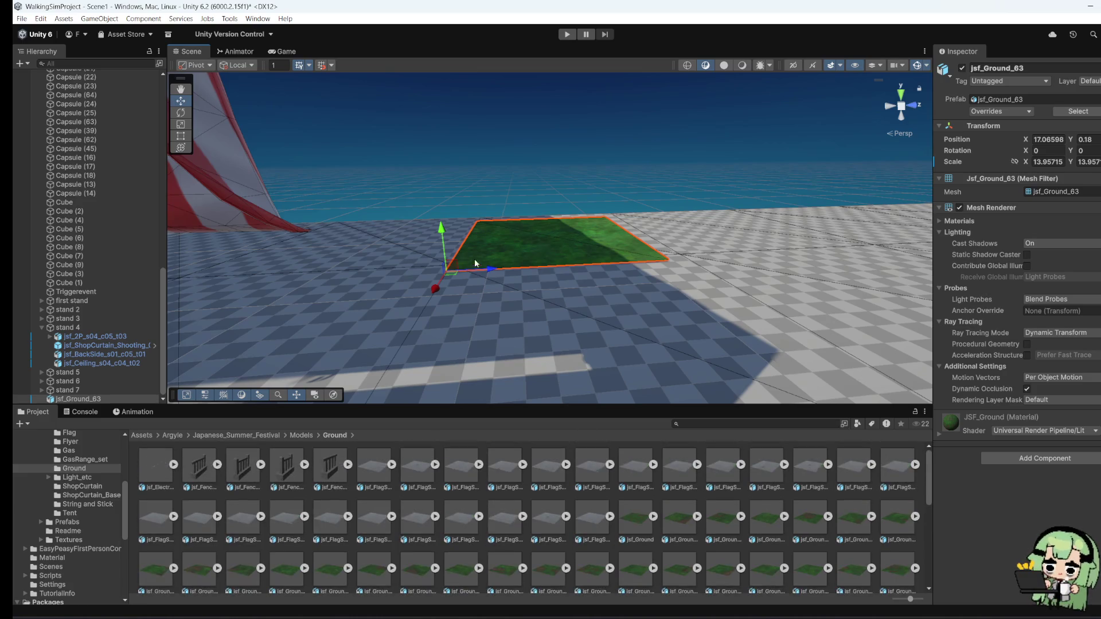
mouse_move(481, 270)
left_mouse_down()
mouse_move(674, 271)
mouse_move(701, 312)
mouse_move(699, 290)
mouse_move(520, 342)
left_mouse_up()
mouse_move(429, 324)
left_mouse_down()
mouse_move(602, 319)
mouse_move(345, 202)
left_mouse_up()
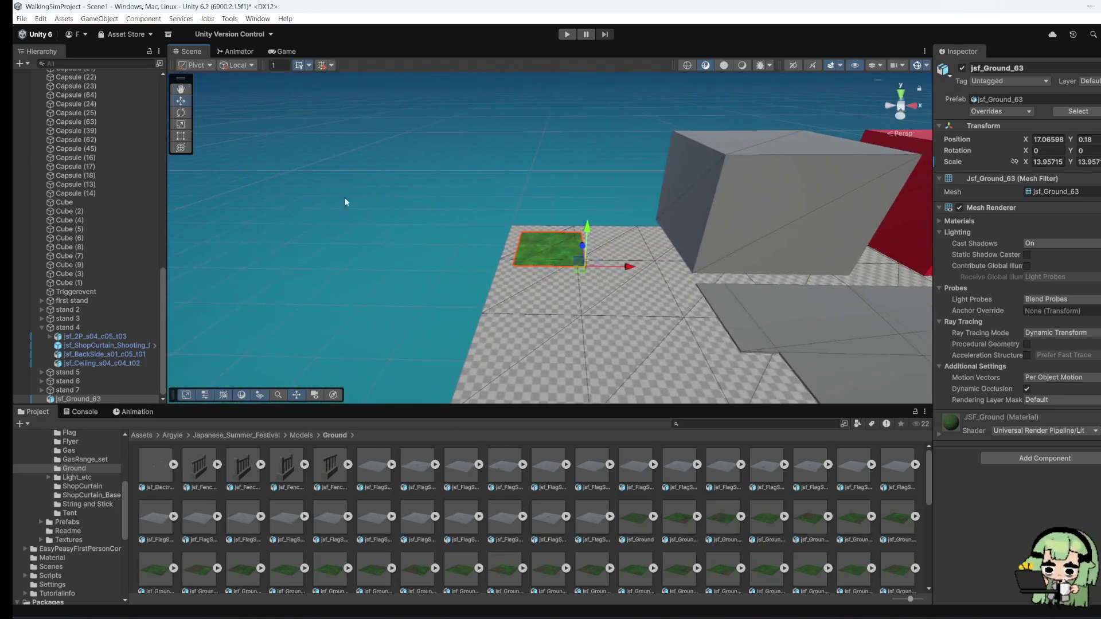
left_click(182, 125)
left_click_drag(583, 266, 998, 375)
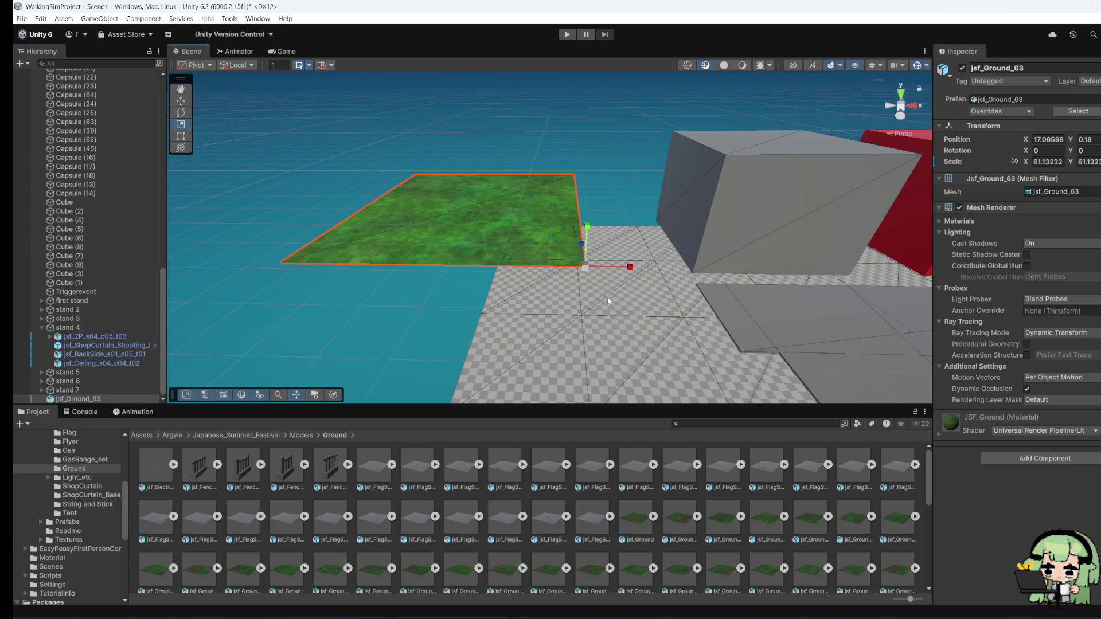
Step: Lower the ground tile and shift it beside the stalls near X 143.1, Y 0.38
left_click(181, 101)
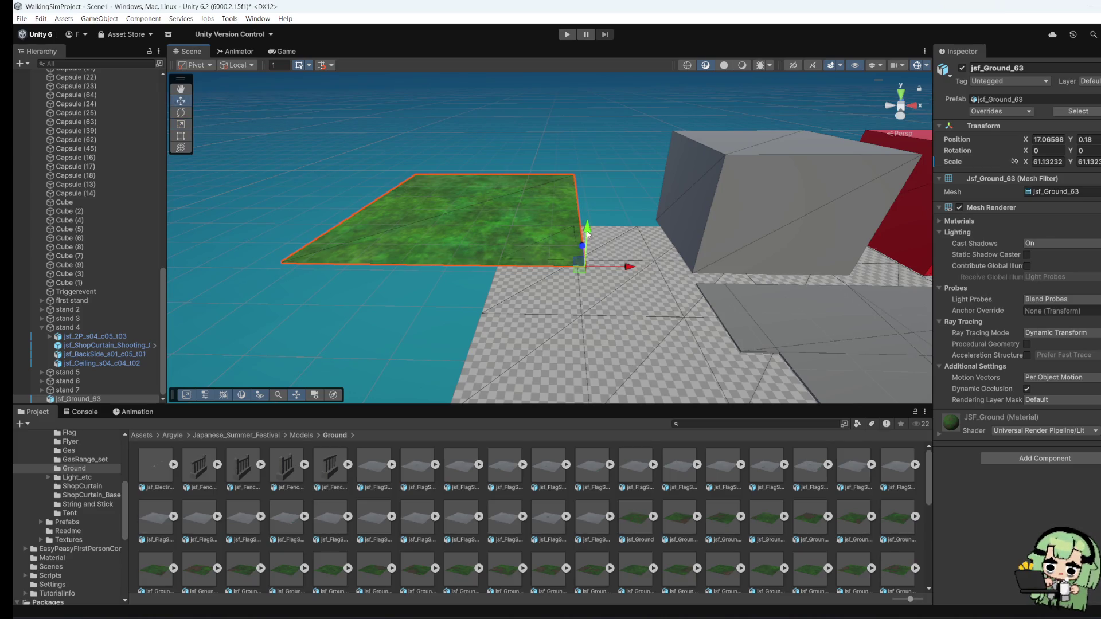
mouse_move(587, 233)
left_mouse_down()
mouse_move(577, 284)
mouse_move(592, 373)
left_mouse_up()
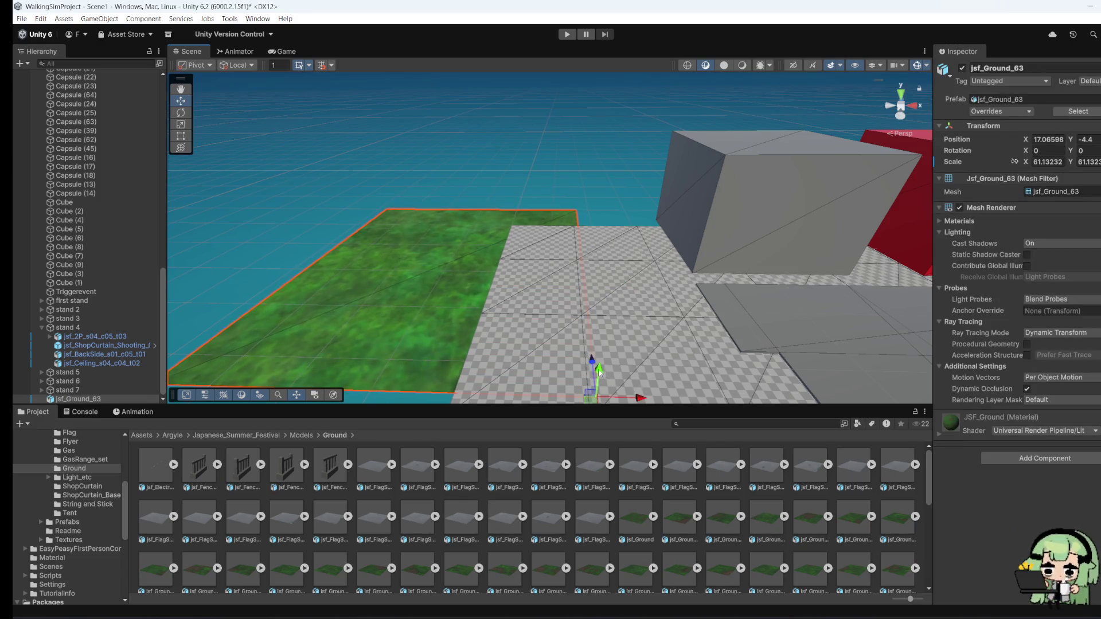
mouse_move(639, 399)
left_mouse_down()
mouse_move(781, 394)
mouse_move(717, 332)
mouse_move(702, 343)
mouse_move(716, 360)
mouse_move(474, 344)
left_mouse_up()
left_click_drag(426, 302, 427, 281)
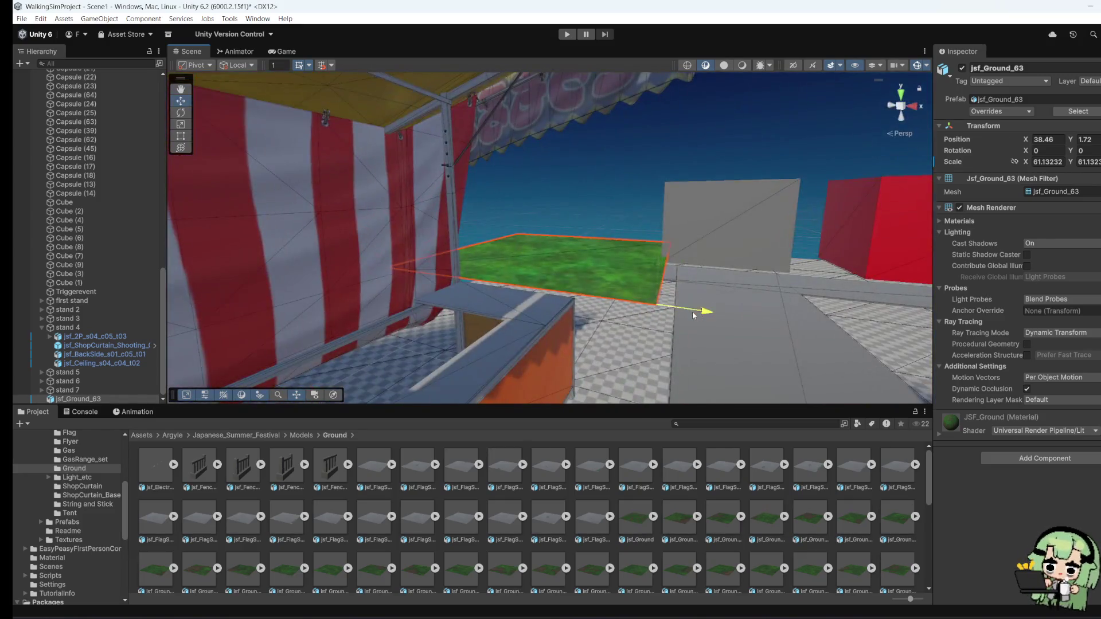
mouse_move(700, 313)
left_mouse_down()
mouse_move(781, 348)
mouse_move(842, 312)
mouse_move(576, 403)
mouse_move(325, 245)
mouse_move(691, 376)
mouse_move(678, 322)
mouse_move(709, 269)
mouse_move(800, 305)
mouse_move(702, 357)
mouse_move(590, 290)
mouse_move(725, 284)
mouse_move(554, 300)
mouse_move(554, 248)
left_mouse_up()
right_click(507, 251)
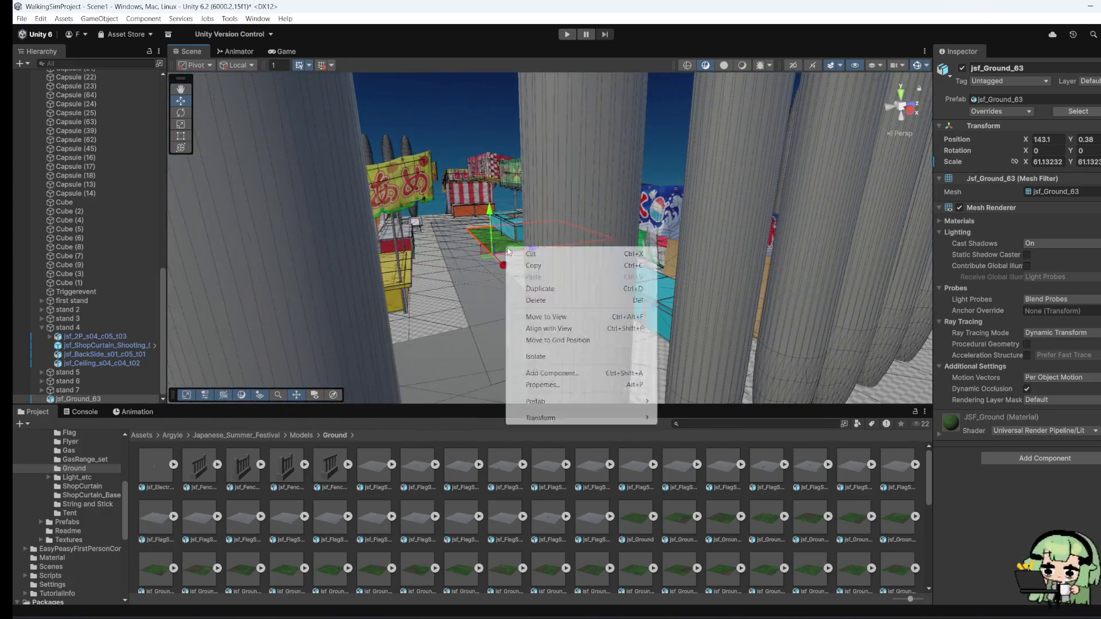
Step: Delete jsf_Ground_63 and view the stall-lined street from overhead
left_click(551, 300)
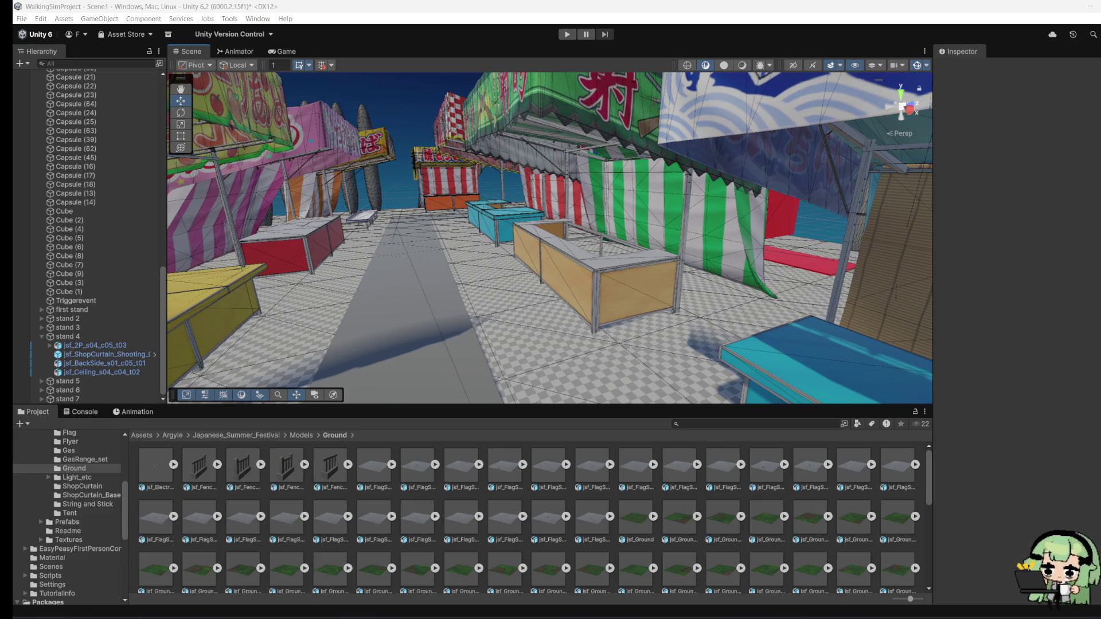
mouse_move(483, 228)
left_mouse_down()
mouse_move(521, 269)
mouse_move(503, 321)
mouse_move(241, 337)
mouse_move(582, 204)
mouse_move(612, 255)
mouse_move(435, 226)
mouse_move(531, 133)
mouse_move(440, 225)
mouse_move(467, 317)
mouse_move(507, 312)
left_mouse_up()
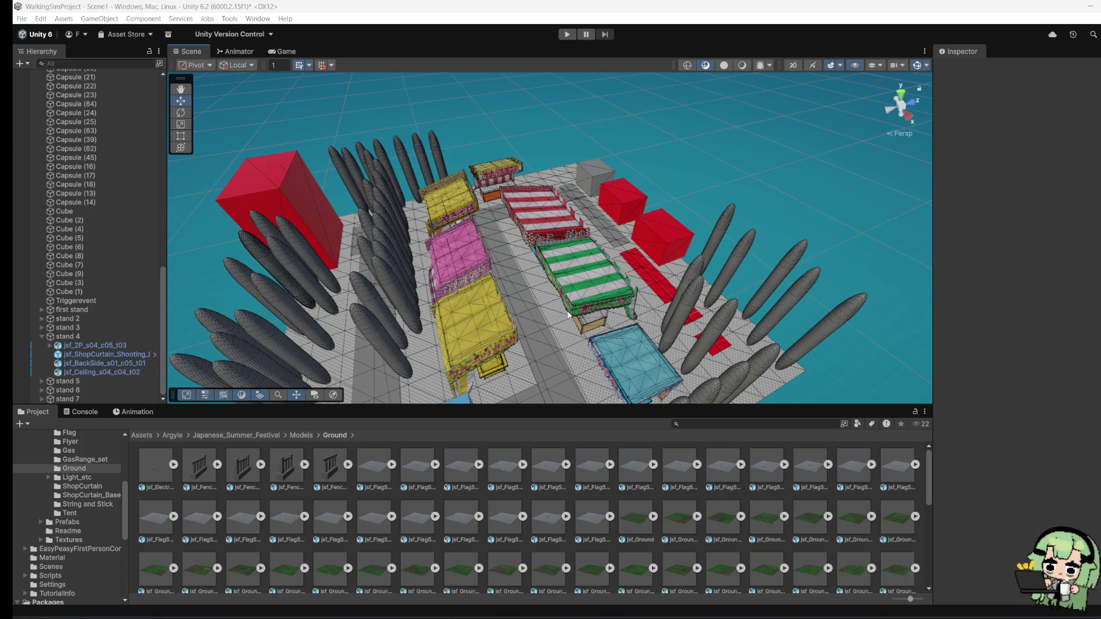
Step: Orbit to a low opposite-side view, save the festival scene, and swing closer to the stalls
mouse_move(721, 307)
left_mouse_down()
mouse_move(296, 361)
mouse_move(584, 235)
mouse_move(552, 262)
left_mouse_up()
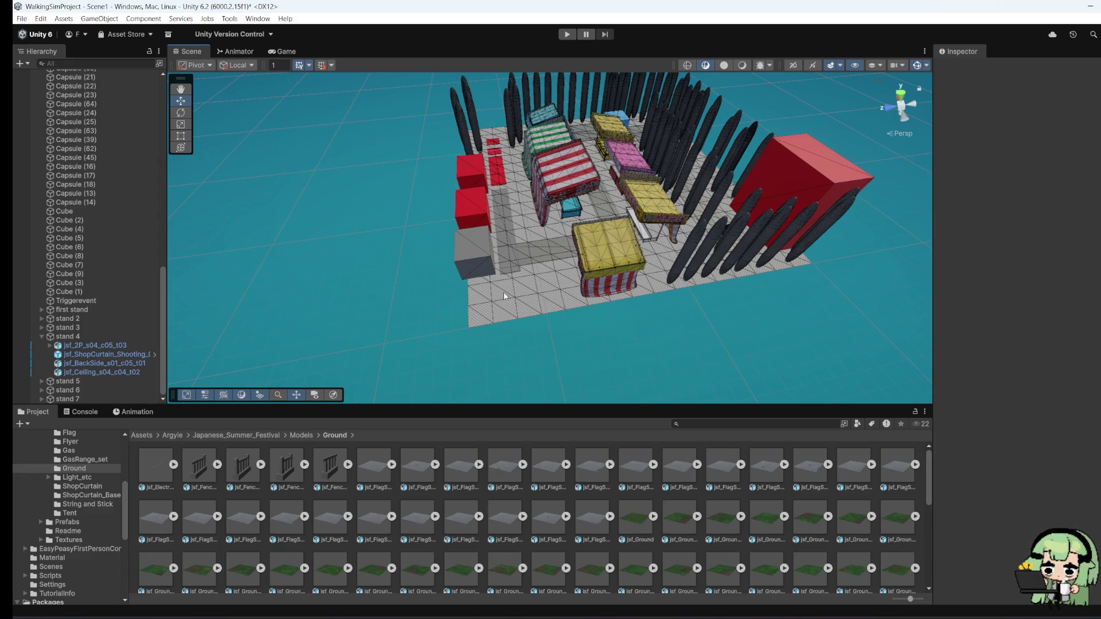
mouse_move(466, 161)
left_mouse_down()
mouse_move(291, 198)
mouse_move(594, 319)
mouse_move(344, 171)
left_mouse_up()
left_click(22, 19)
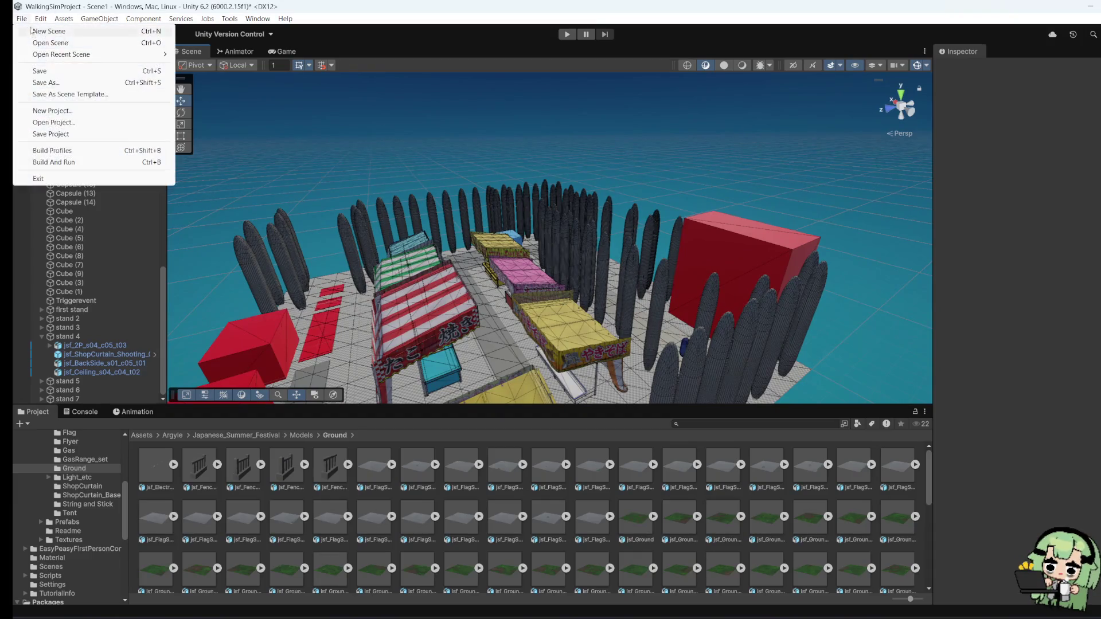
left_click(32, 70)
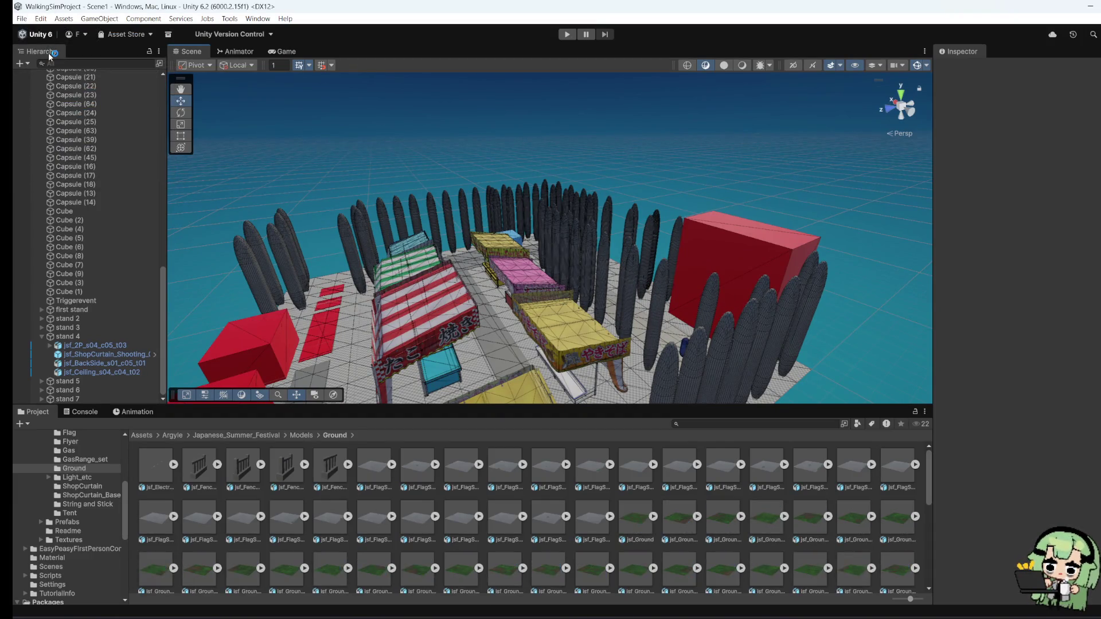
mouse_move(516, 258)
left_mouse_down()
mouse_move(573, 139)
mouse_move(608, 310)
mouse_move(685, 201)
mouse_move(676, 172)
left_mouse_up()
Step: Start Play mode and walk down the capsule corridor past the blue cube and striped curtain
key("ctrl+p")
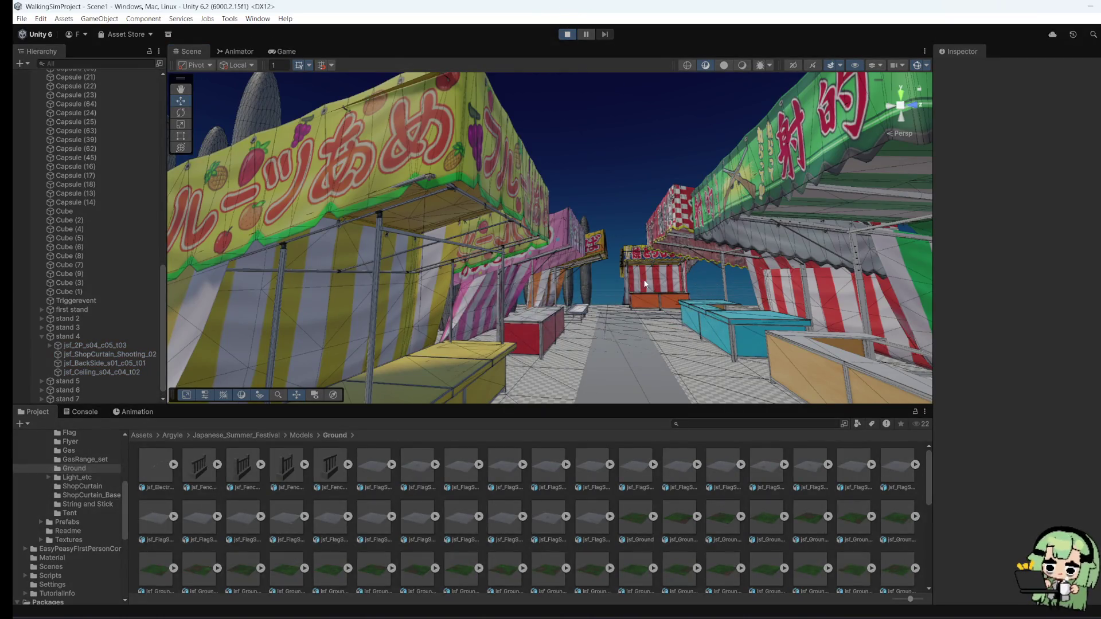
key("w")
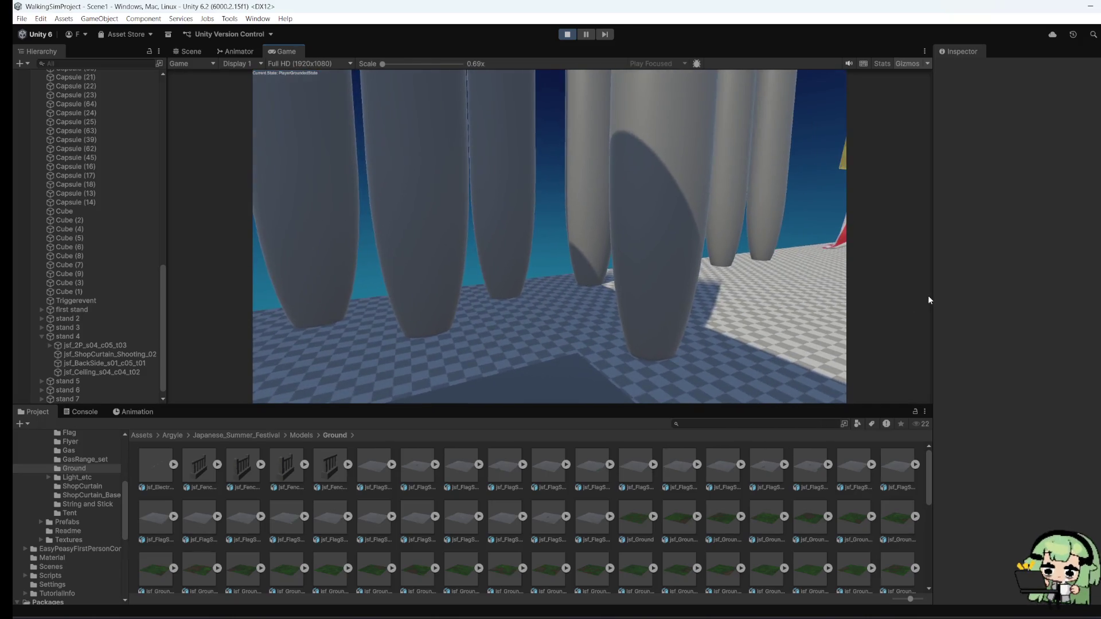
key("w")
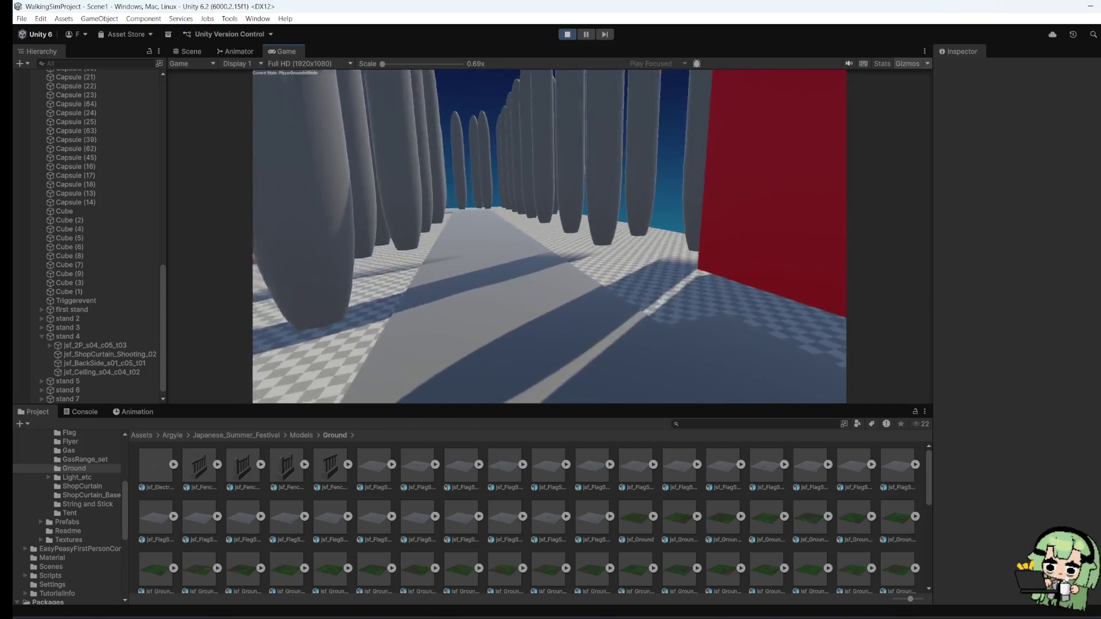
key("w")
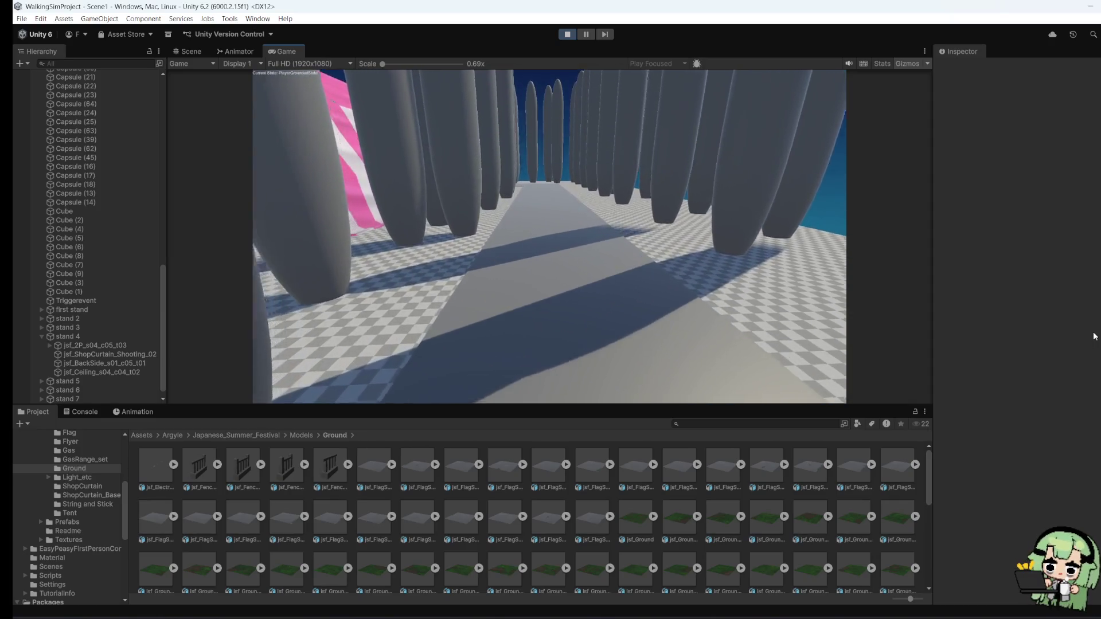
key("w")
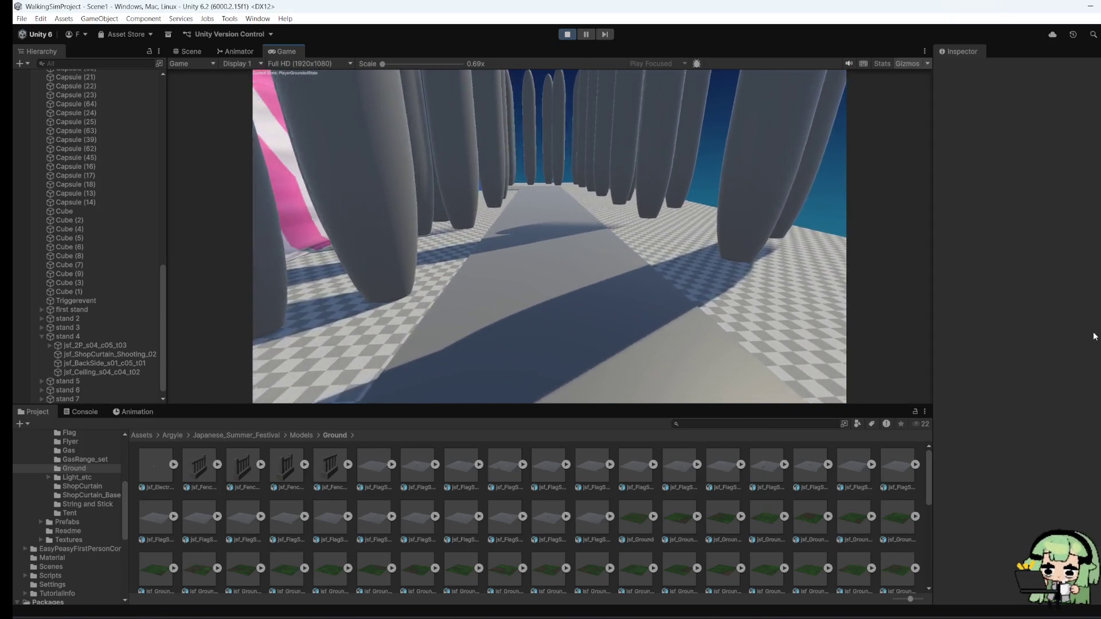
key("w")
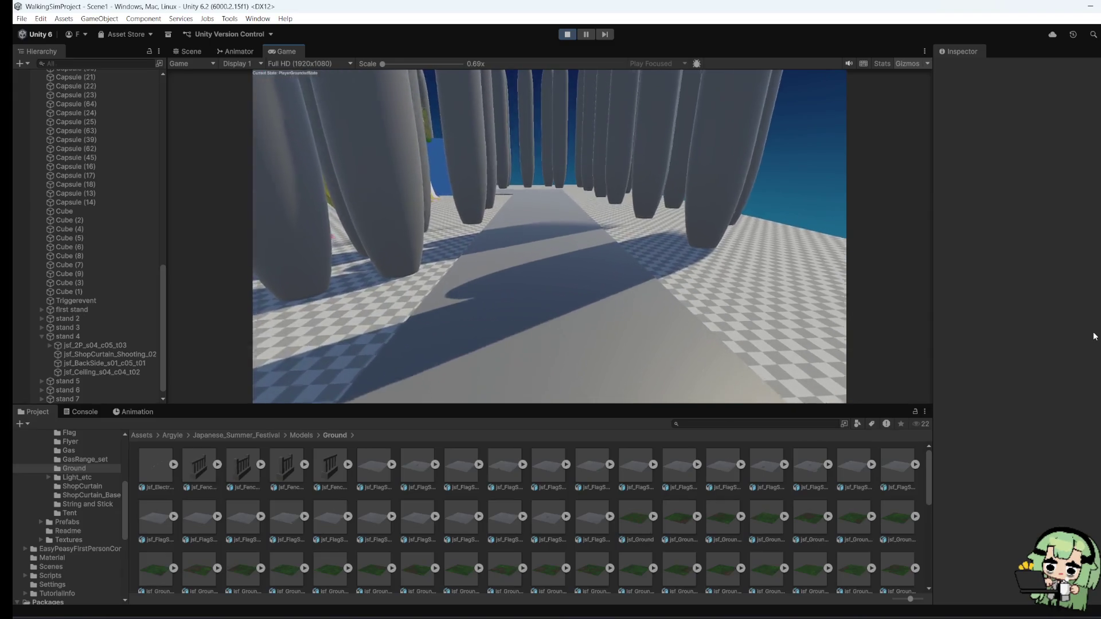
key("w")
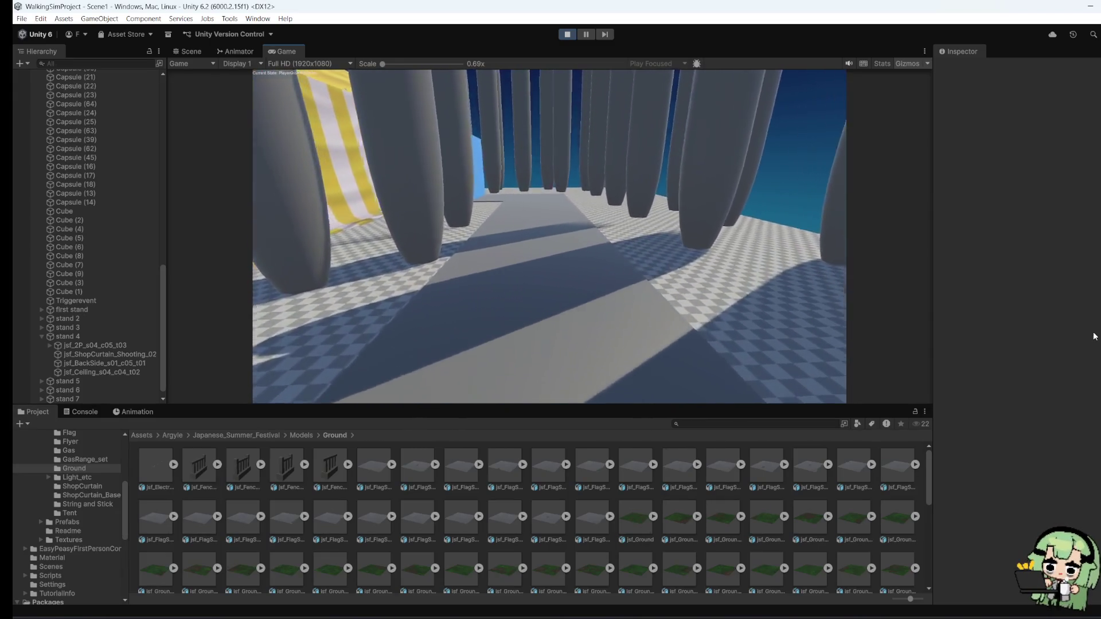
key("w")
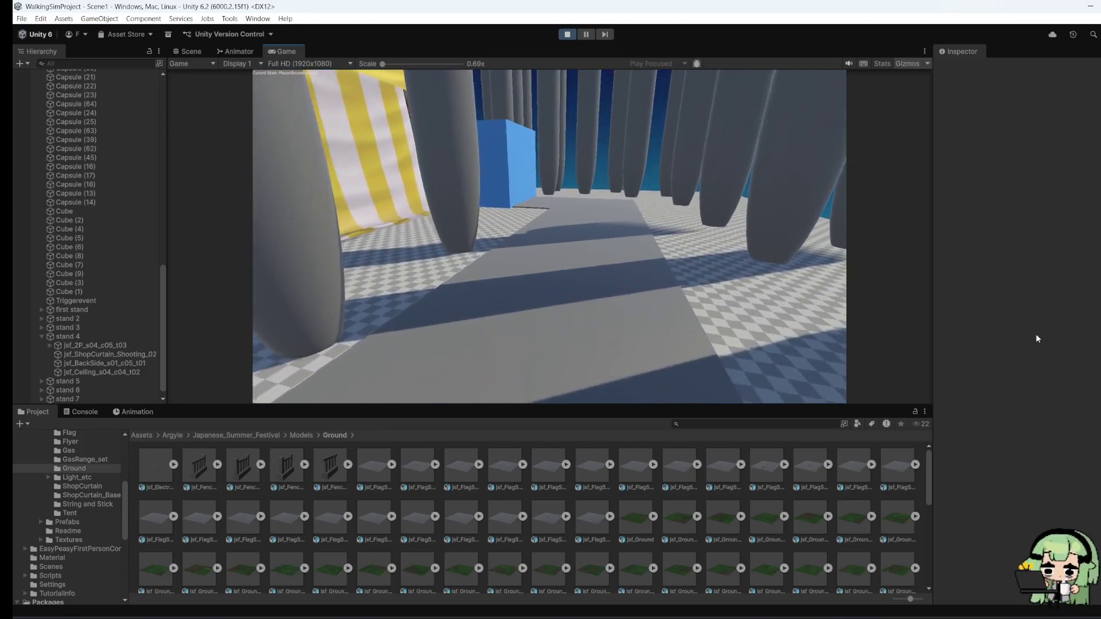
key("w")
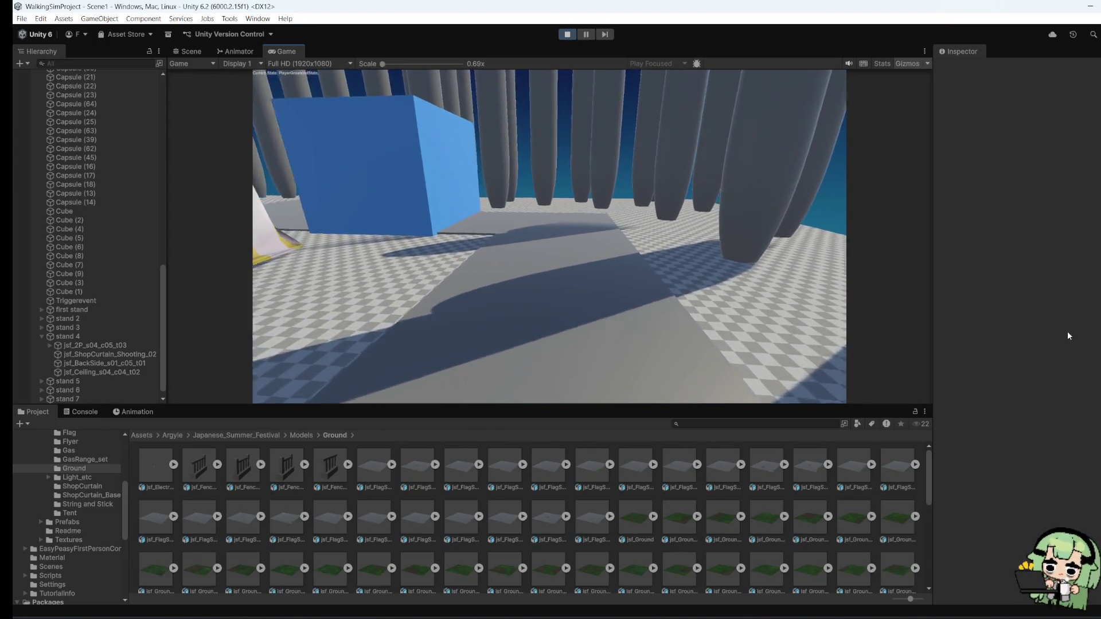
key("w")
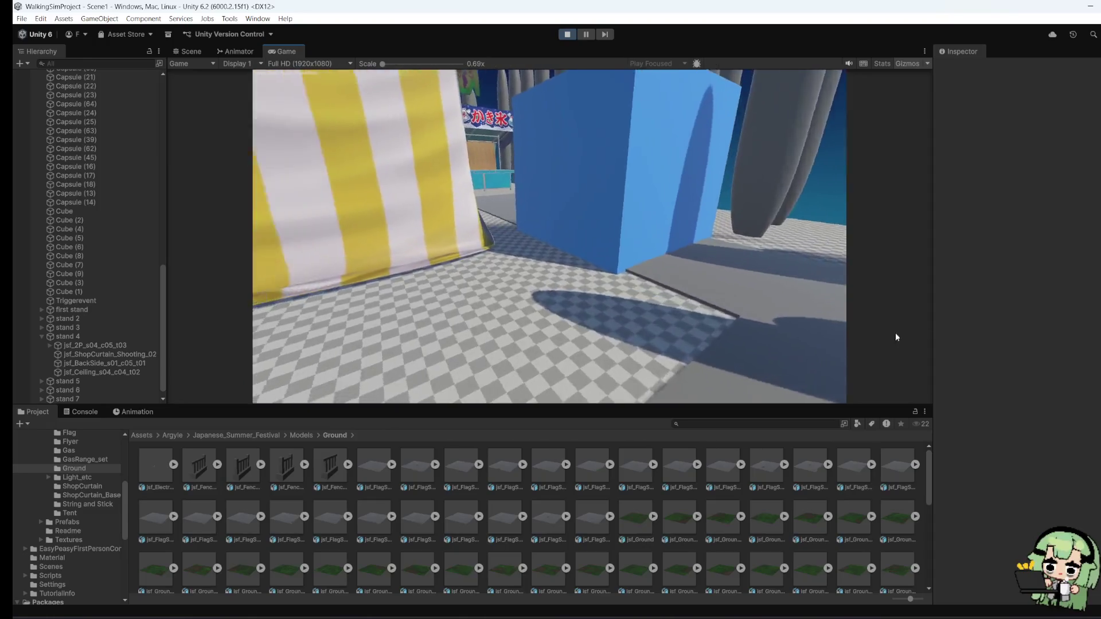
key("w")
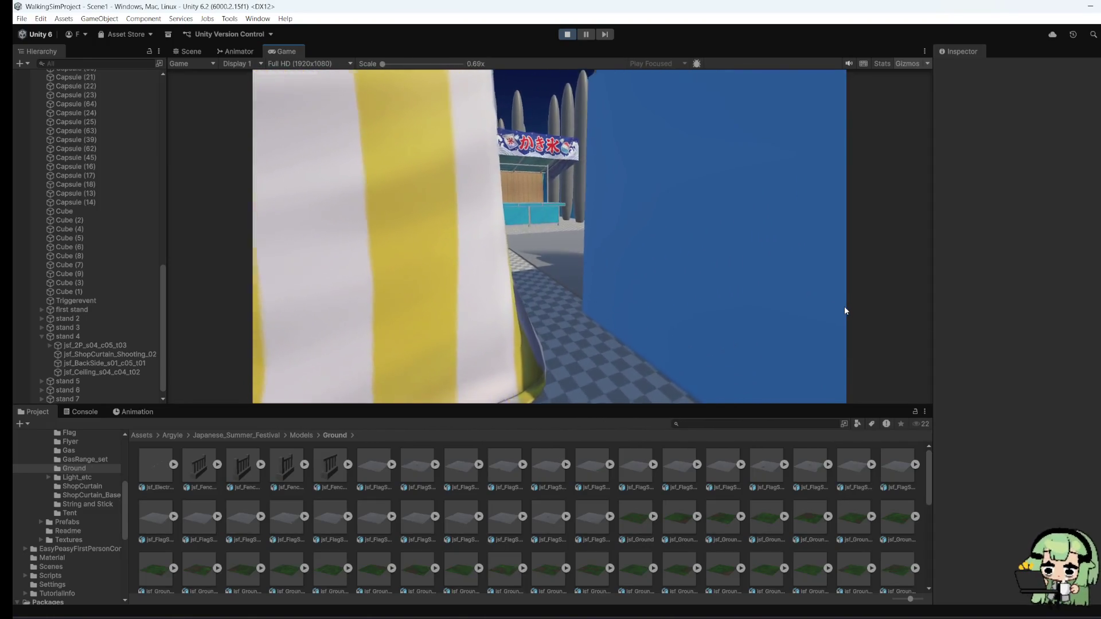
Step: Walk along the stall street past the blue bench to the orange stall, then stop playing
key("w")
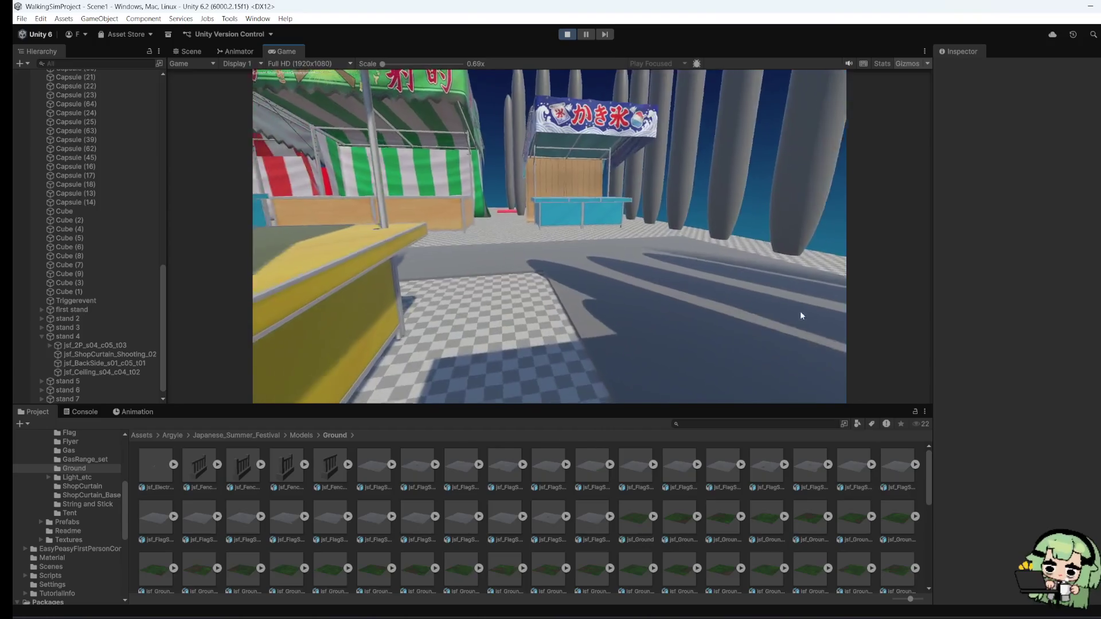
key("w")
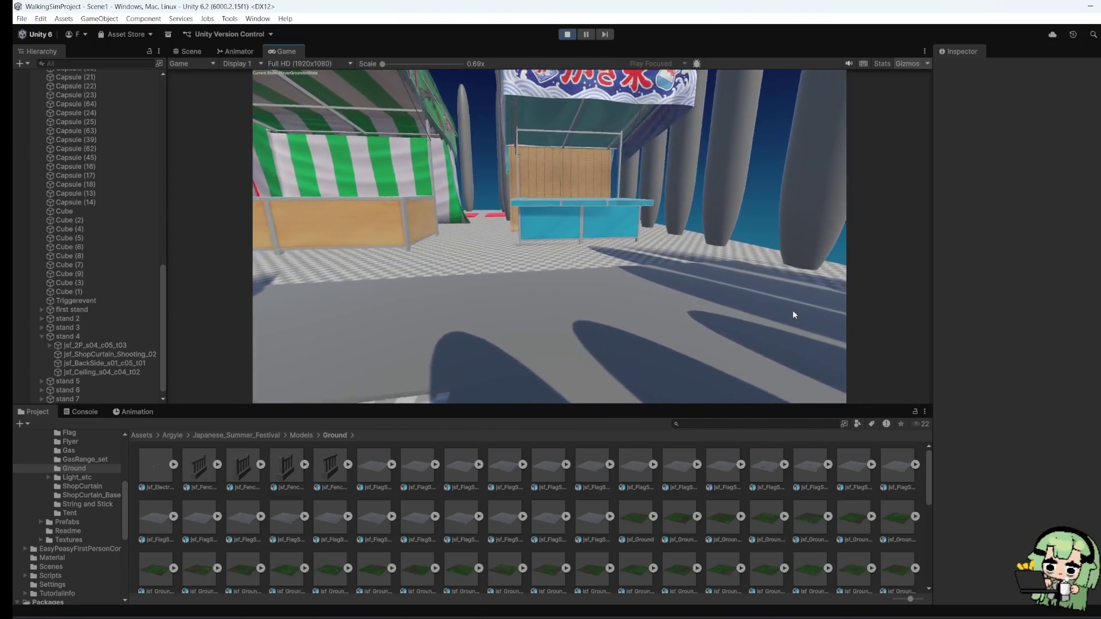
key("w")
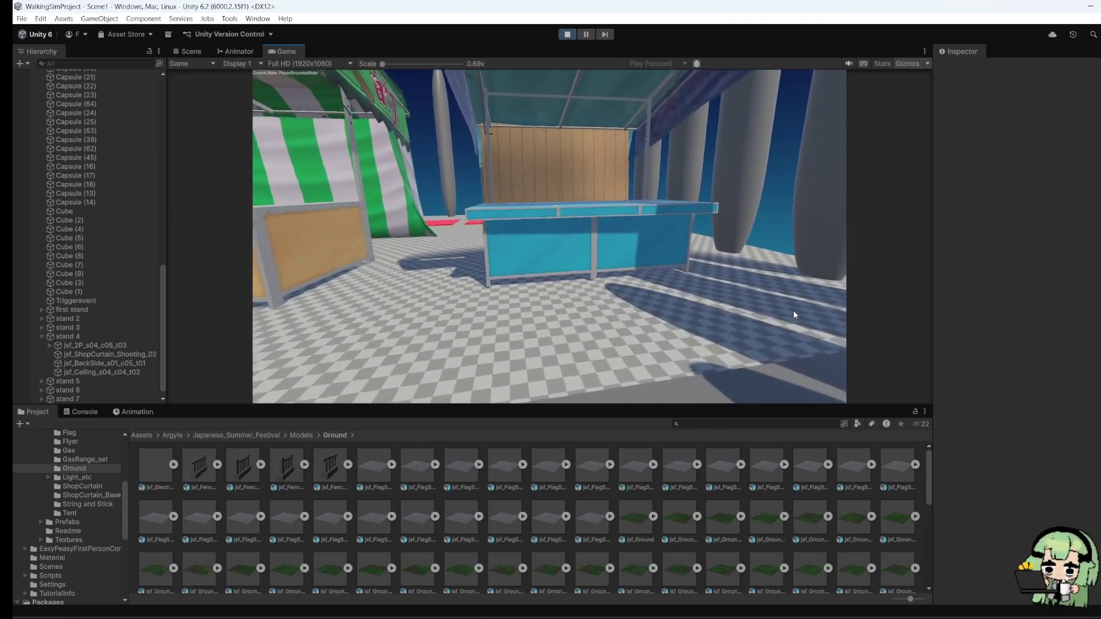
key("w")
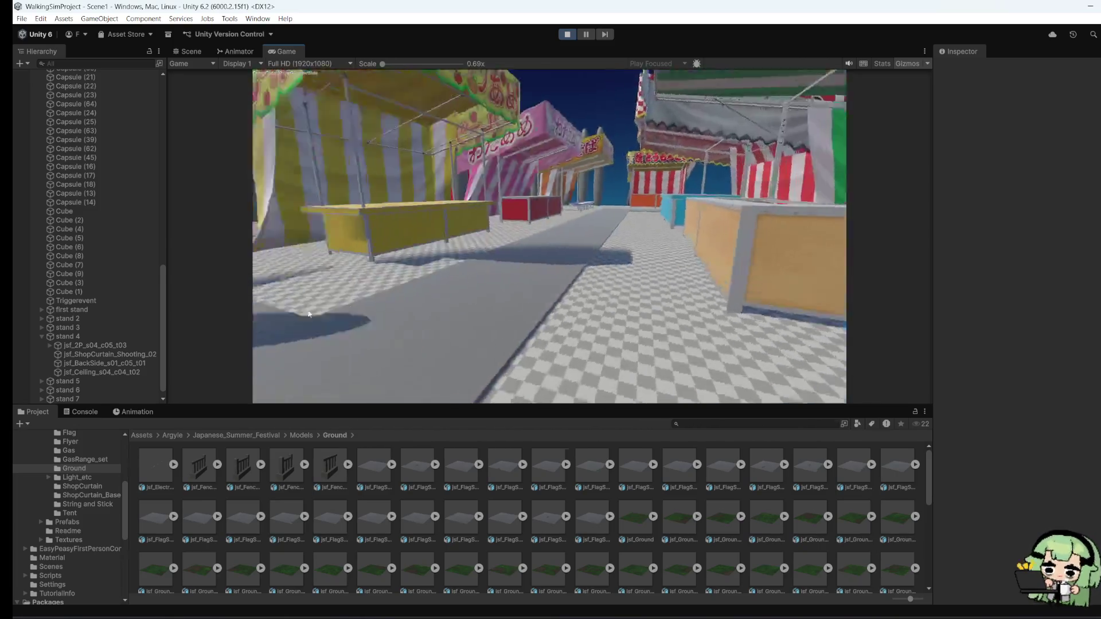
key("w")
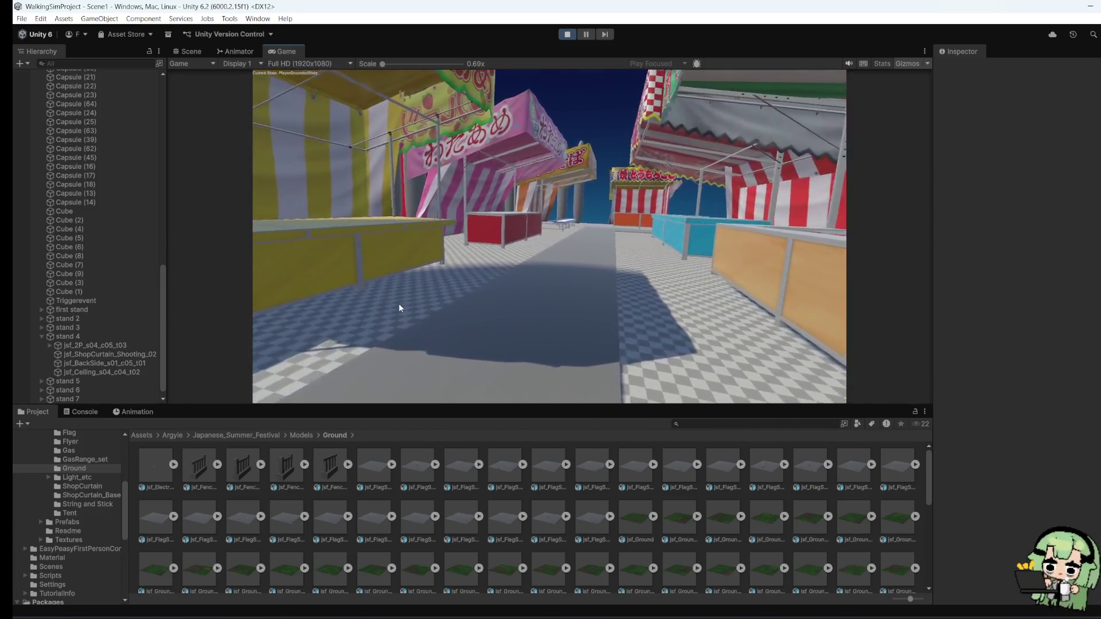
key("w")
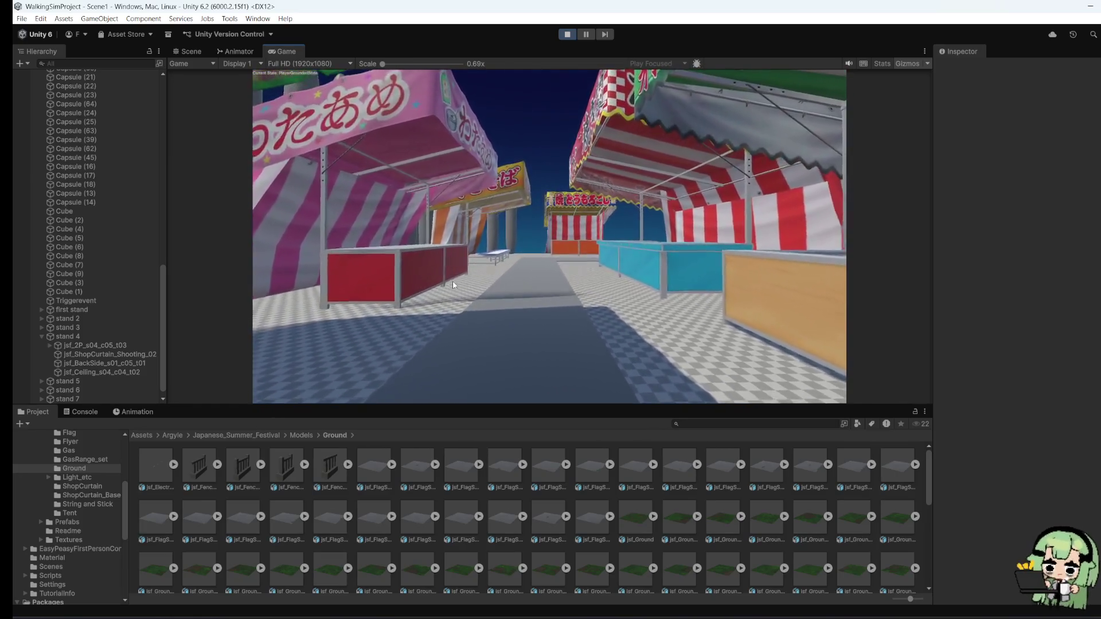
key("w")
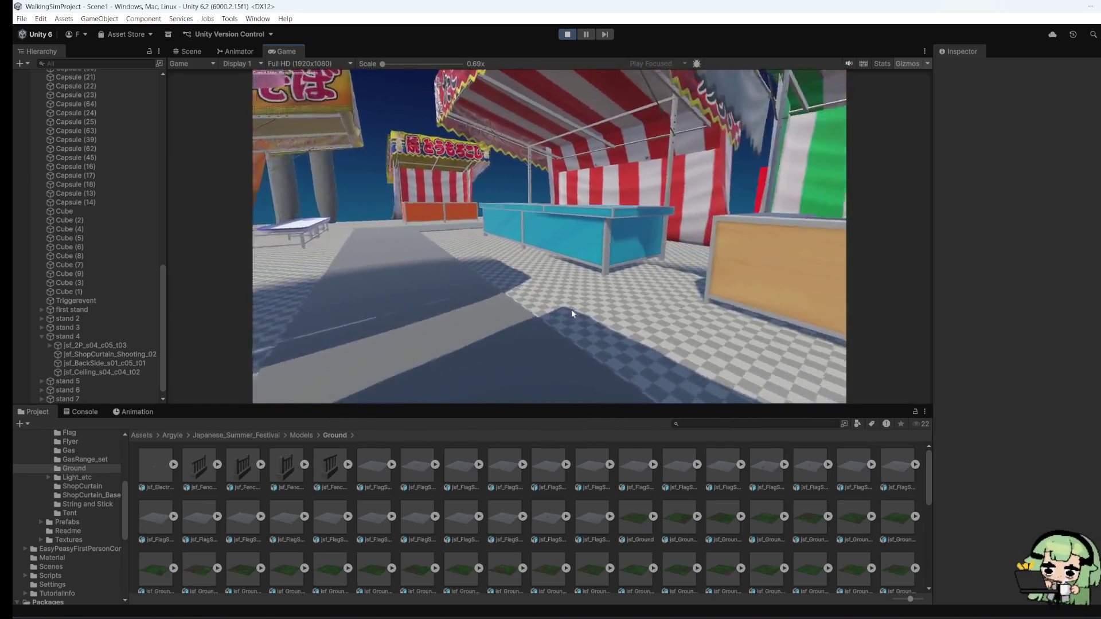
key("w")
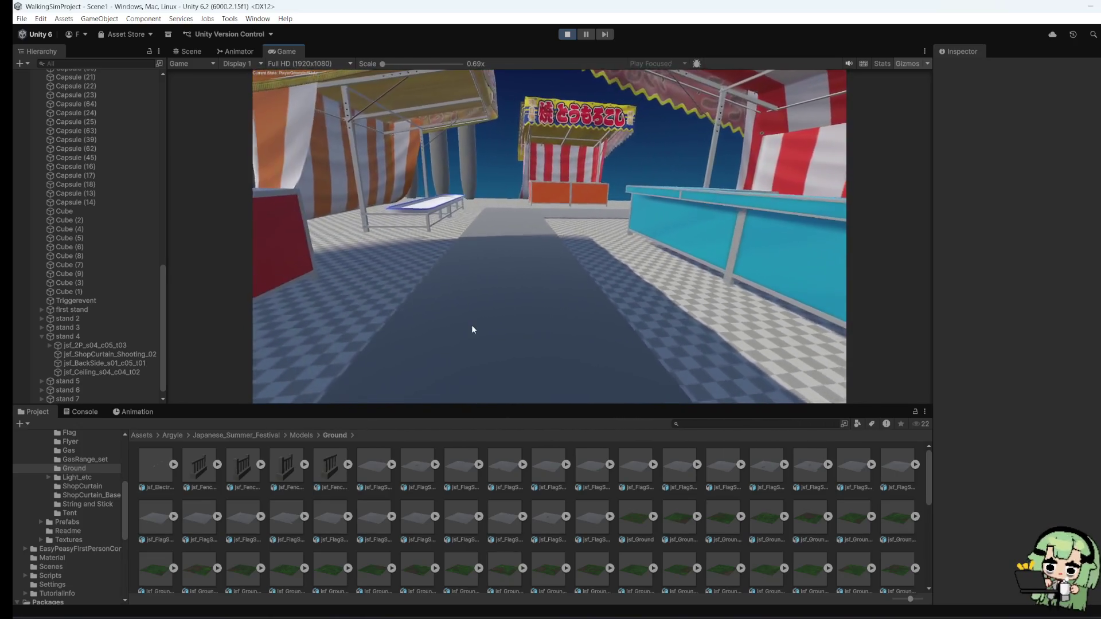
key("w")
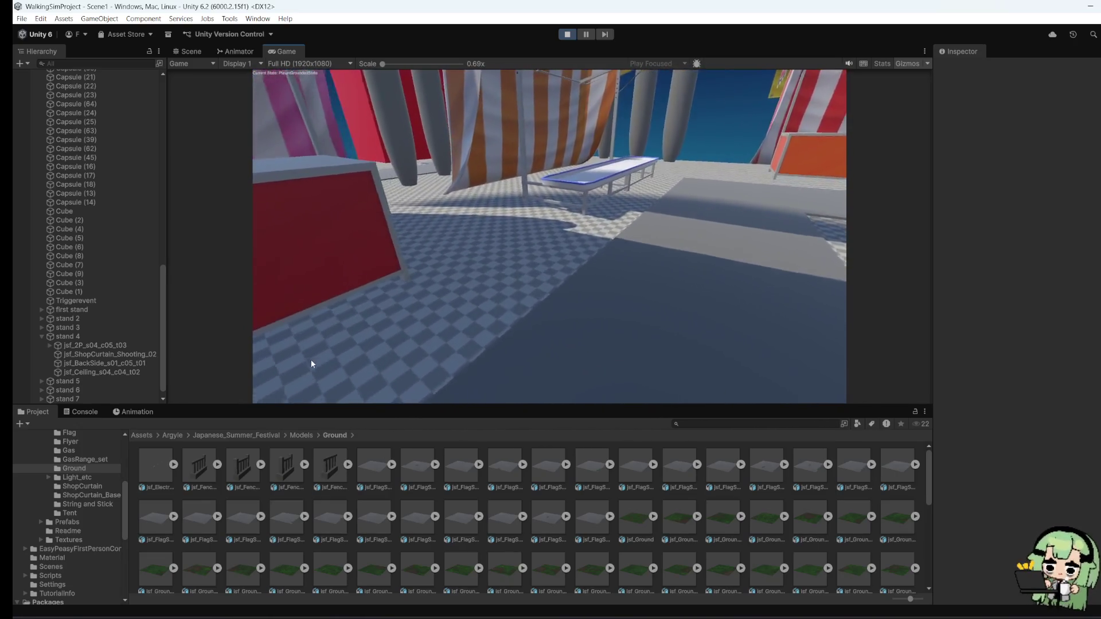
key("w")
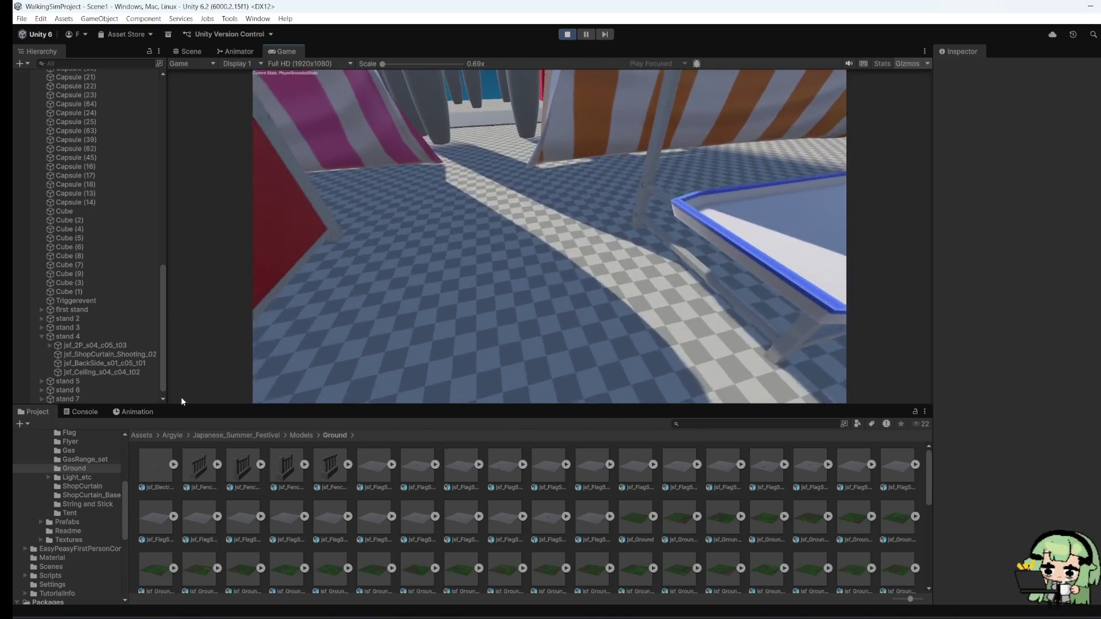
key("w")
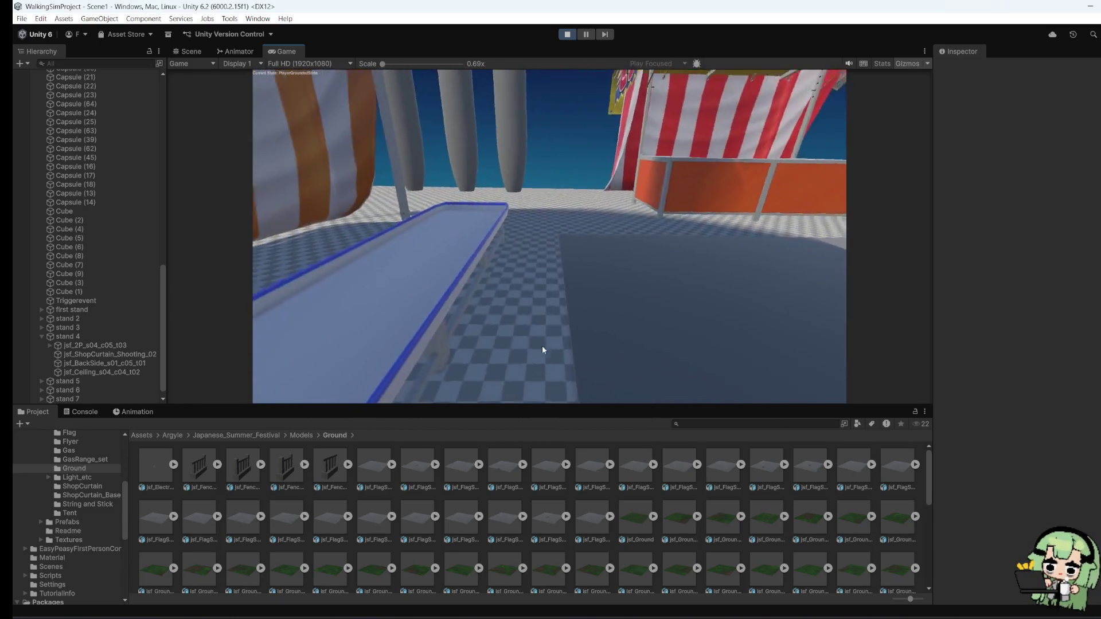
key("w")
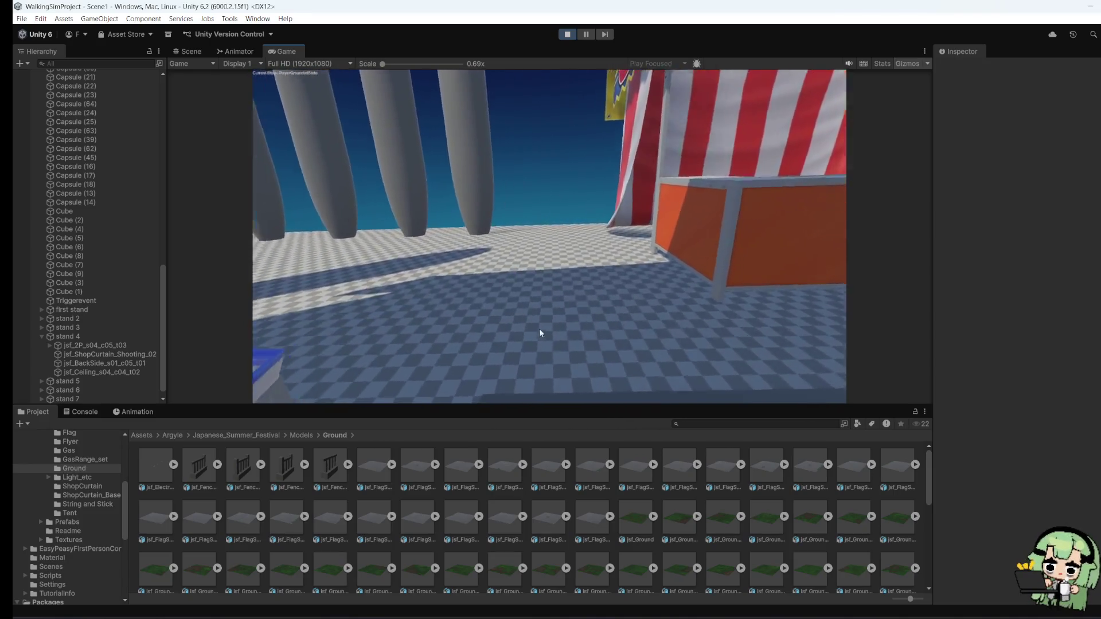
left_click(567, 34)
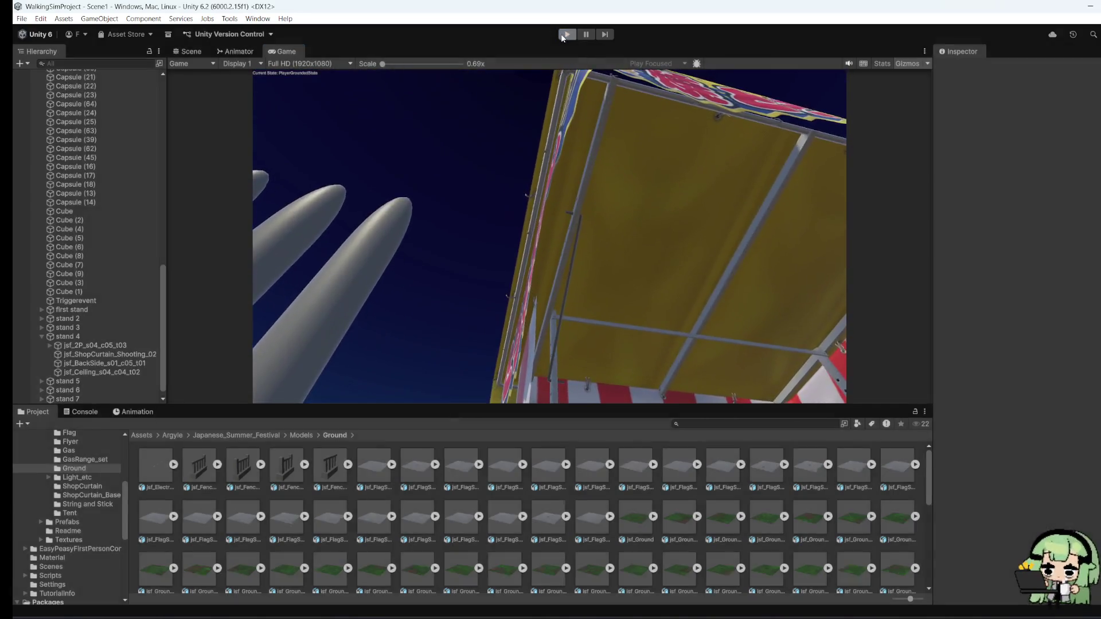
Step: Save Scene1 and pull the camera back to overlook the stalls
left_click(39, 18)
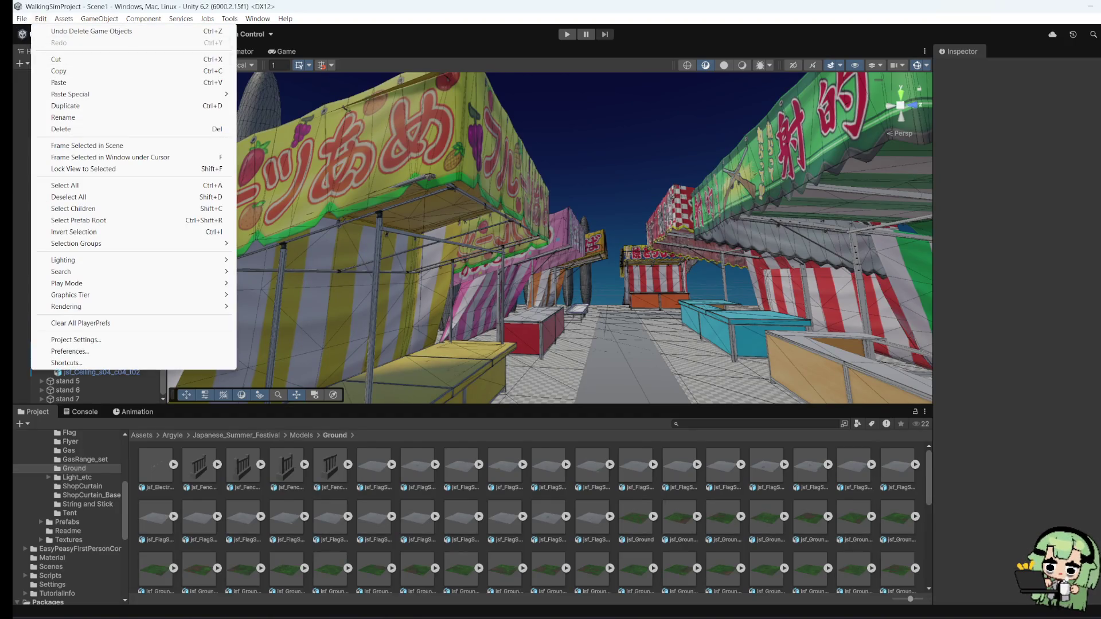
key("Escape")
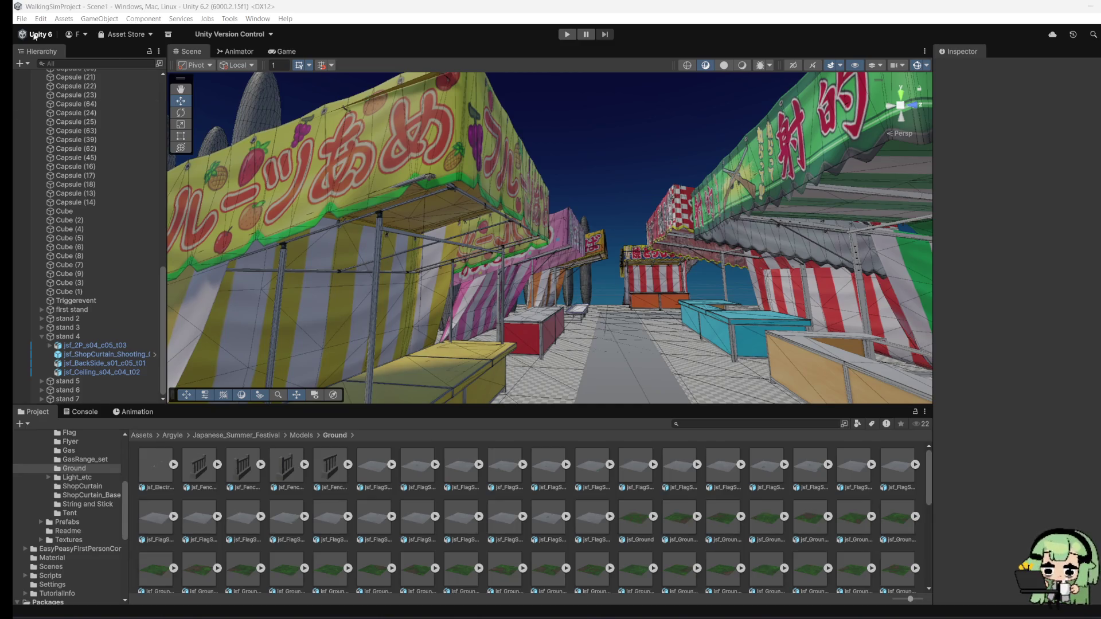
left_click(20, 19)
left_click(39, 71)
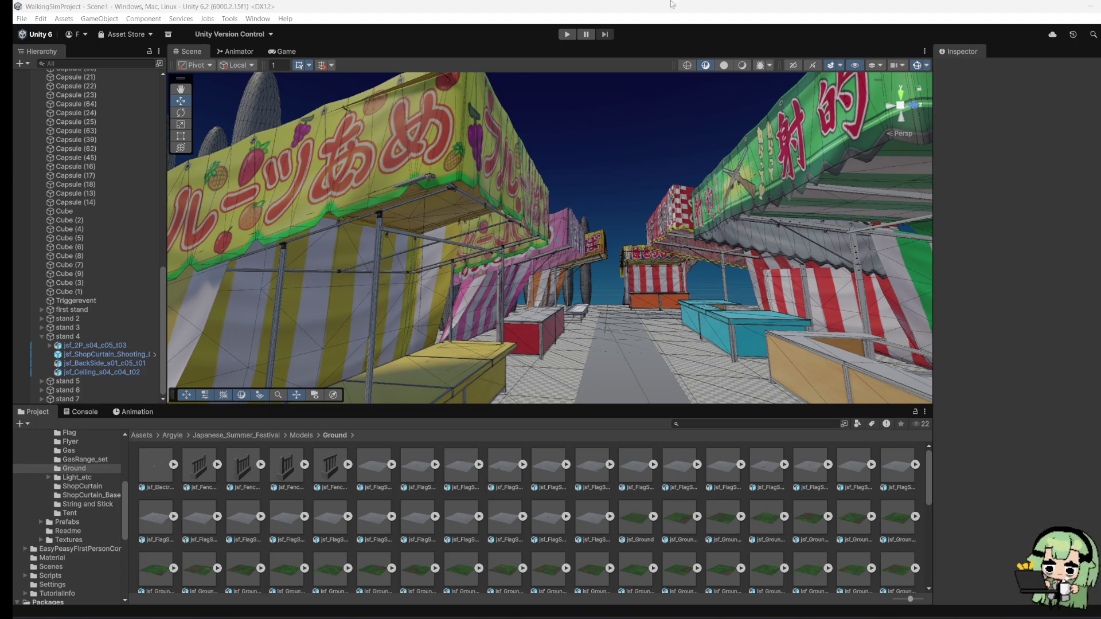
mouse_move(387, 289)
left_mouse_down()
mouse_move(289, 241)
mouse_move(378, 282)
left_mouse_up()
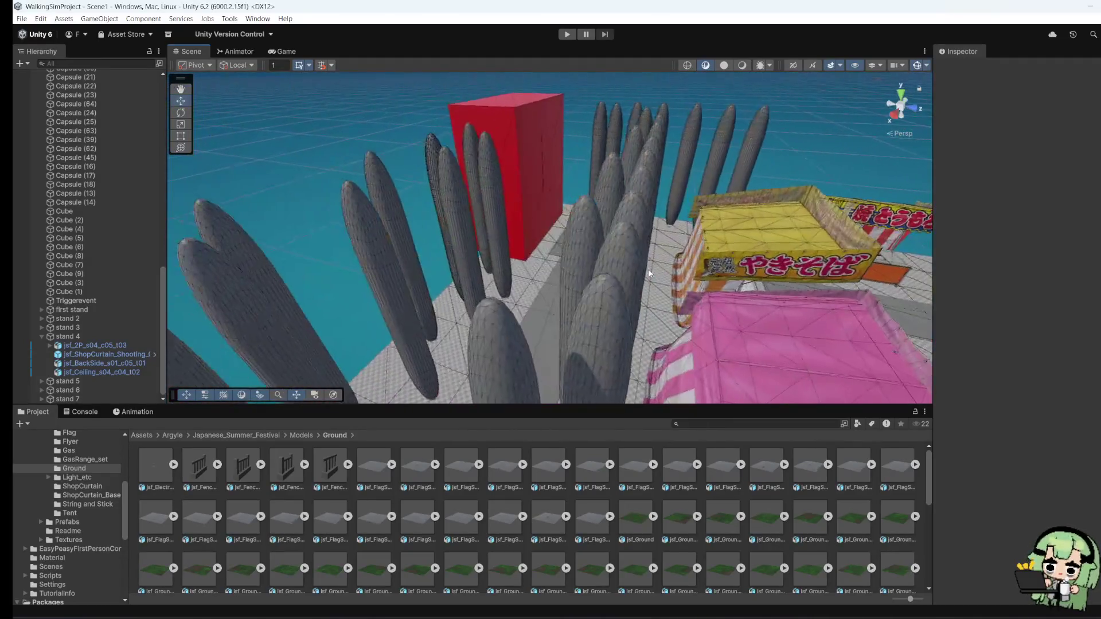
Step: Fly into the festival stalls and frame the baked-corn stall's shop curtain
scroll(409, 575, "down", 5)
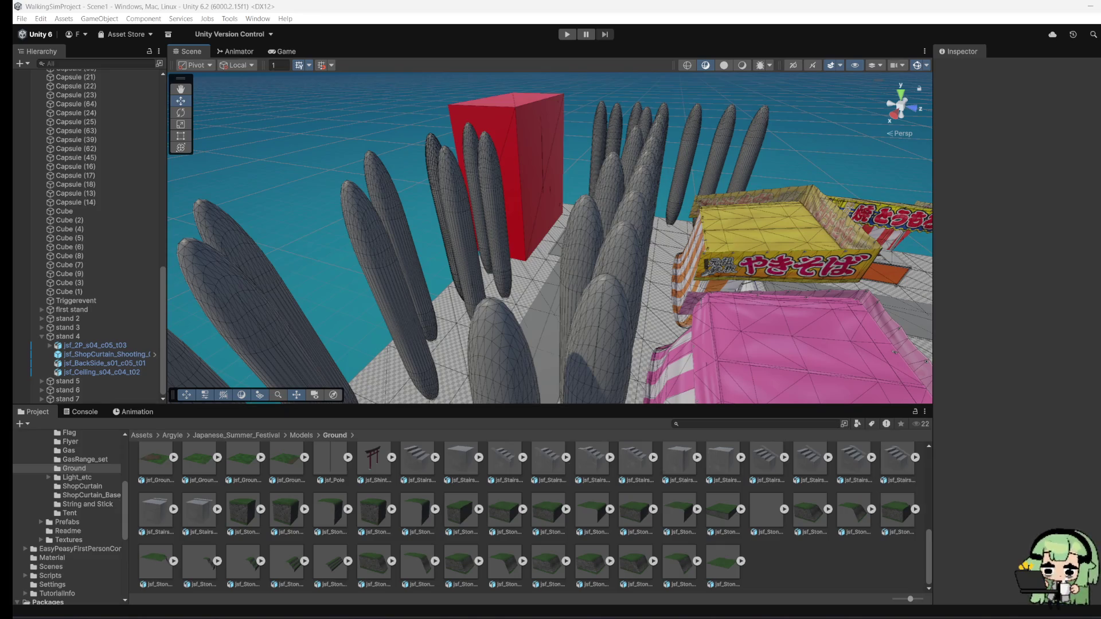
mouse_move(280, 178)
left_mouse_down()
mouse_move(629, 199)
mouse_move(692, 331)
left_mouse_up()
scroll(693, 331, "up", 10)
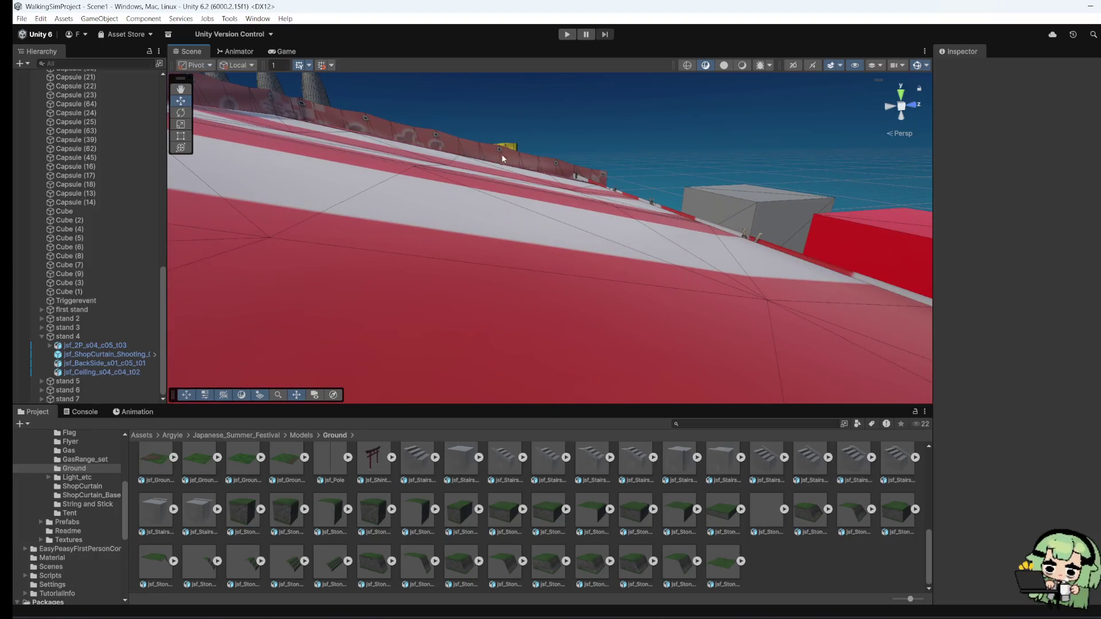
left_click(513, 148)
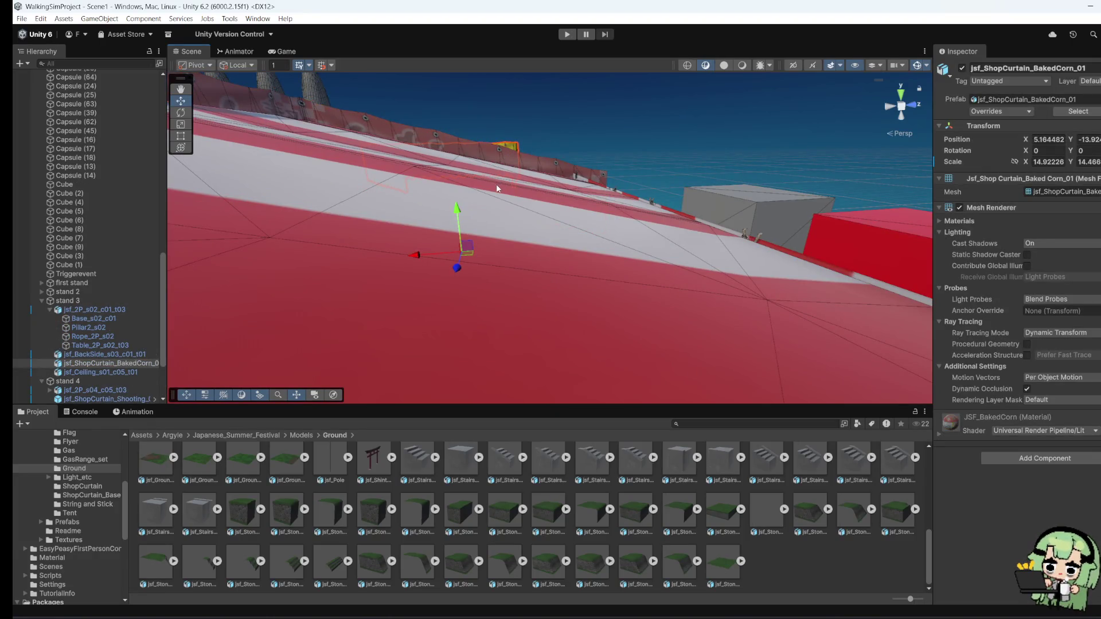
key("f")
Step: Show the DemoScenes folder with its four scenes in the Project window
scroll(579, 264, "up", 5)
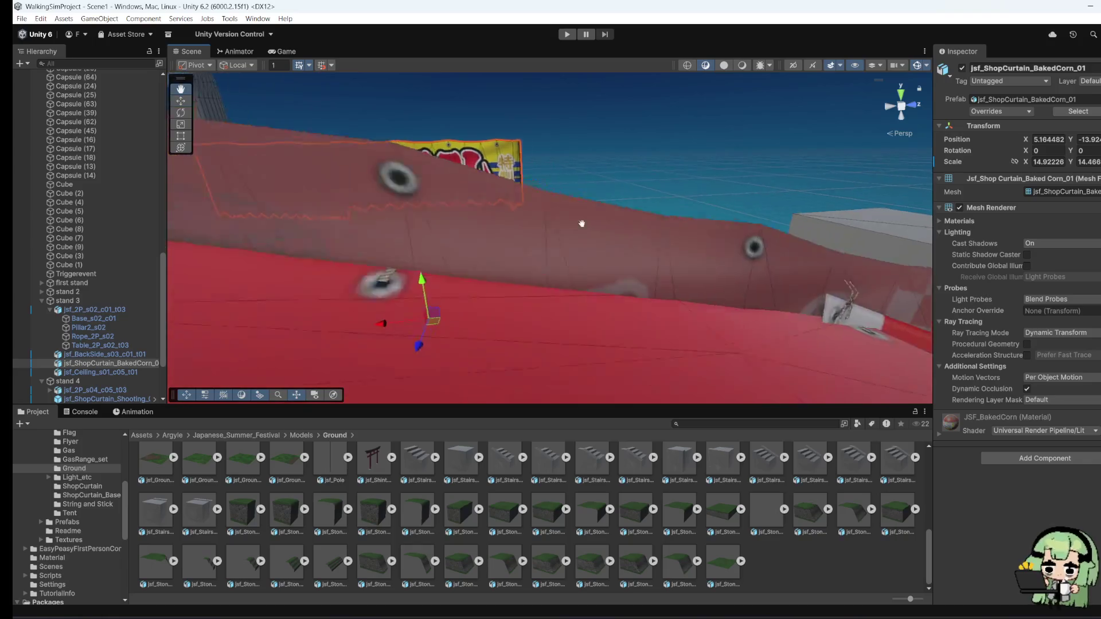
scroll(539, 241, "down", 8)
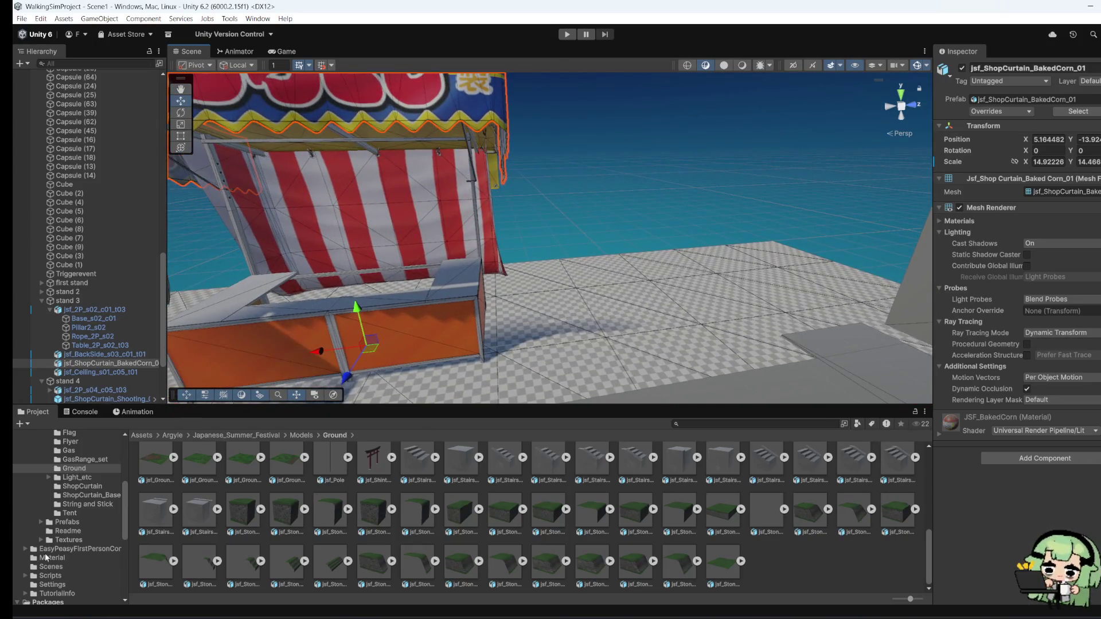
scroll(45, 557, "up", 5)
left_click(72, 496)
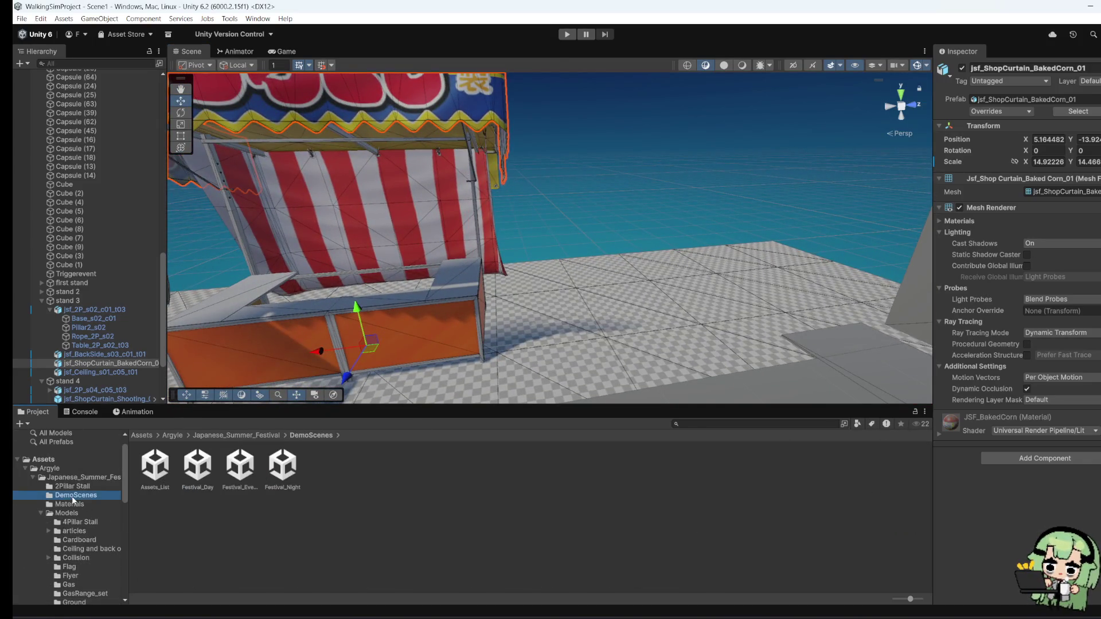
Step: Place jsf_2P_s02_c01_t01_DX from the 2Pillar Stall folder into the scene and enlarge it
left_click(72, 487)
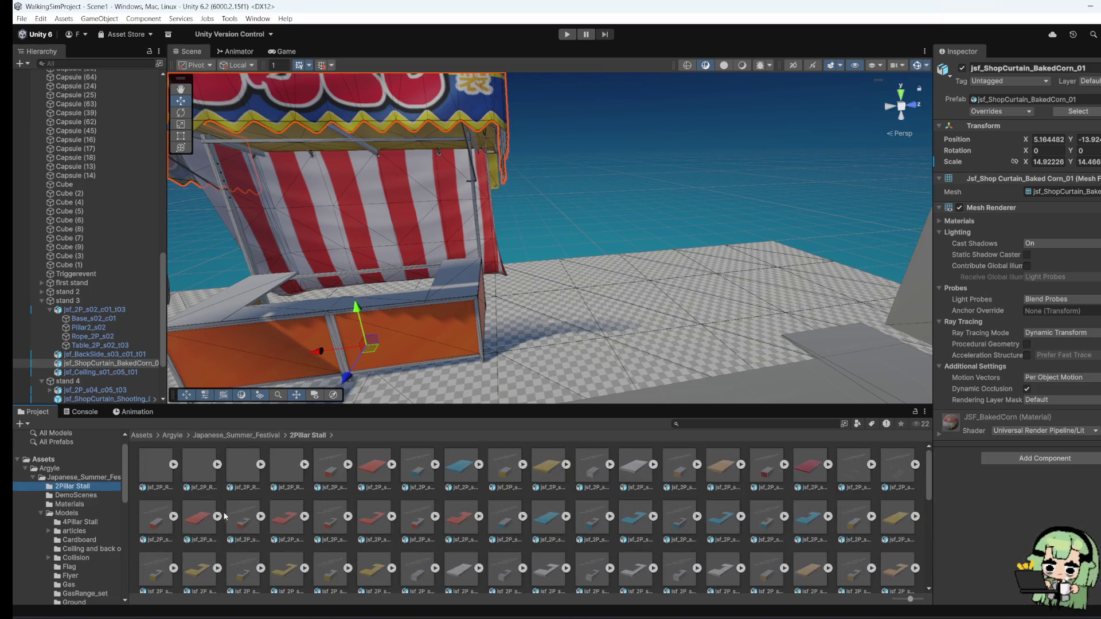
mouse_move(225, 516)
left_mouse_down()
mouse_move(321, 447)
mouse_move(516, 344)
mouse_move(630, 355)
mouse_move(666, 374)
left_mouse_up()
left_click(181, 125)
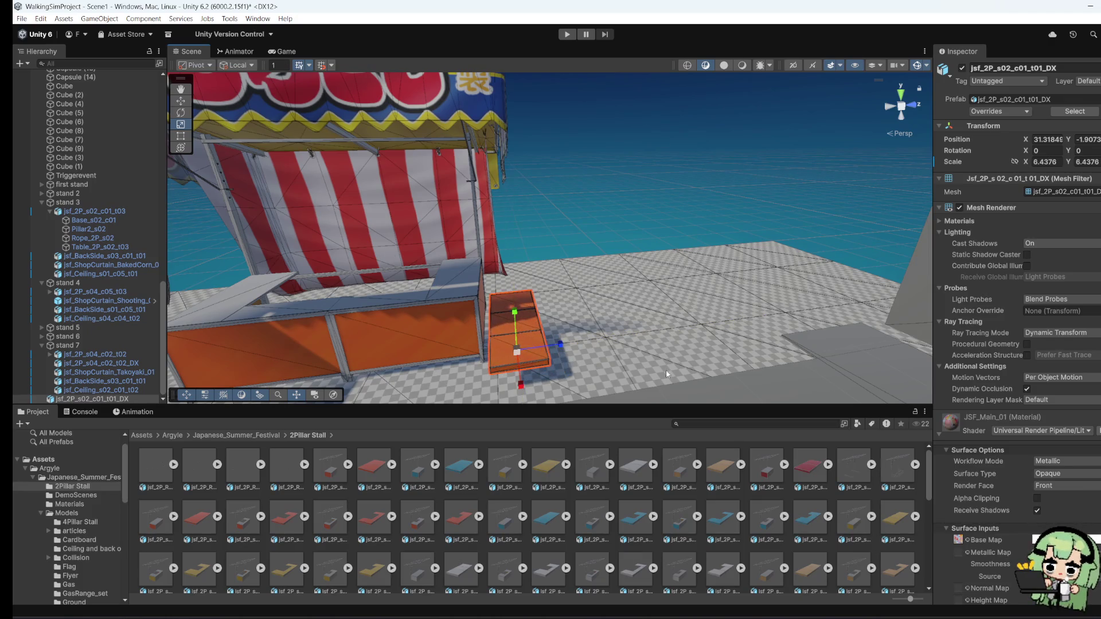
left_click_drag(560, 344, 575, 370)
left_click_drag(517, 351, 698, 336)
Step: Rotate the counter to Y 90 and move it to ground level in front of the stall
left_click(1098, 151)
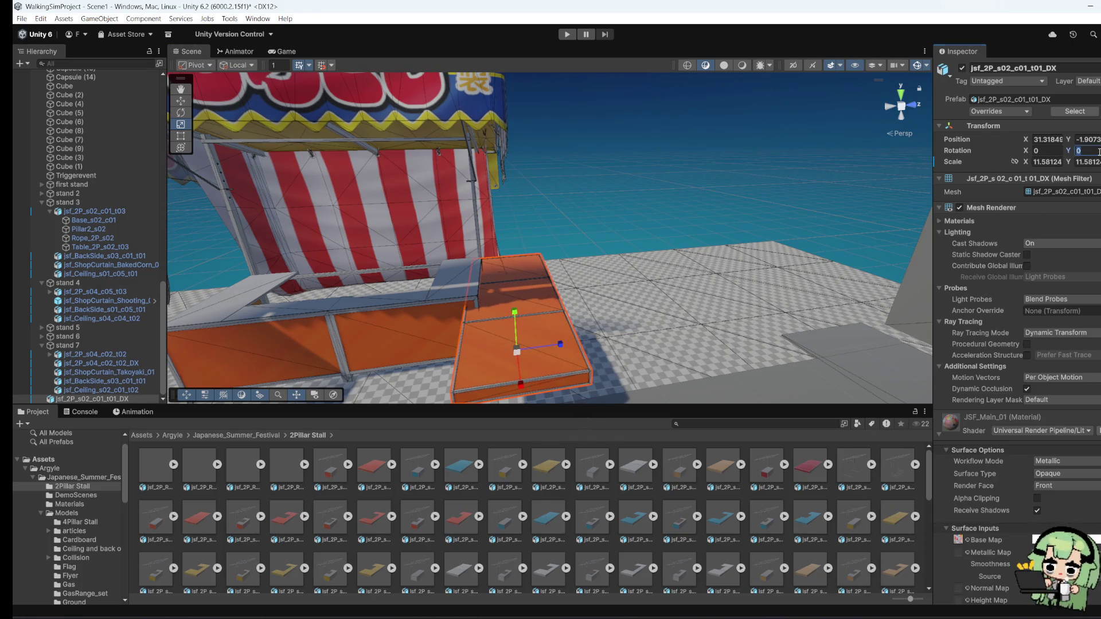
type("90")
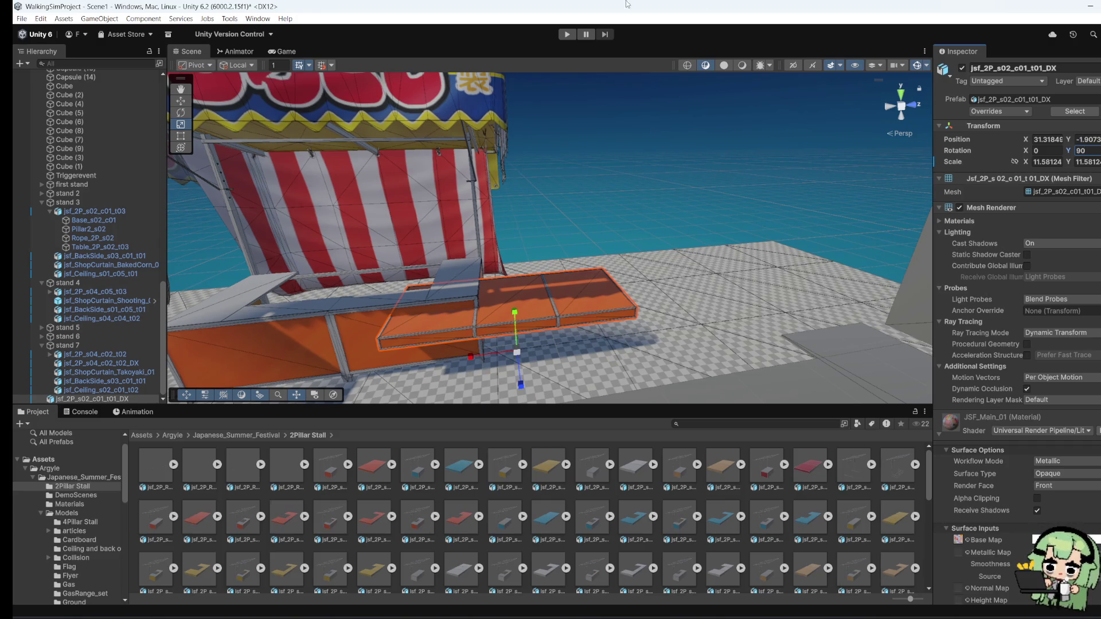
left_click(180, 101)
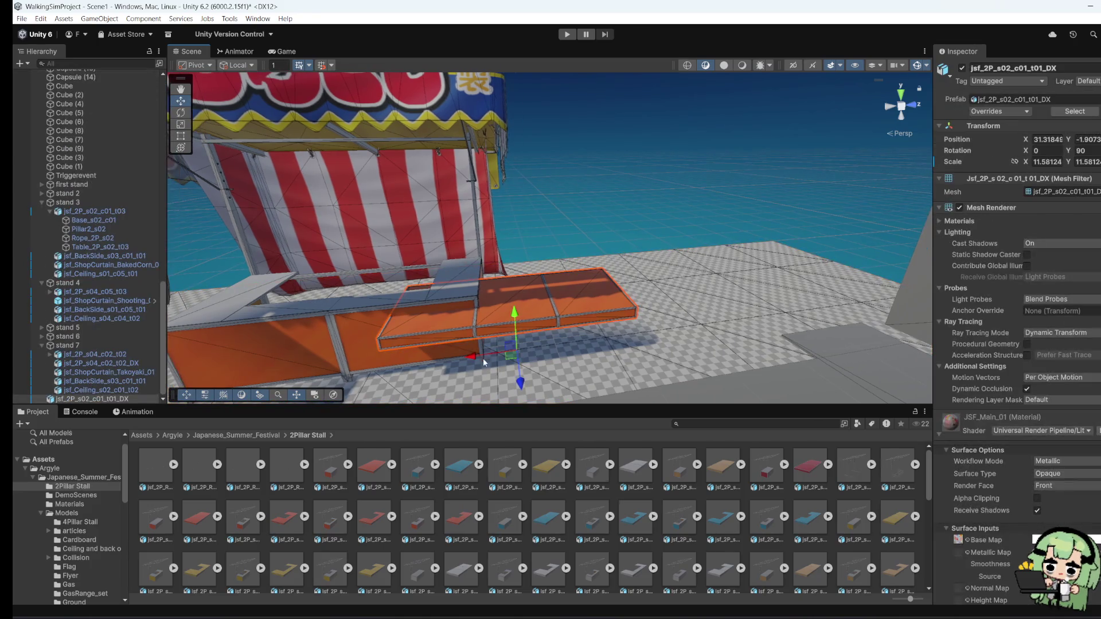
mouse_move(479, 363)
left_mouse_down()
mouse_move(304, 355)
mouse_move(329, 319)
left_mouse_up()
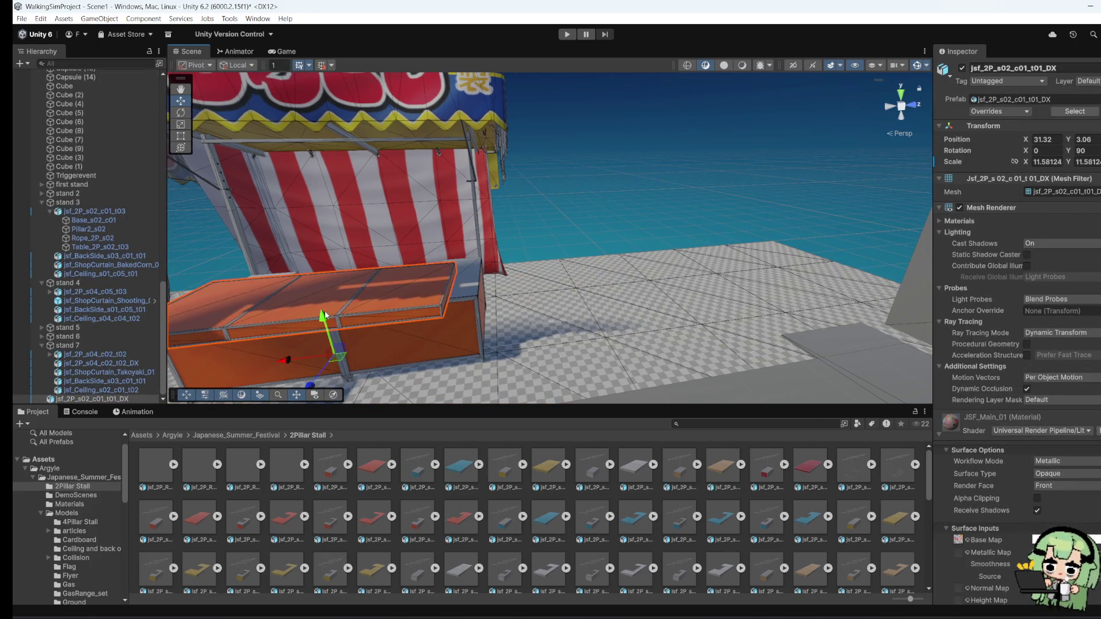
key("f")
mouse_move(450, 308)
left_mouse_down()
mouse_move(450, 333)
mouse_move(626, 347)
mouse_move(620, 323)
mouse_move(761, 336)
mouse_move(609, 330)
left_mouse_up()
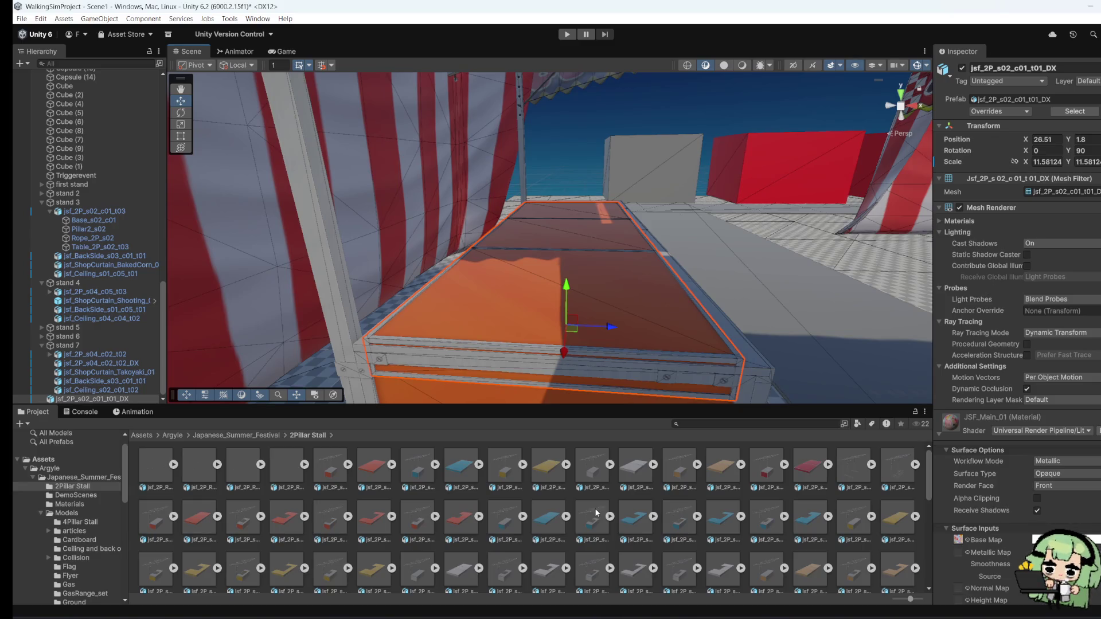
Step: Lengthen the counter along X and pull its left end inward with the Rect tool
left_click(181, 124)
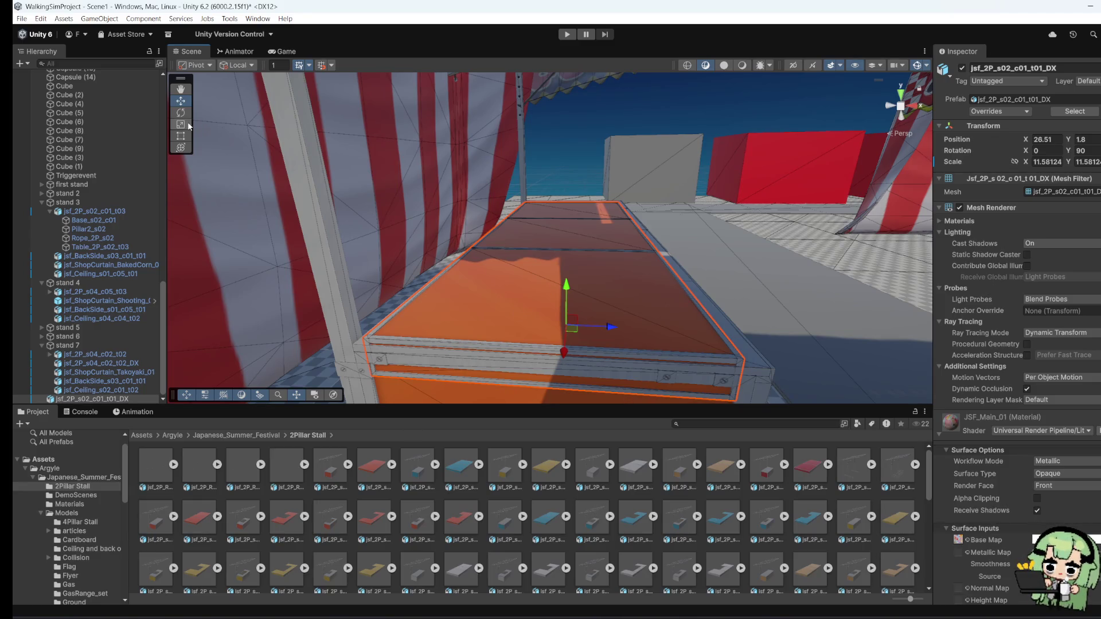
left_click_drag(610, 328, 568, 352)
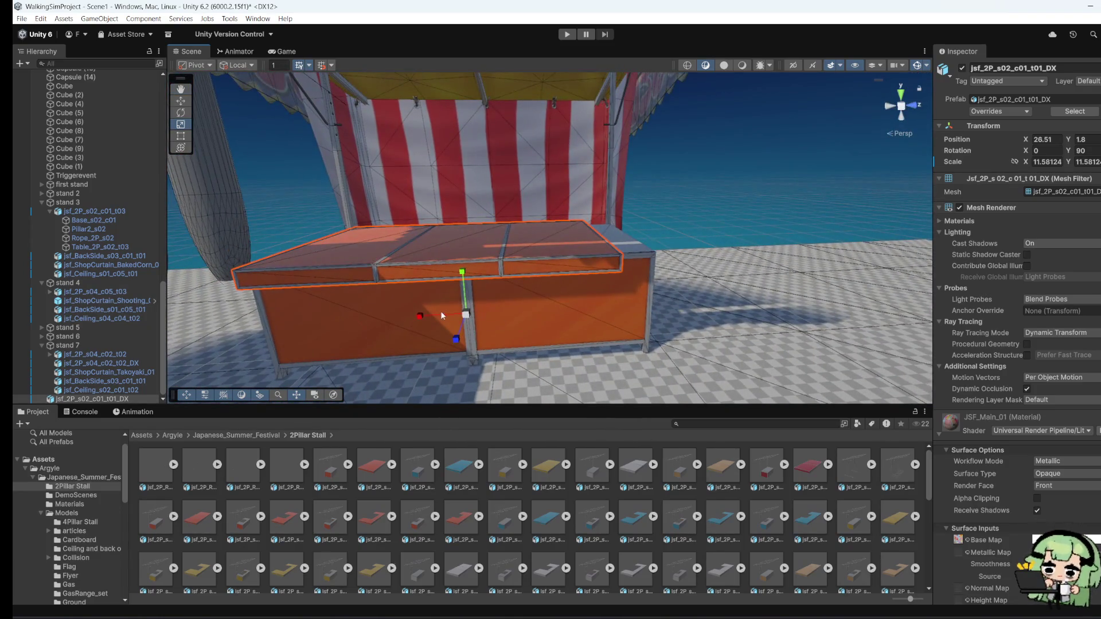
mouse_move(422, 314)
left_mouse_down()
mouse_move(404, 318)
mouse_move(446, 339)
mouse_move(893, 296)
mouse_move(311, 192)
left_mouse_up()
left_click(181, 136)
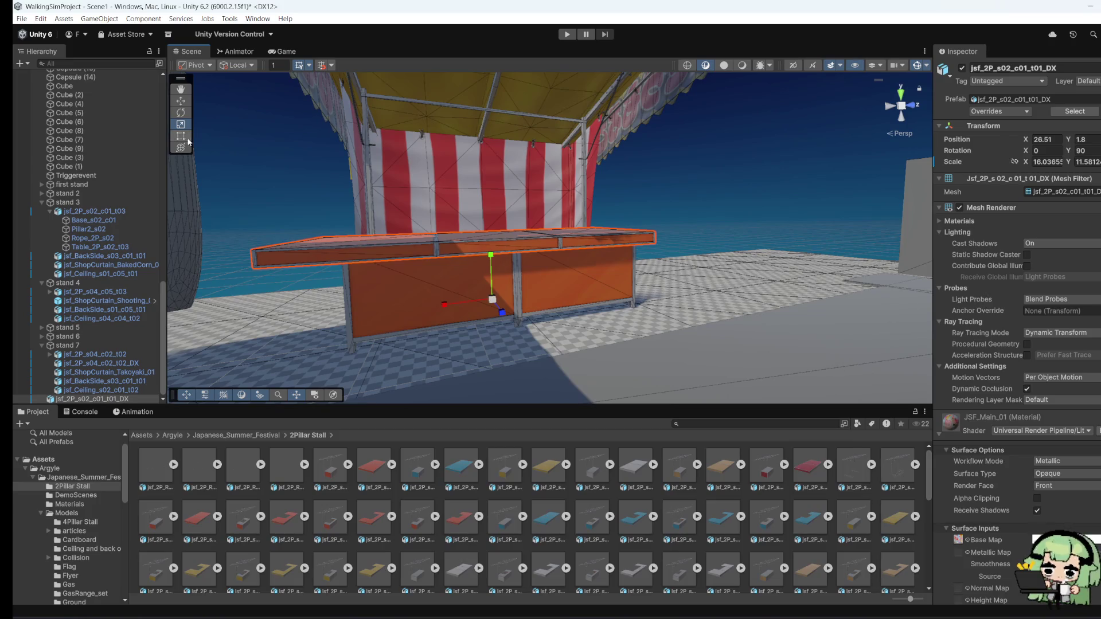
mouse_move(296, 252)
left_mouse_down()
mouse_move(339, 251)
mouse_move(436, 315)
mouse_move(503, 250)
left_mouse_up()
Step: Fine-tune the counter's tabletop width and right end, then collapse the stand 4 group
left_click(503, 250)
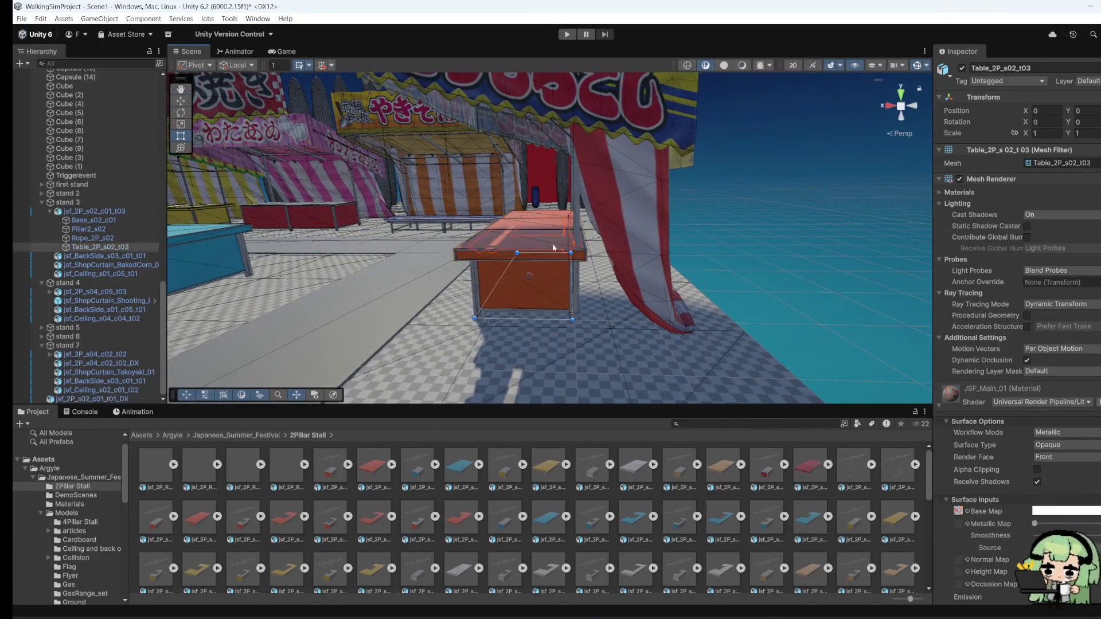
left_click_drag(564, 272, 569, 274)
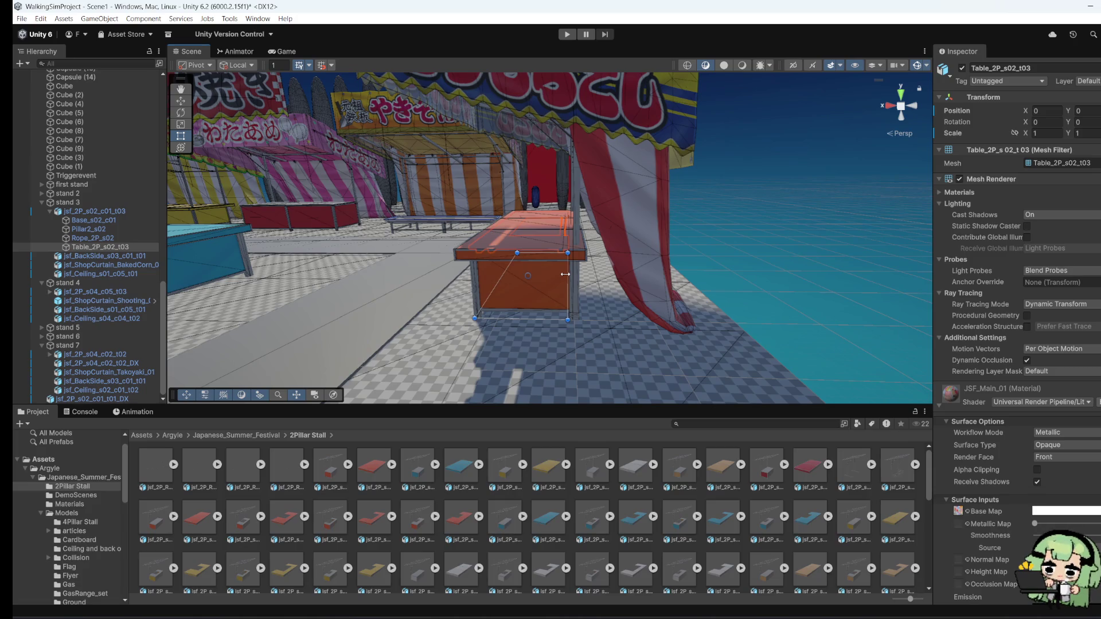
left_click(535, 251)
left_click(513, 244)
left_click(513, 243)
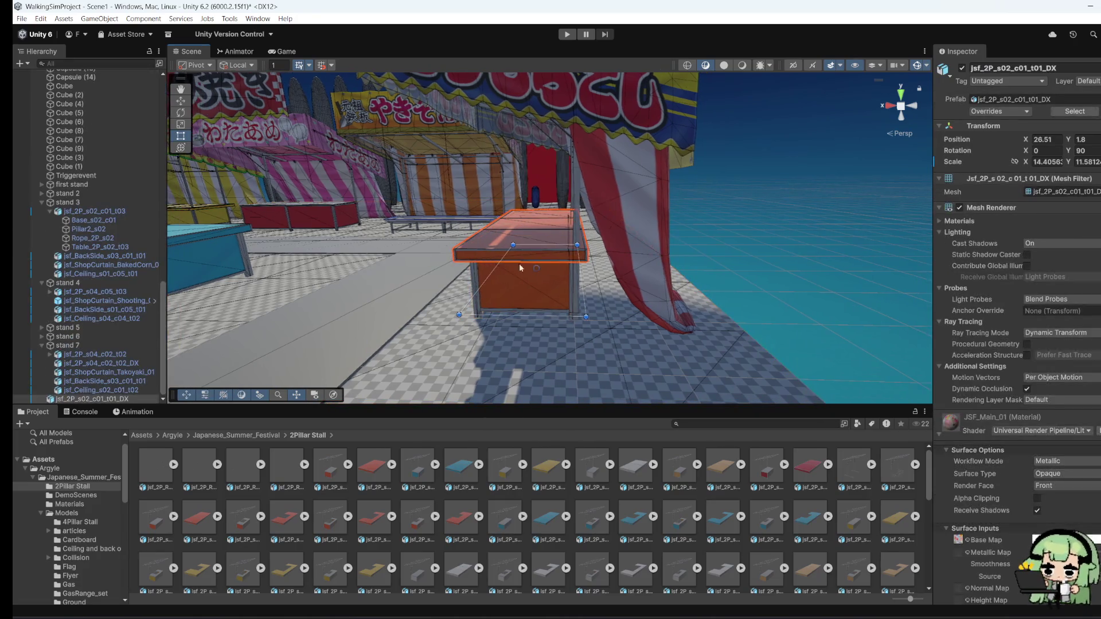
left_click_drag(569, 283, 566, 284)
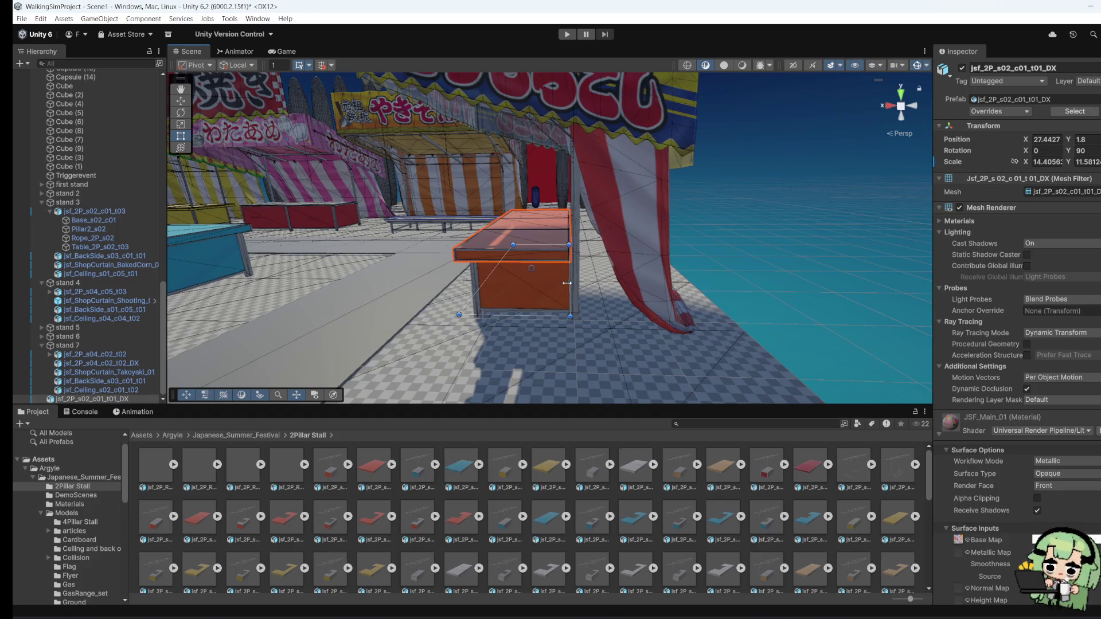
mouse_move(402, 314)
left_mouse_down()
mouse_move(694, 296)
mouse_move(622, 307)
mouse_move(739, 321)
mouse_move(427, 402)
mouse_move(456, 274)
mouse_move(424, 294)
mouse_move(525, 317)
mouse_move(365, 313)
left_mouse_up()
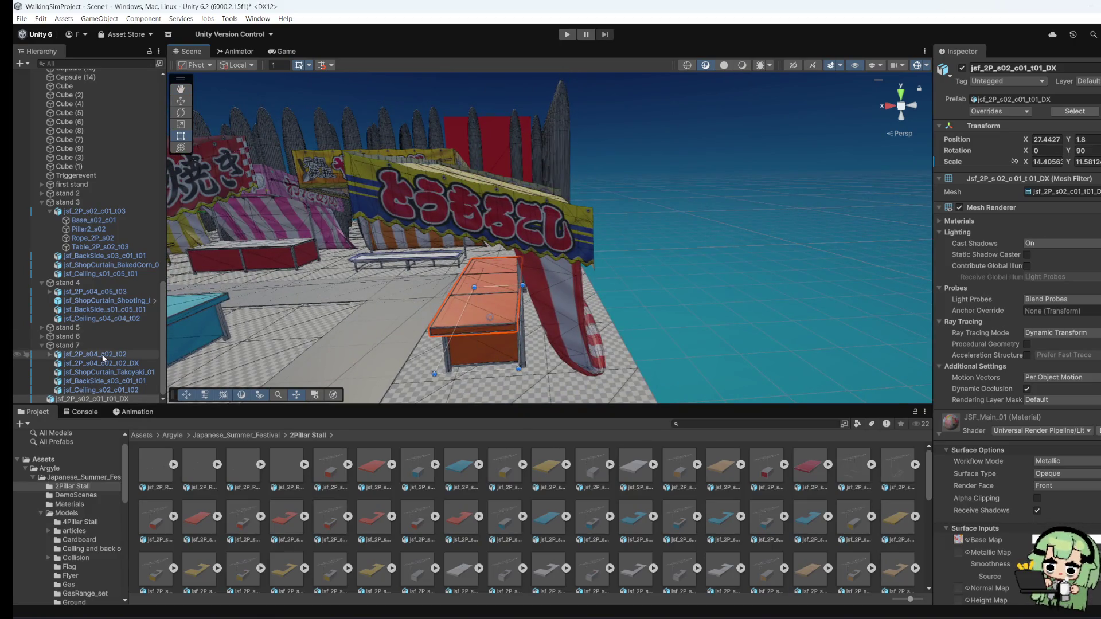
left_click(43, 283)
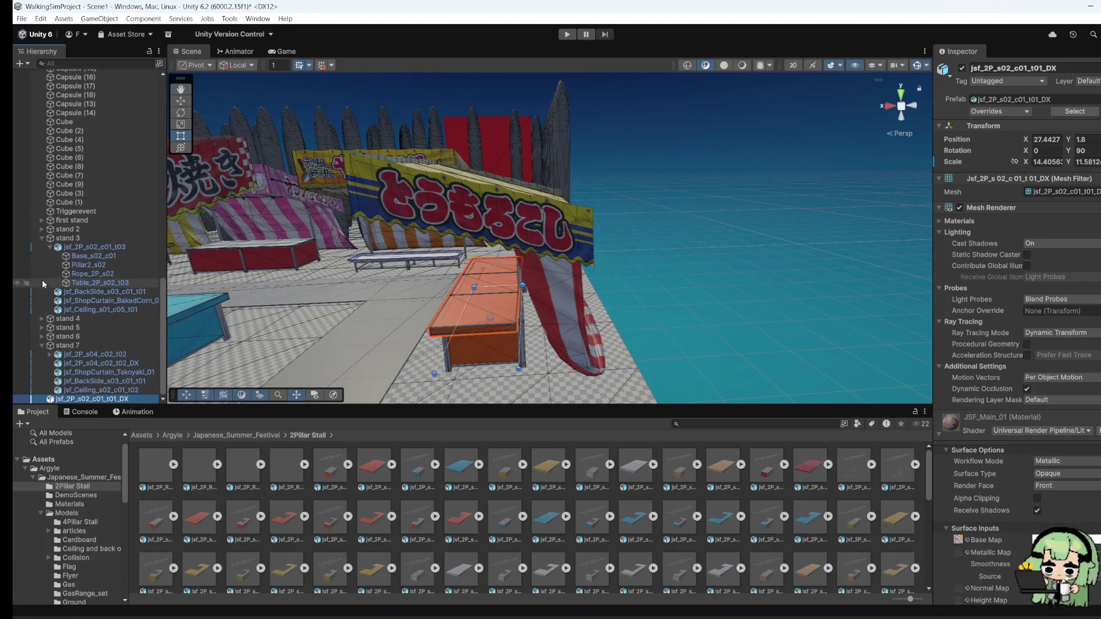
Step: Collapse the stand 3 and stand 7 groups and select the orange counter in the Hierarchy
left_click(42, 238)
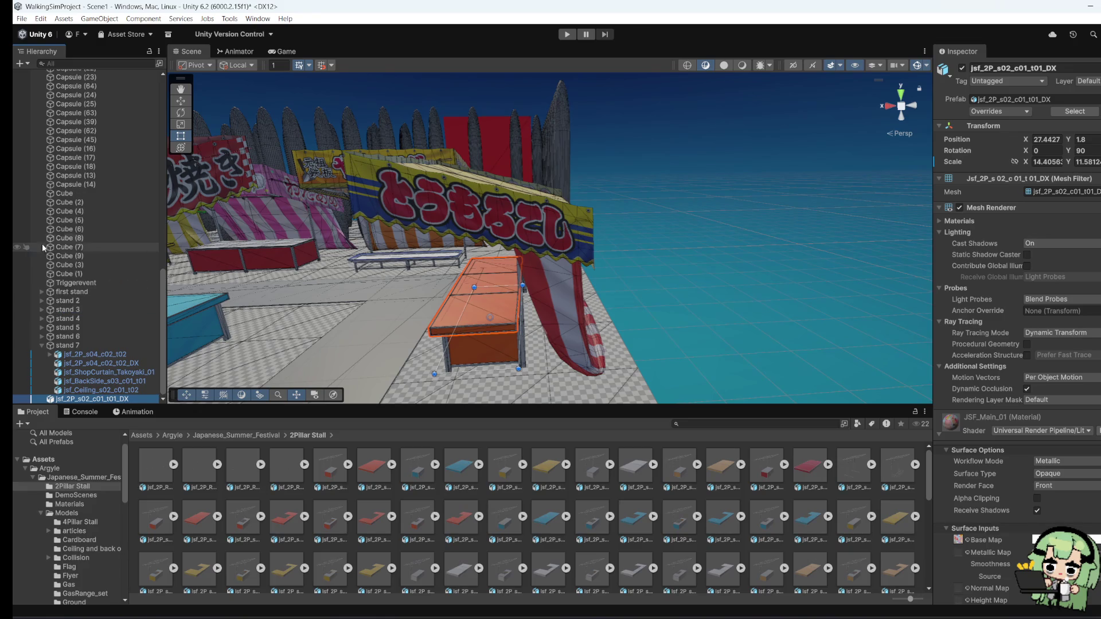
left_click(42, 346)
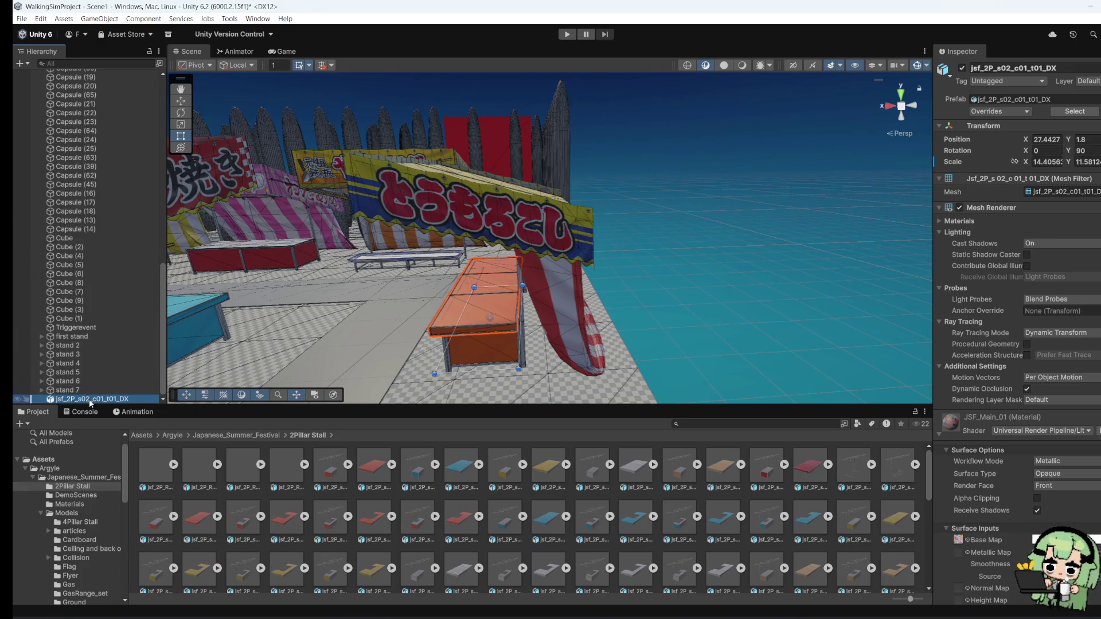
left_click(434, 217)
mouse_move(92, 399)
left_mouse_down()
mouse_move(79, 404)
mouse_move(64, 339)
mouse_move(52, 338)
left_mouse_up()
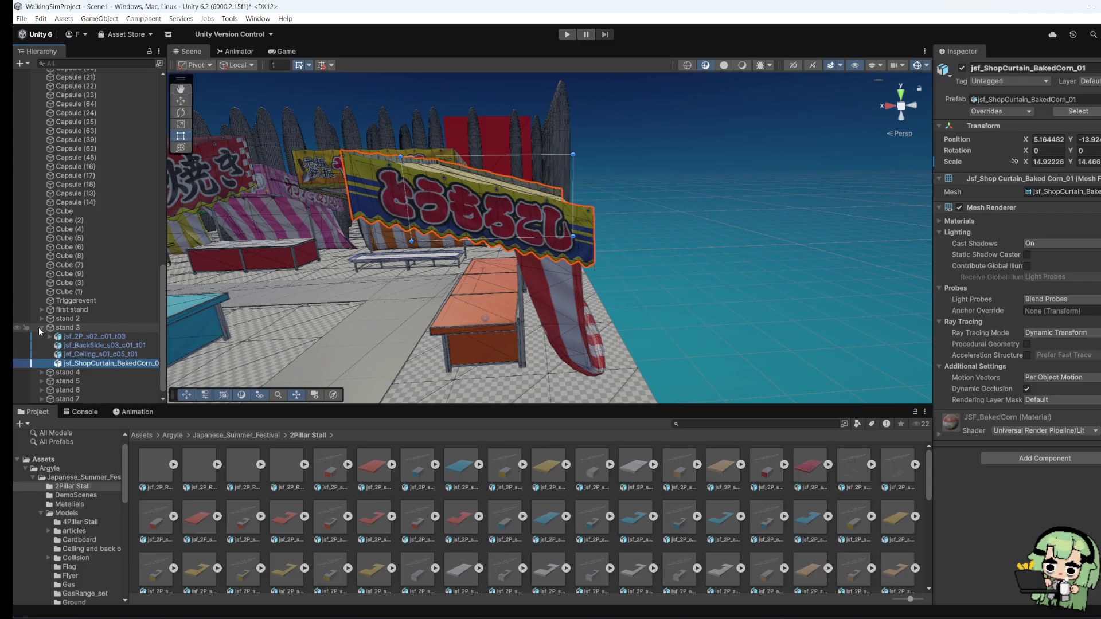
left_click(42, 327)
left_click(72, 400)
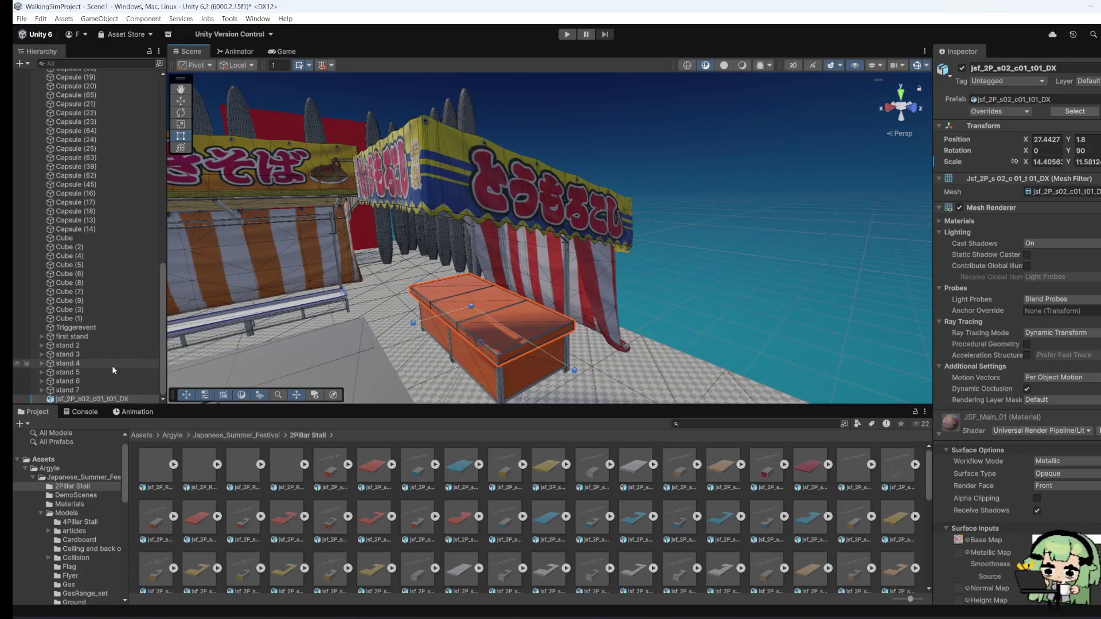
left_click(112, 366)
key("ctrl+z")
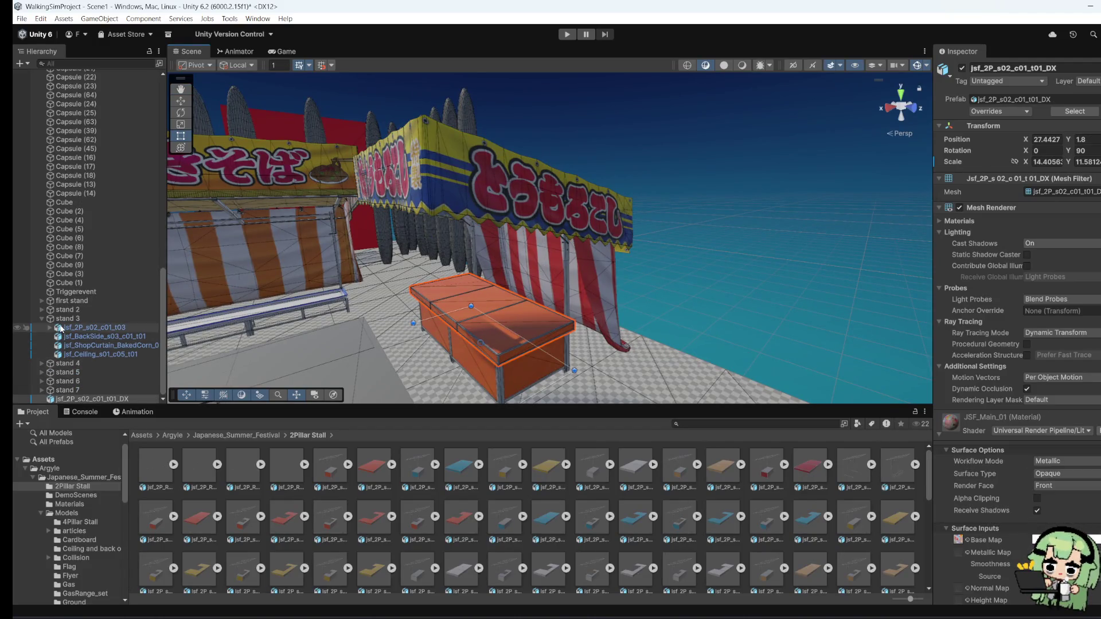
Step: Parent jsf_2P_s02_c01_t01_DX under stand 3 and frame stand 3 in the Scene view
left_click(41, 321)
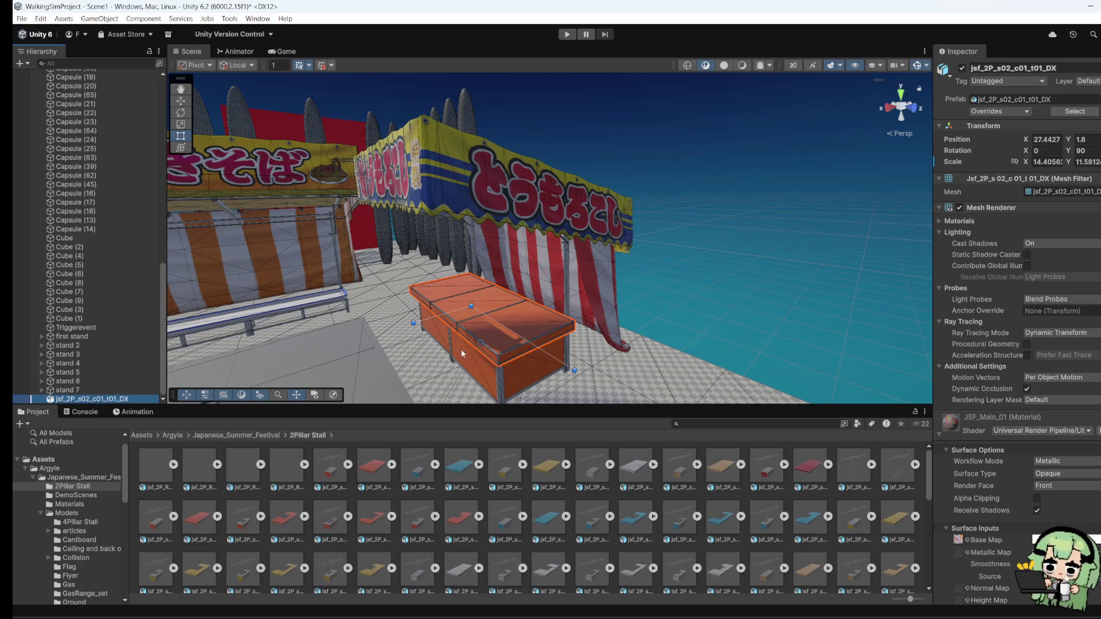
left_click(521, 308)
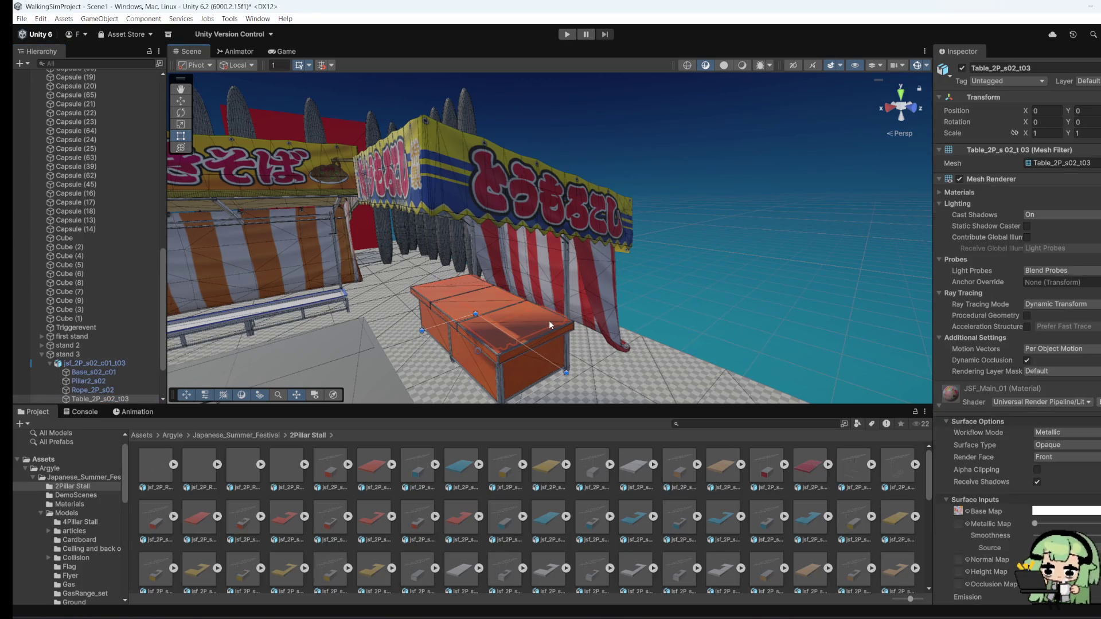
left_click(533, 264)
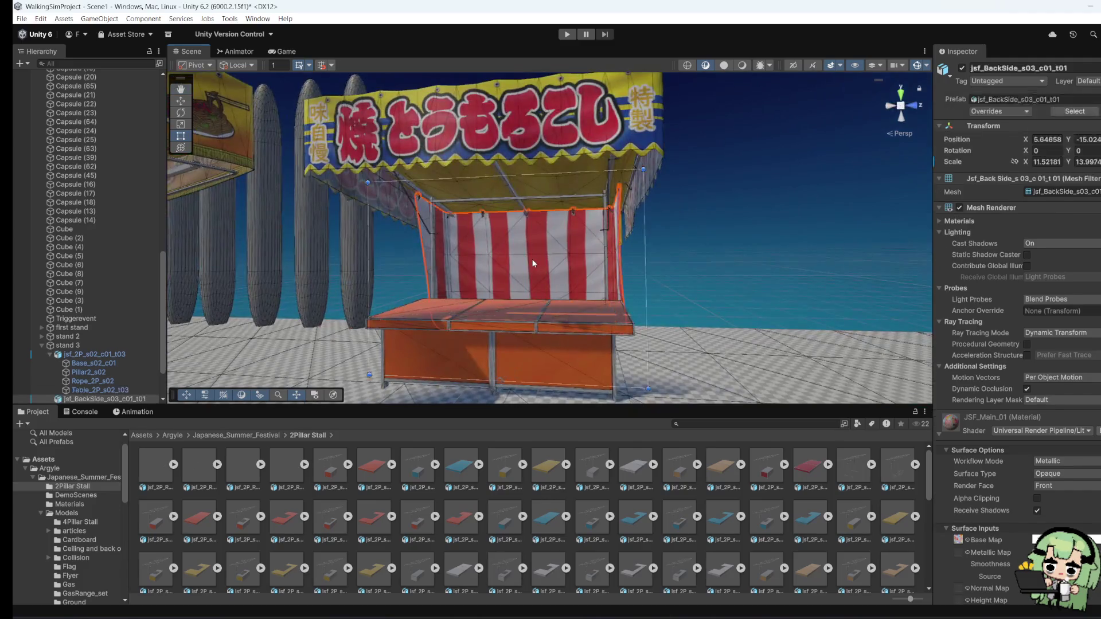
scroll(115, 338, "down", 3)
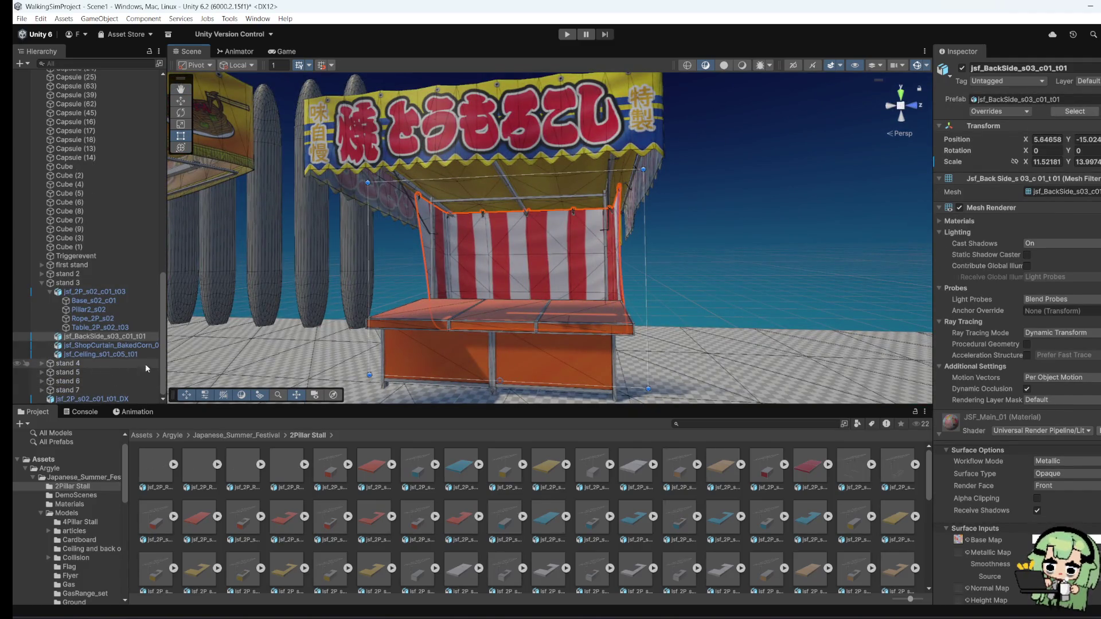
left_click_drag(102, 400, 80, 284)
left_click(42, 283)
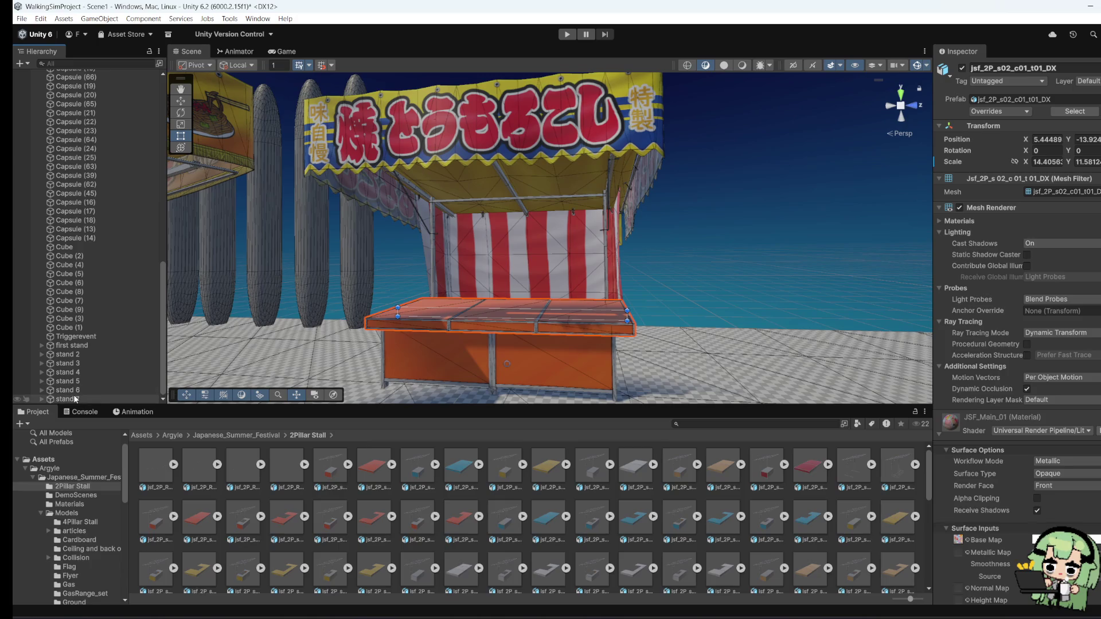
double_click(68, 363)
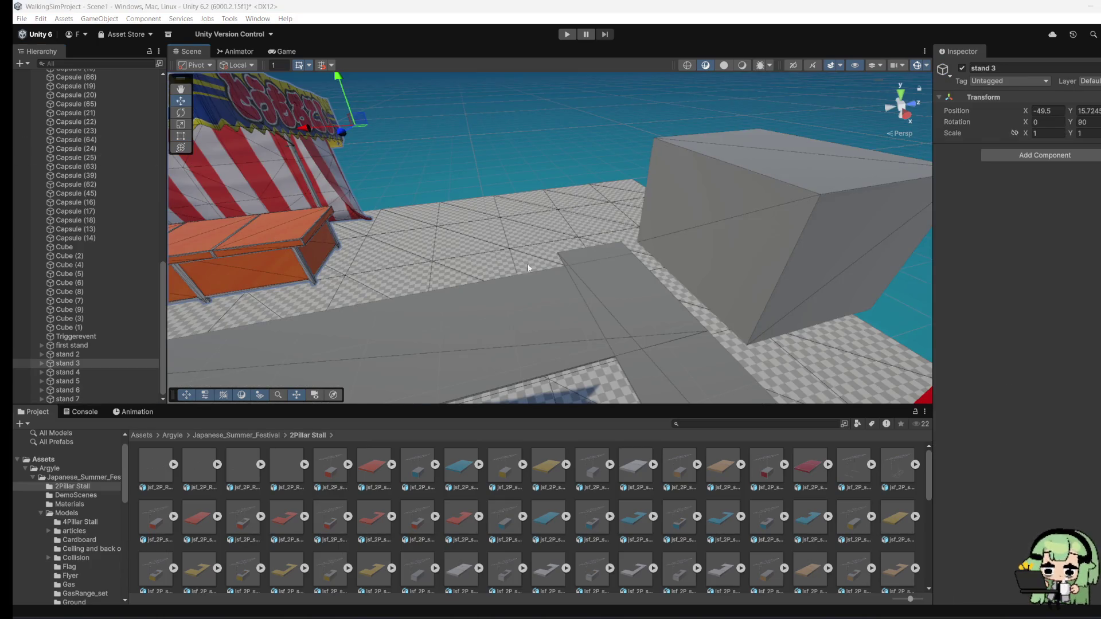
mouse_move(529, 266)
left_mouse_down()
mouse_move(405, 253)
mouse_move(504, 349)
mouse_move(499, 359)
mouse_move(437, 315)
mouse_move(445, 290)
mouse_move(691, 285)
mouse_move(518, 318)
mouse_move(476, 355)
mouse_move(596, 351)
mouse_move(653, 155)
mouse_move(682, 242)
mouse_move(569, 245)
left_mouse_up()
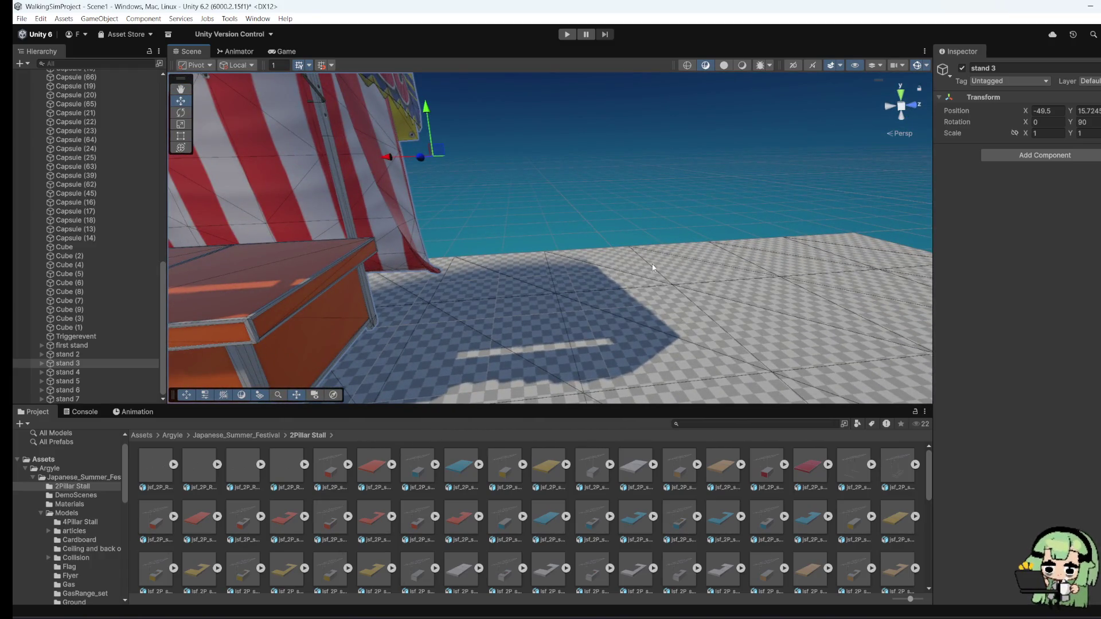
mouse_move(651, 264)
left_mouse_down()
mouse_move(545, 305)
mouse_move(474, 305)
mouse_move(530, 316)
left_mouse_up()
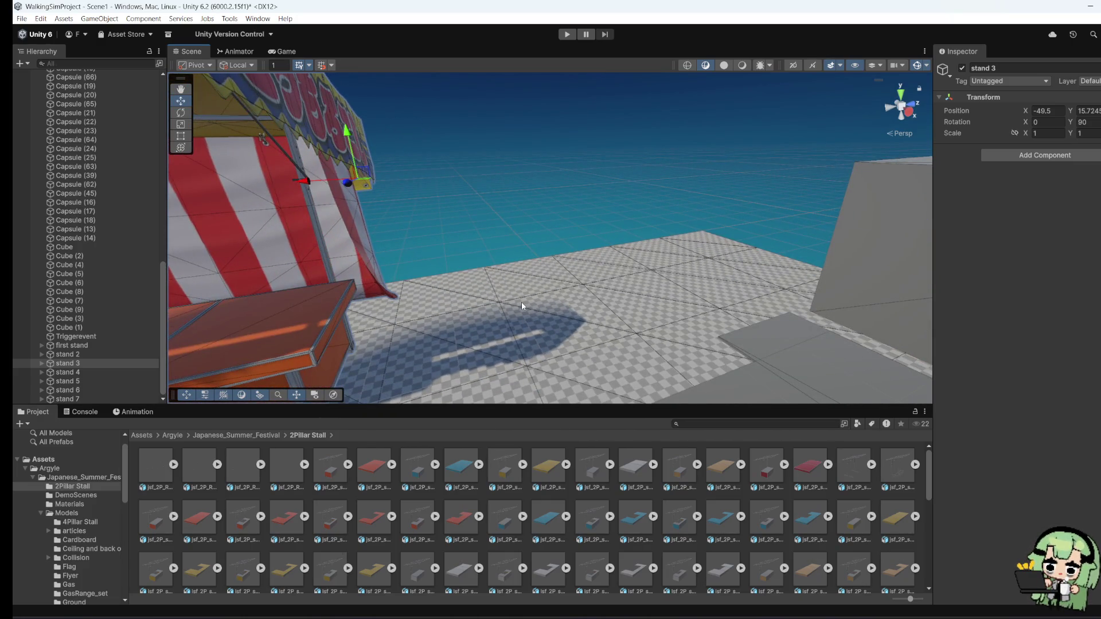
scroll(521, 305, "down", 2)
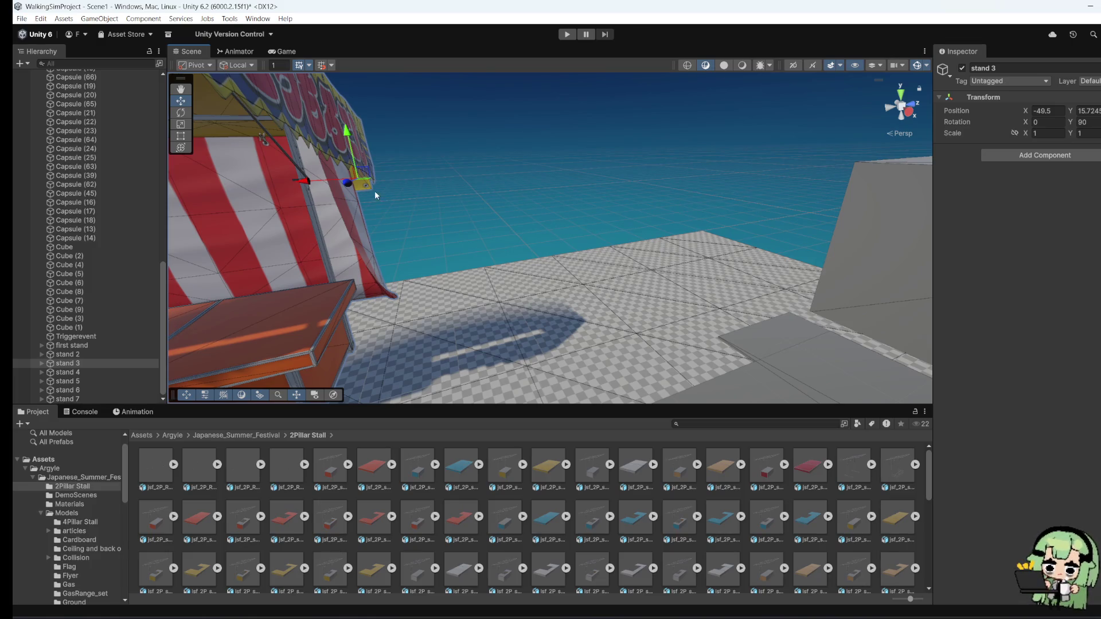
left_click_drag(688, 294, 293, 302)
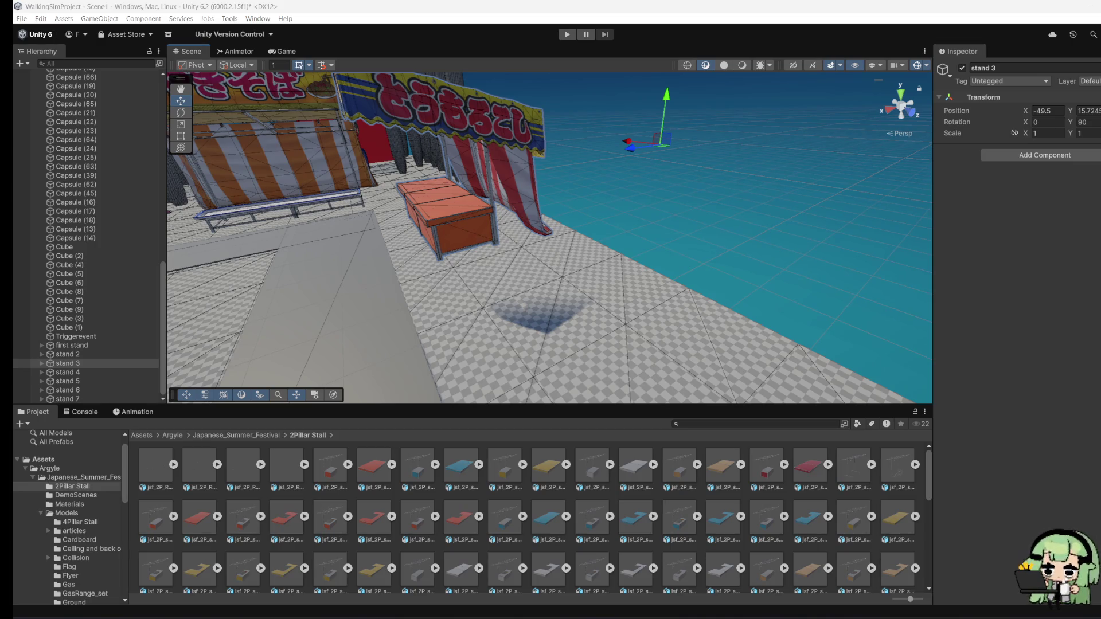
Step: Fly around the stall row with WASD and select the corn stall's shop curtain
key("w")
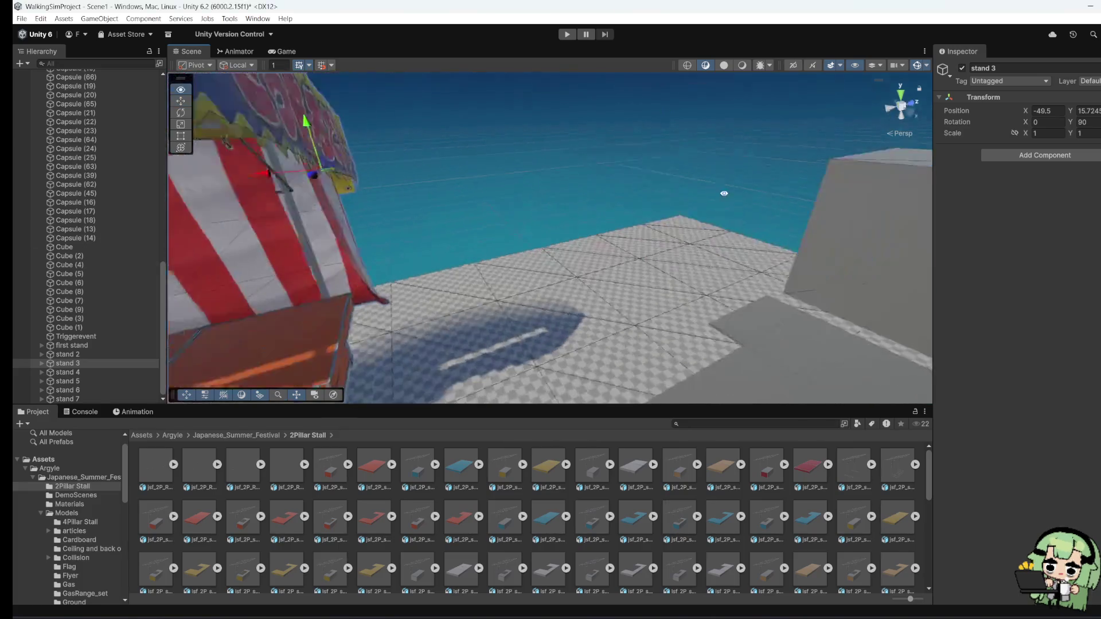
key("s")
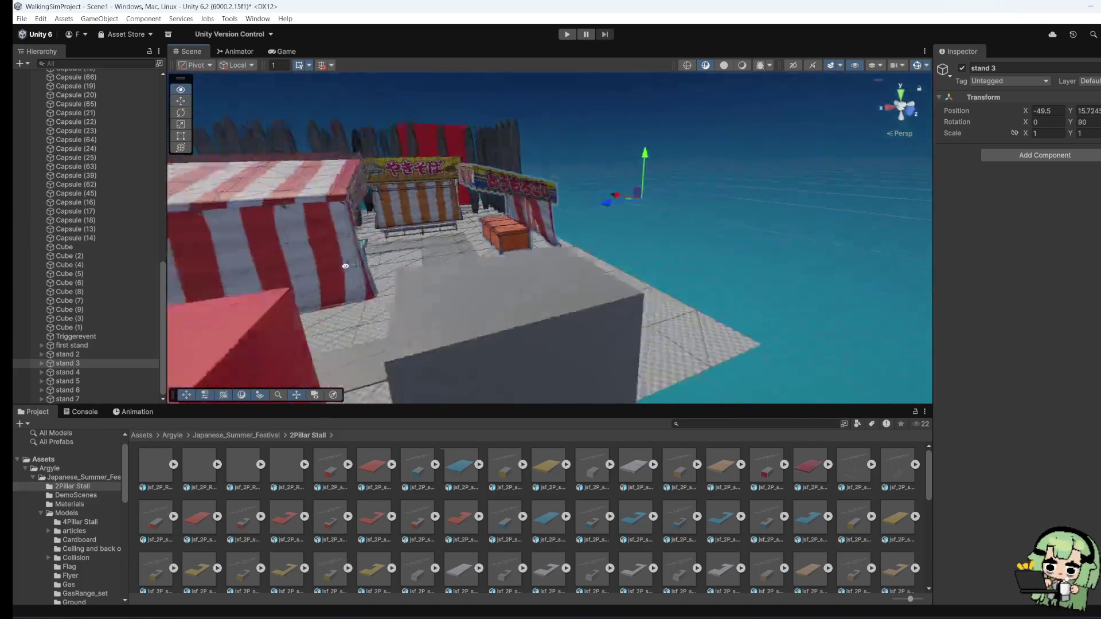
key("w")
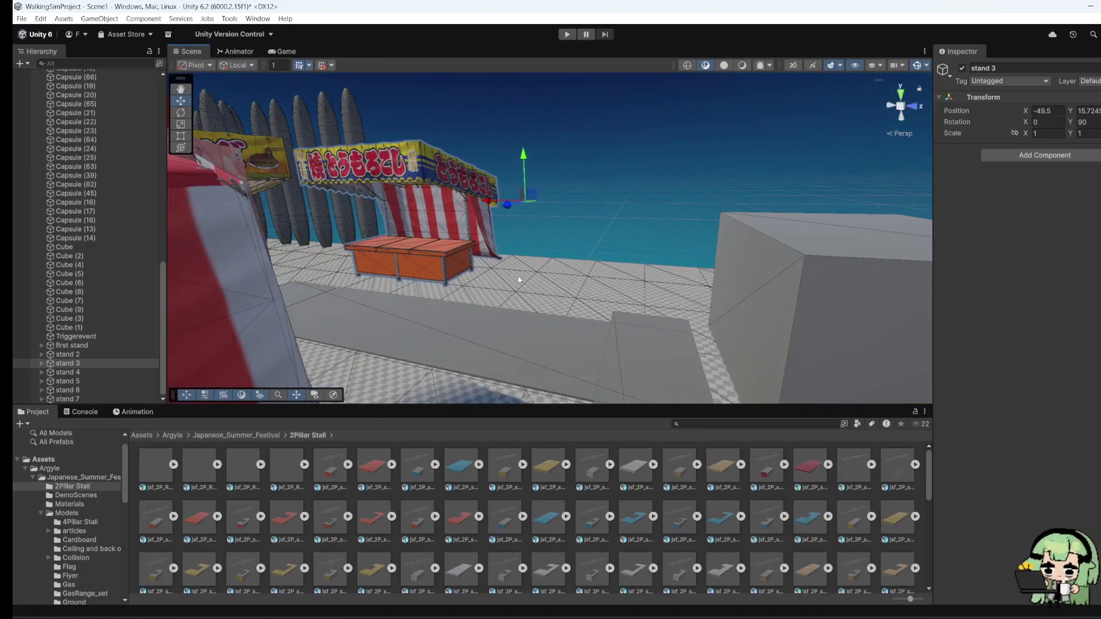
key("s")
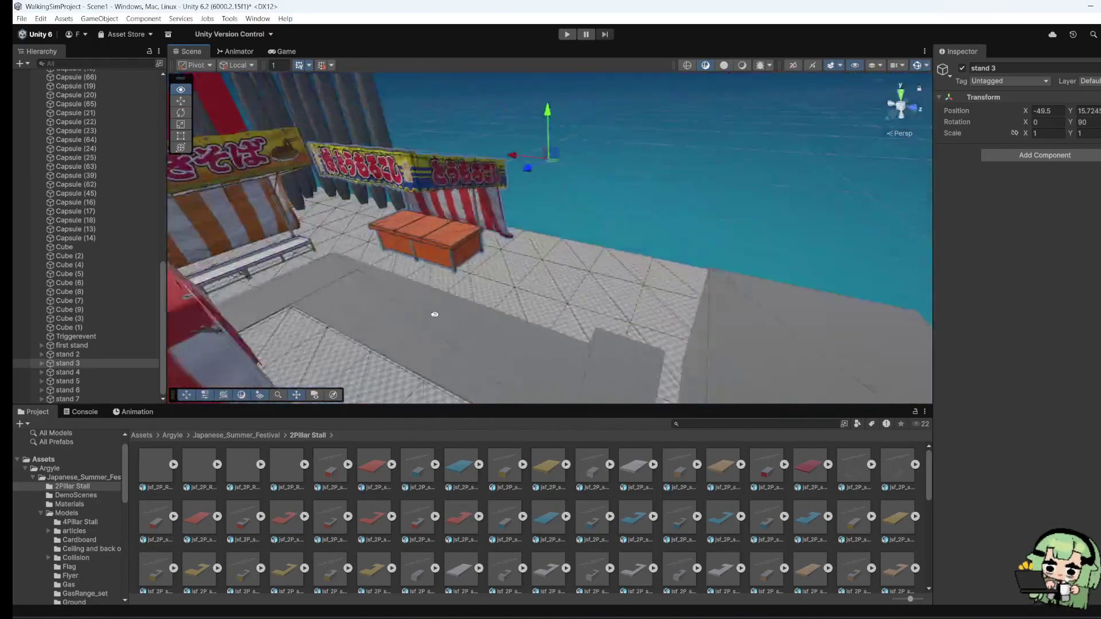
key("w")
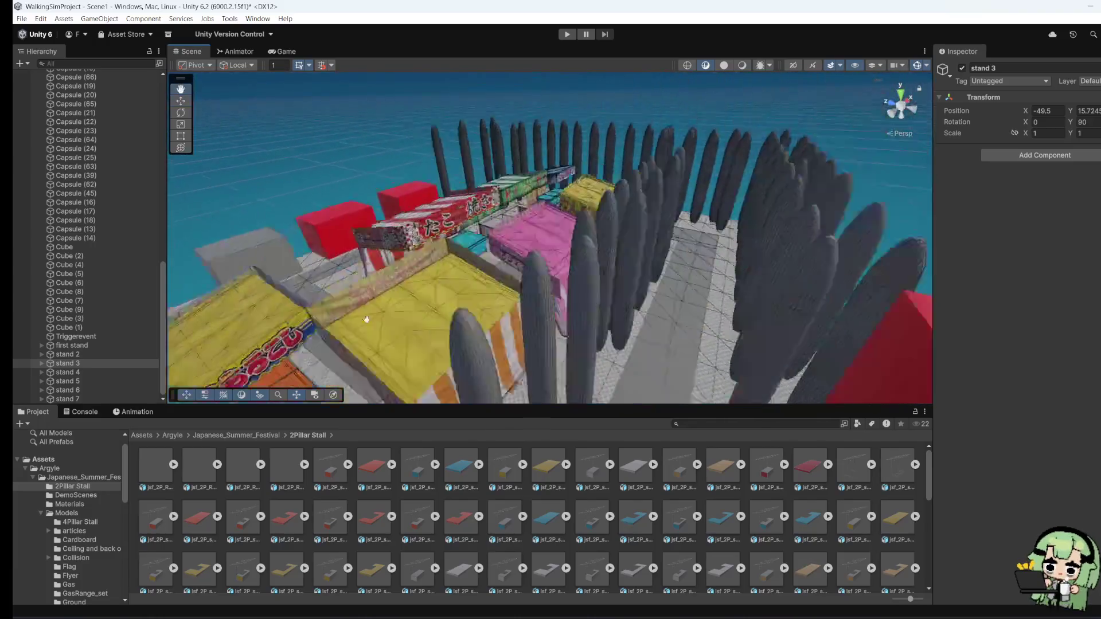
key("s")
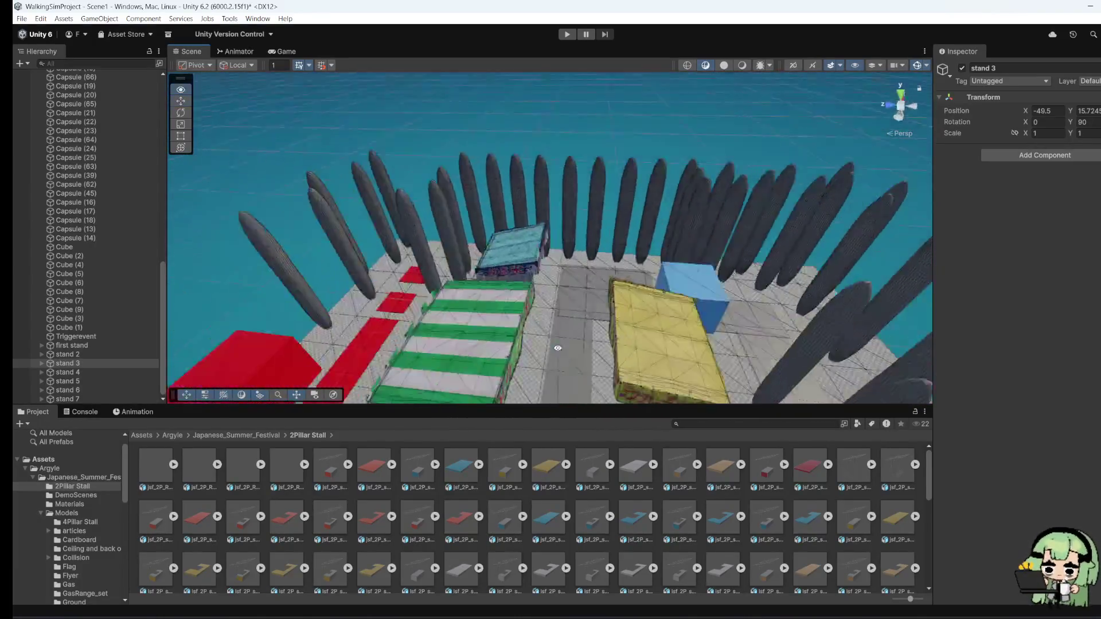
key("w")
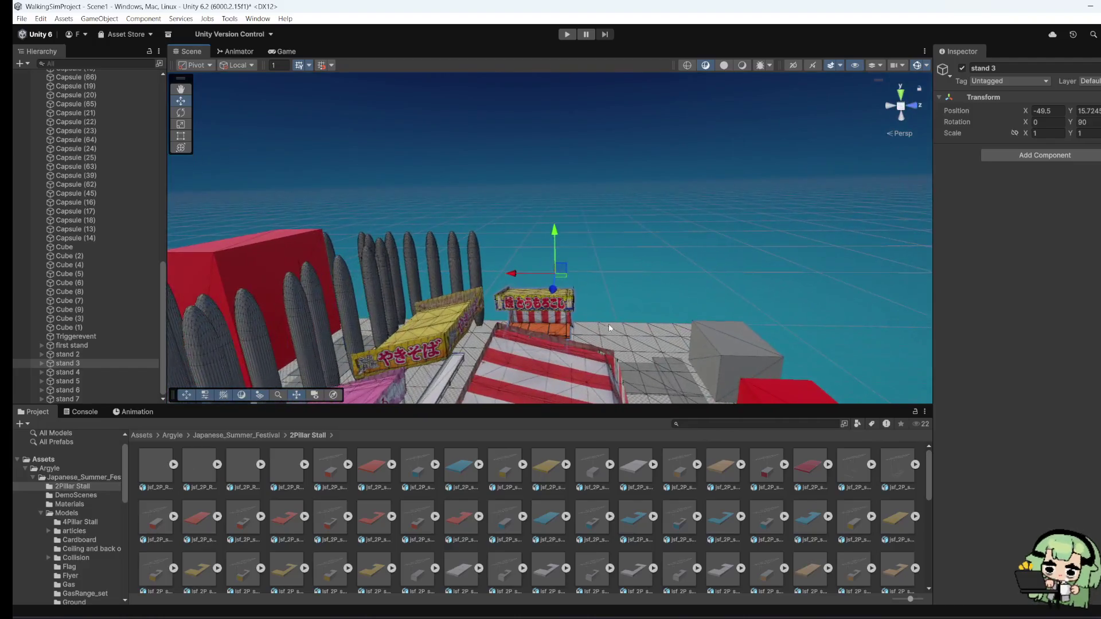
left_click(559, 327)
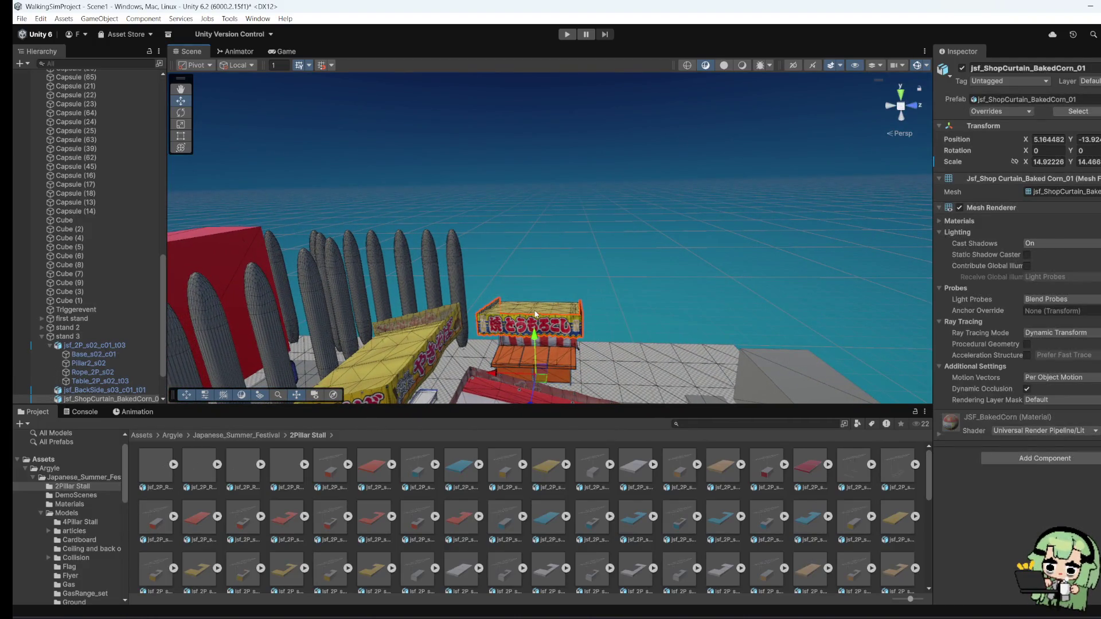
key("w")
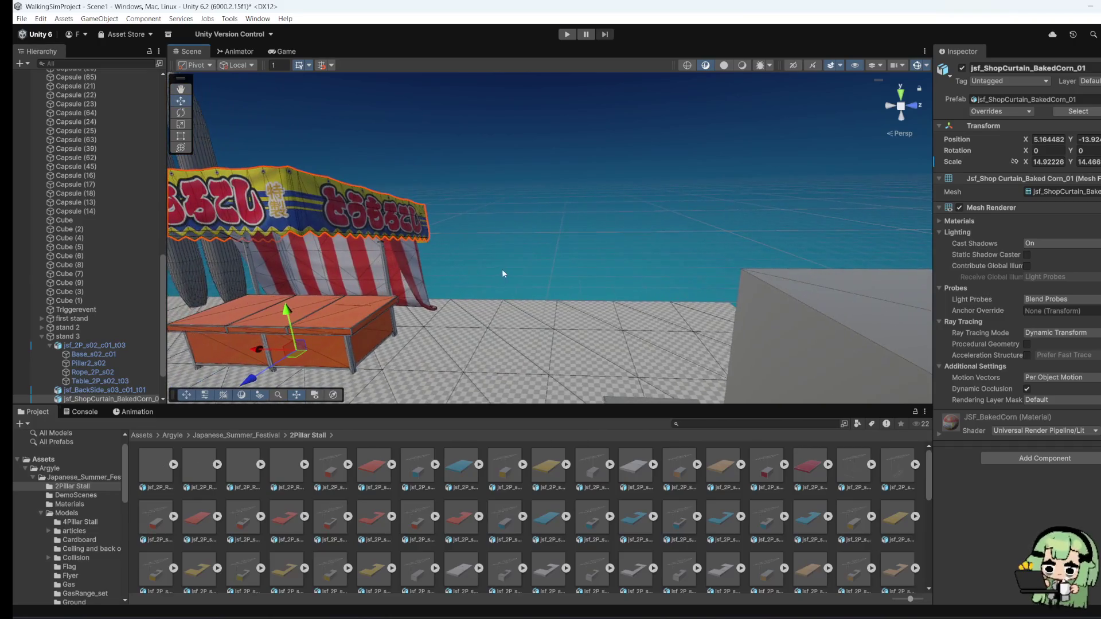
key("w")
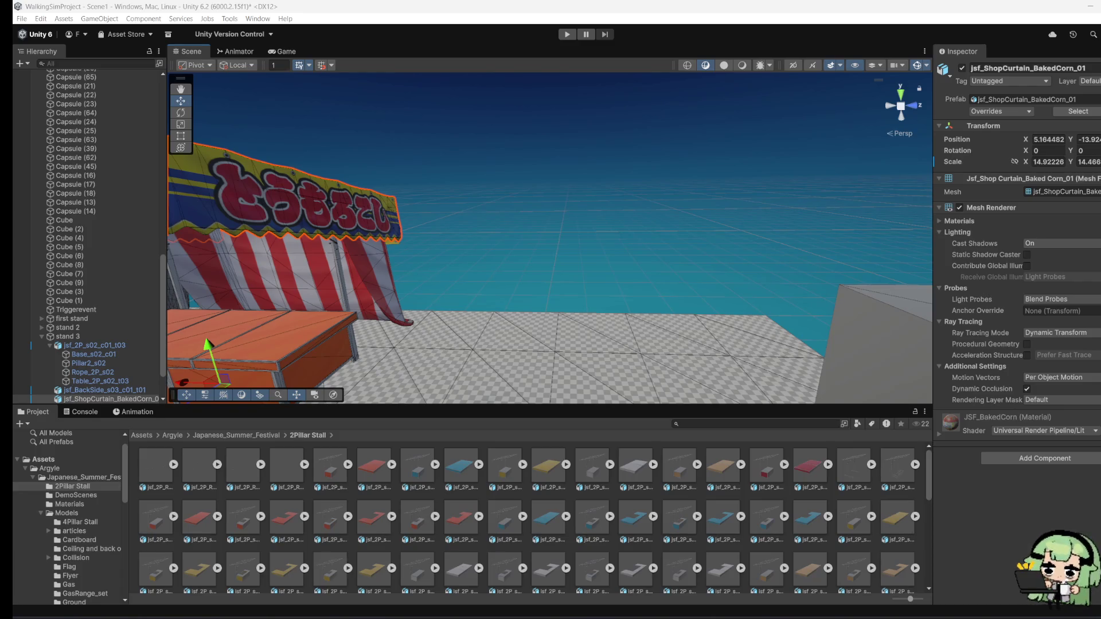
Step: Save the scene with File > Save
mouse_move(638, 338)
left_mouse_down()
mouse_move(320, 324)
mouse_move(246, 248)
mouse_move(297, 289)
mouse_move(163, 101)
left_mouse_up()
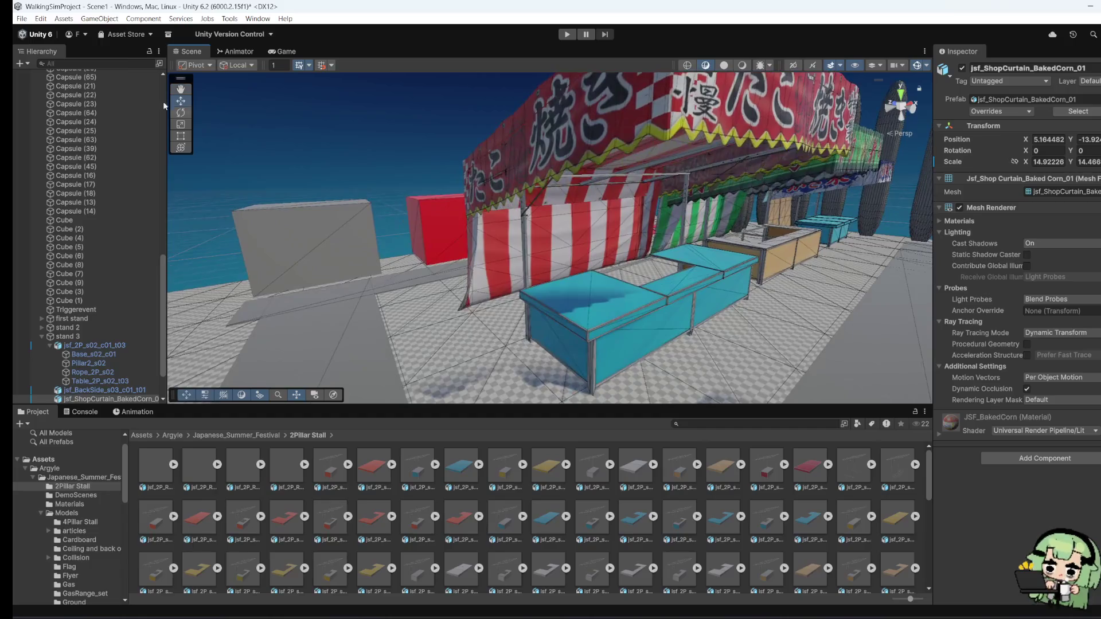
left_click(22, 19)
left_click(35, 69)
left_click_drag(775, 141, 656, 244)
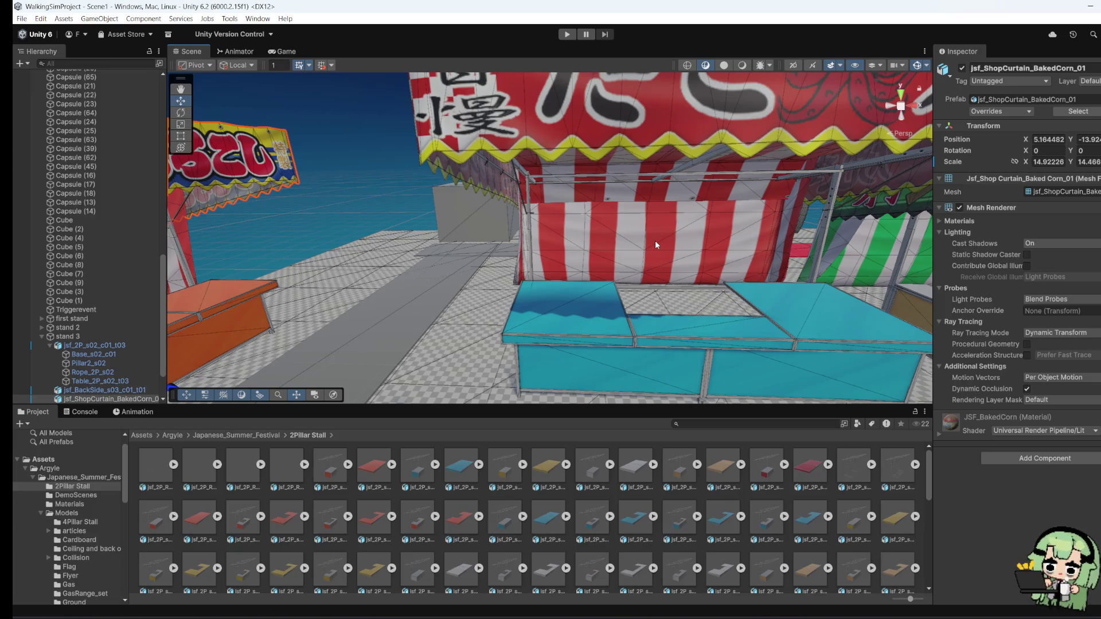